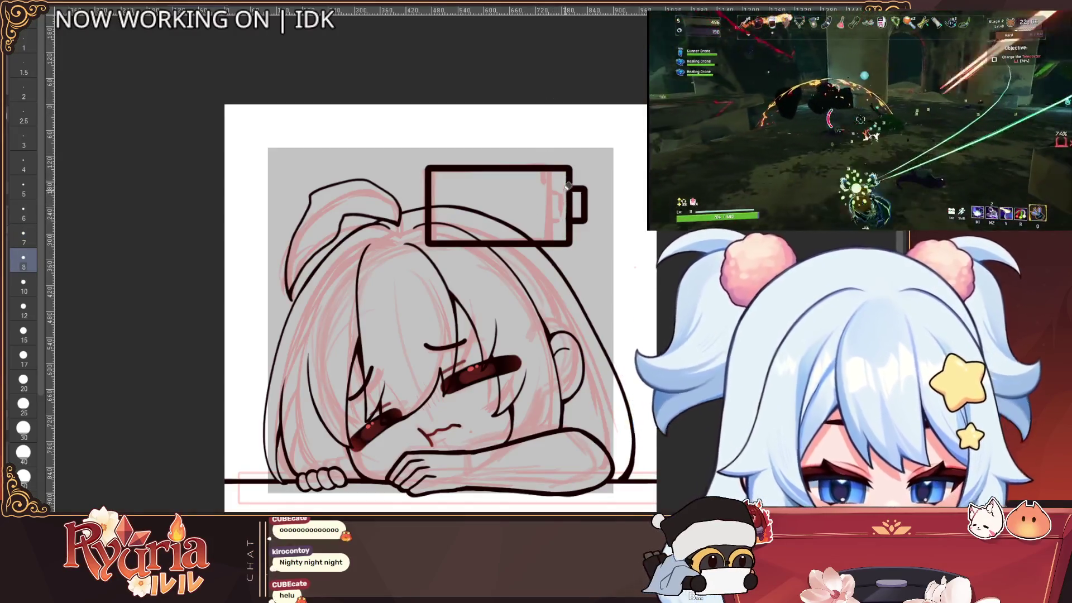
Enlarge the brush size to 12.
scroll(578, 205, down, 3)
scroll(568, 271, up, 4)
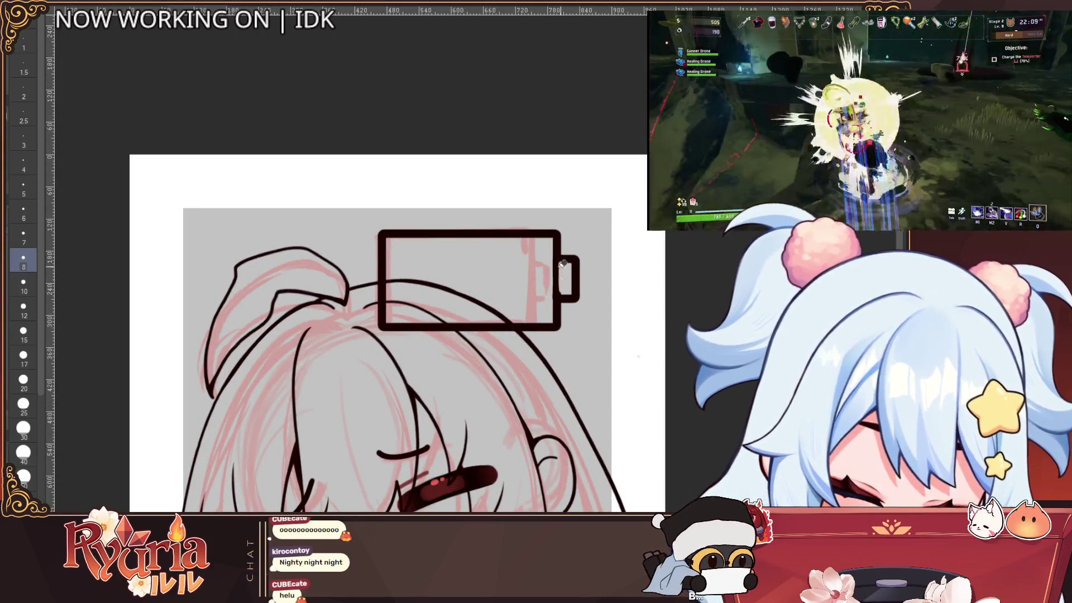
key(bracketright)
key(bracketright)
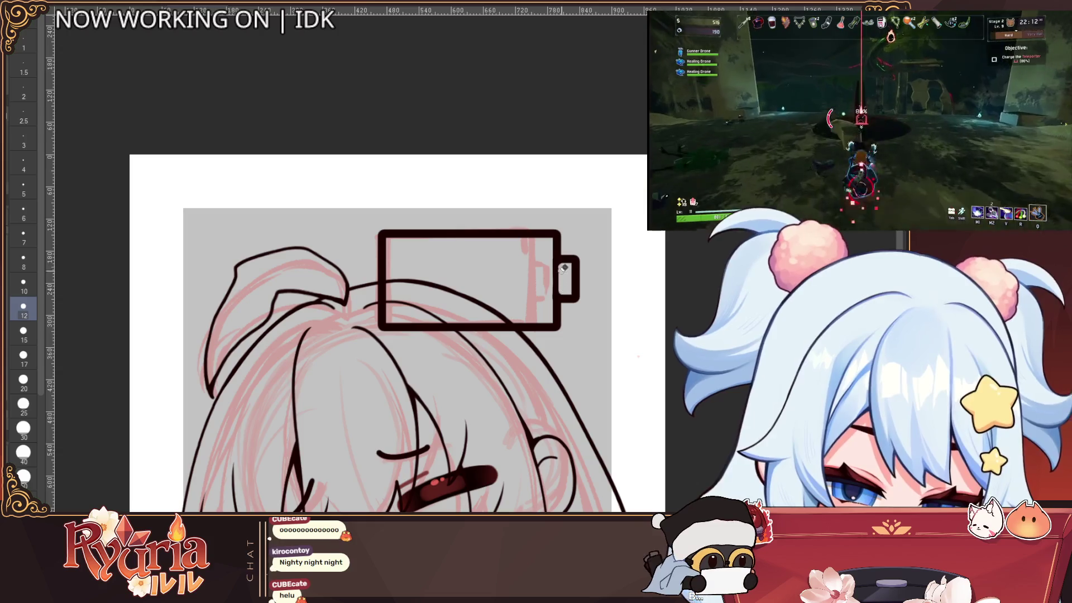
scroll(565, 283, down, 4)
scroll(607, 237, up, 2)
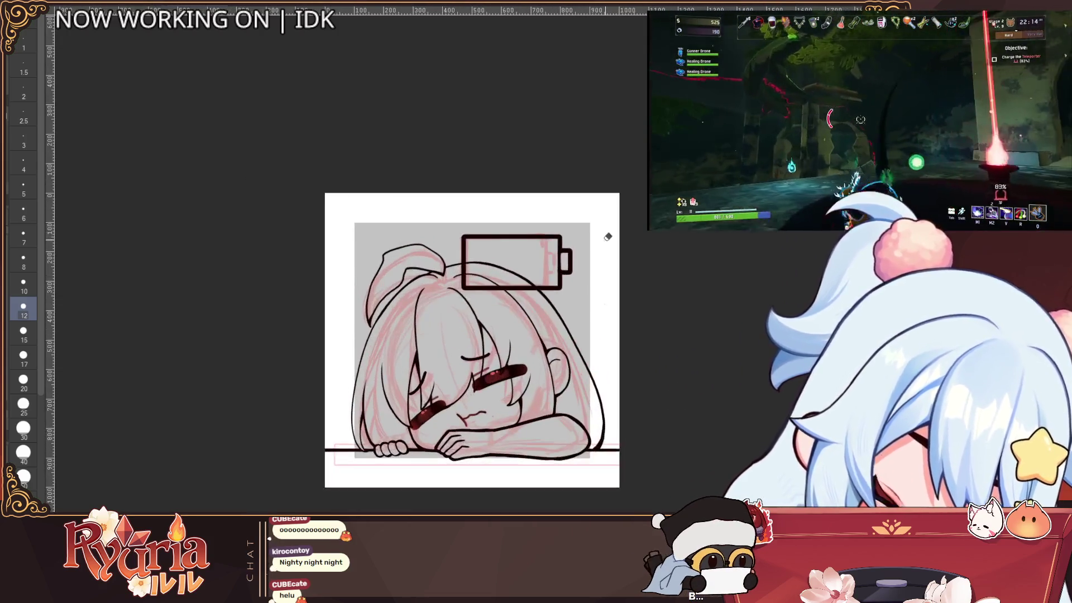
Nudge the battery icon slightly up and right, then delete its inked outline.
key(ctrl+t)
drag(544, 273, 555, 268)
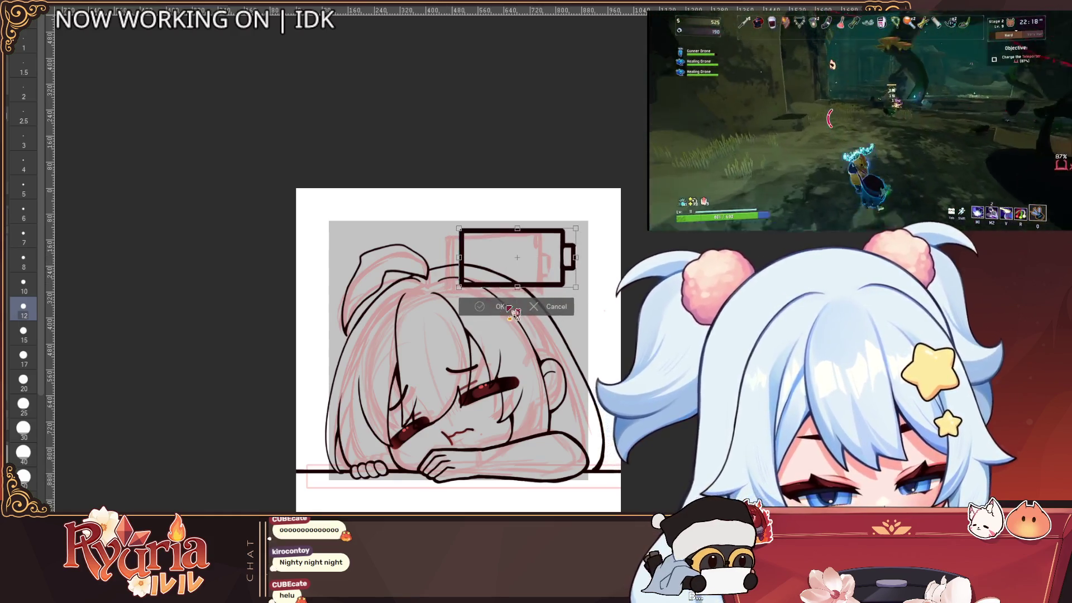
click(479, 307)
key(Delete)
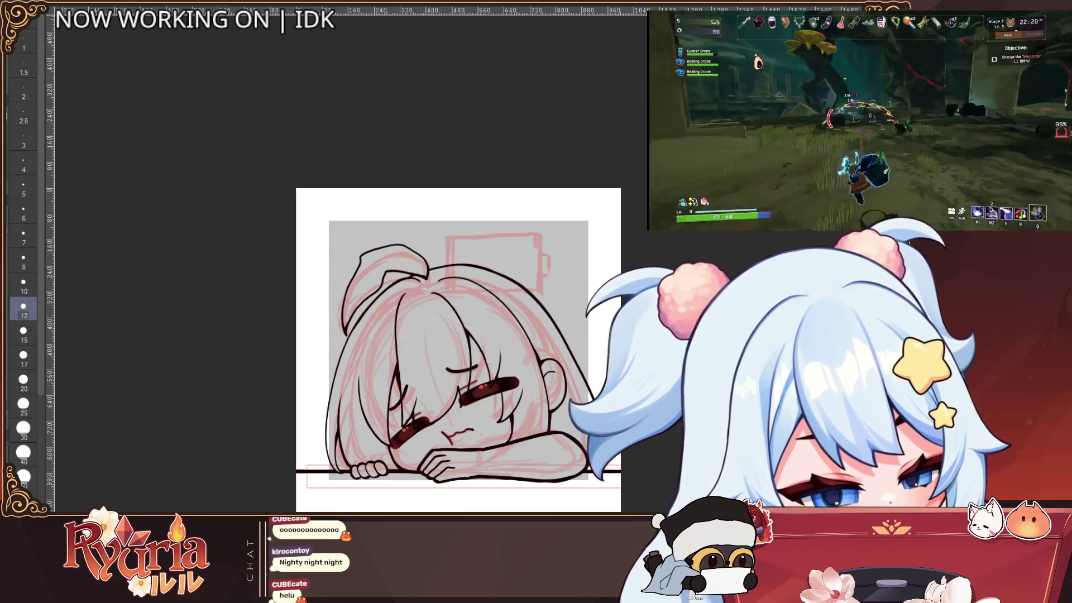
scroll(501, 445, up, 3)
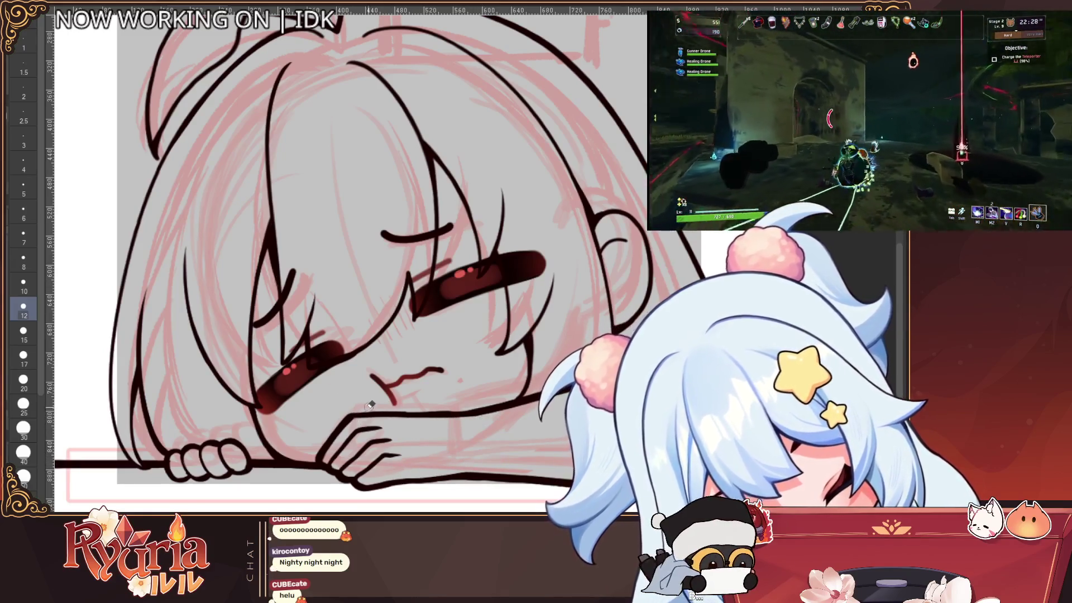
Redraw the left hair outline down to the bottom edge at brush sizes 8–10, retrying strokes.
scroll(423, 358, down, 4)
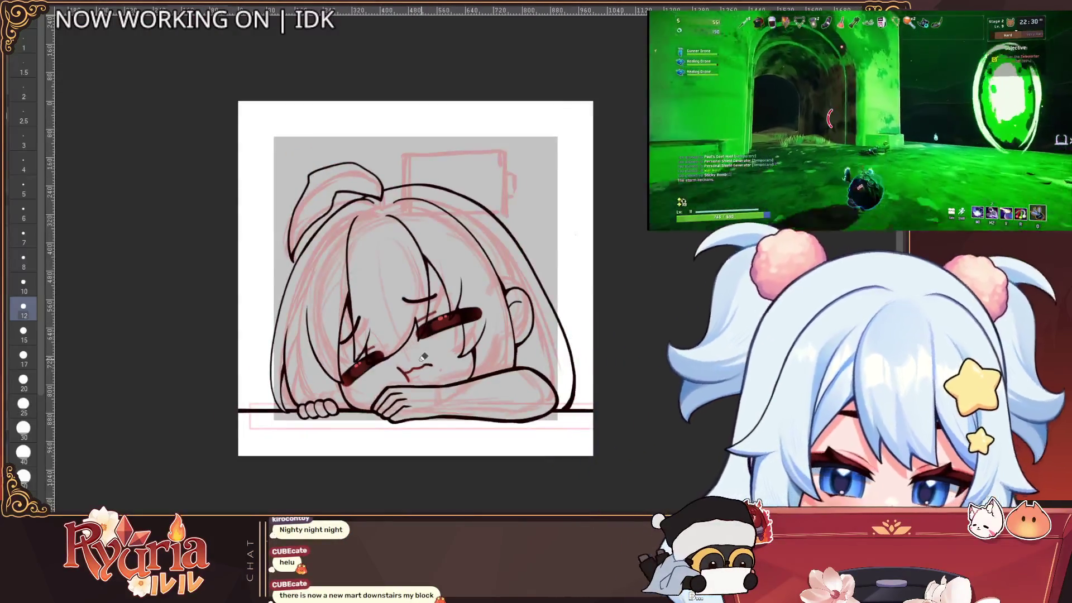
key(bracketleft)
scroll(320, 222, up, 3)
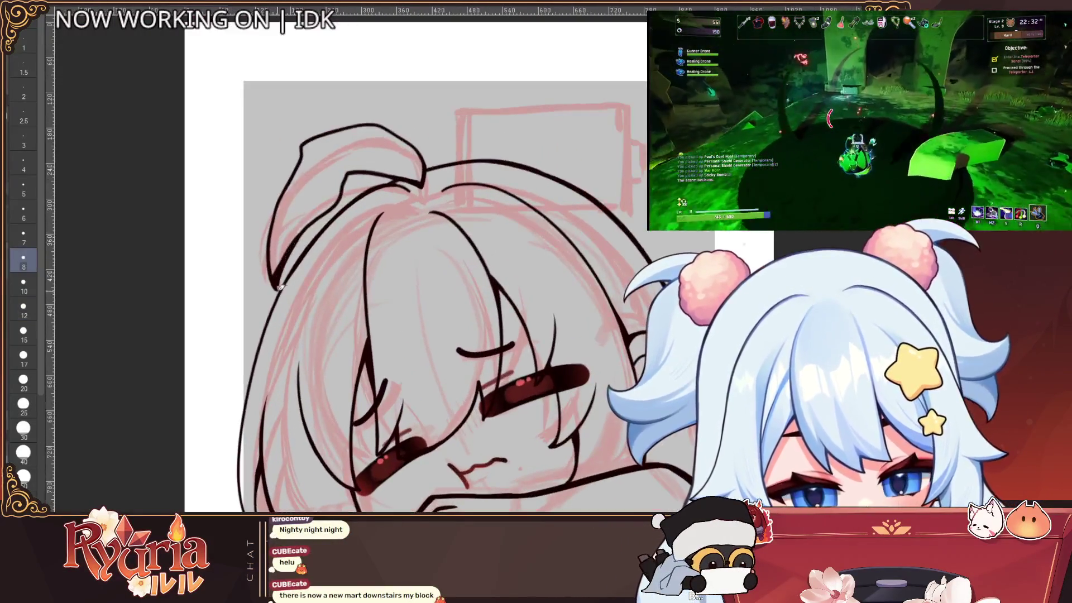
drag(279, 288, 244, 369)
key(ctrl+z)
key(bracketright)
key(ctrl+z)
mouse_move(280, 286)
mouse_down()
mouse_move(243, 386)
mouse_move(240, 483)
mouse_up()
key(ctrl+z)
key(ctrl+z)
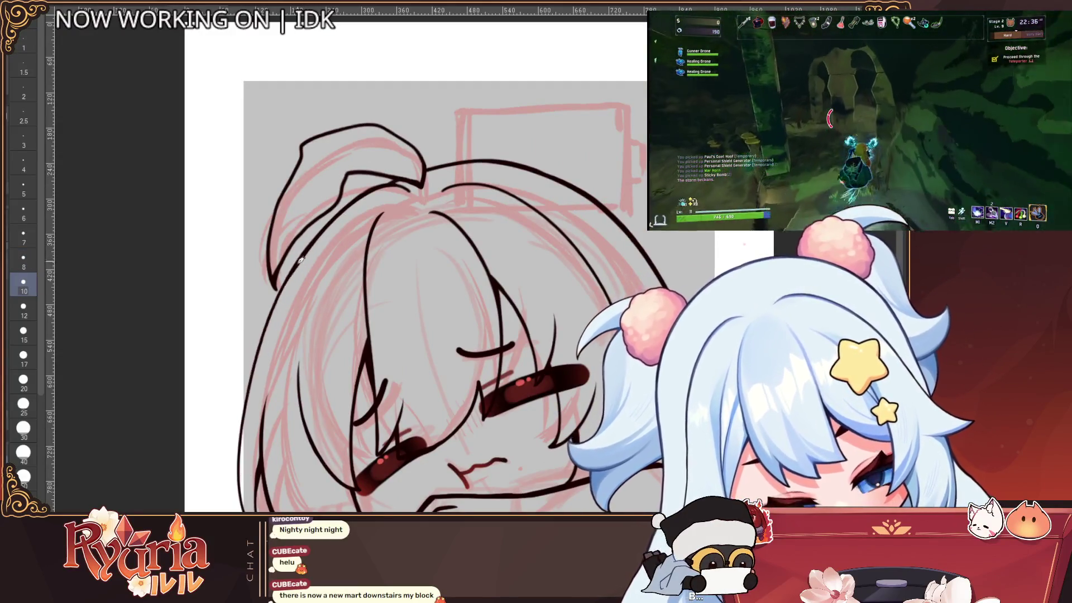
drag(279, 286, 239, 503)
drag(247, 452, 239, 509)
key(ctrl+z)
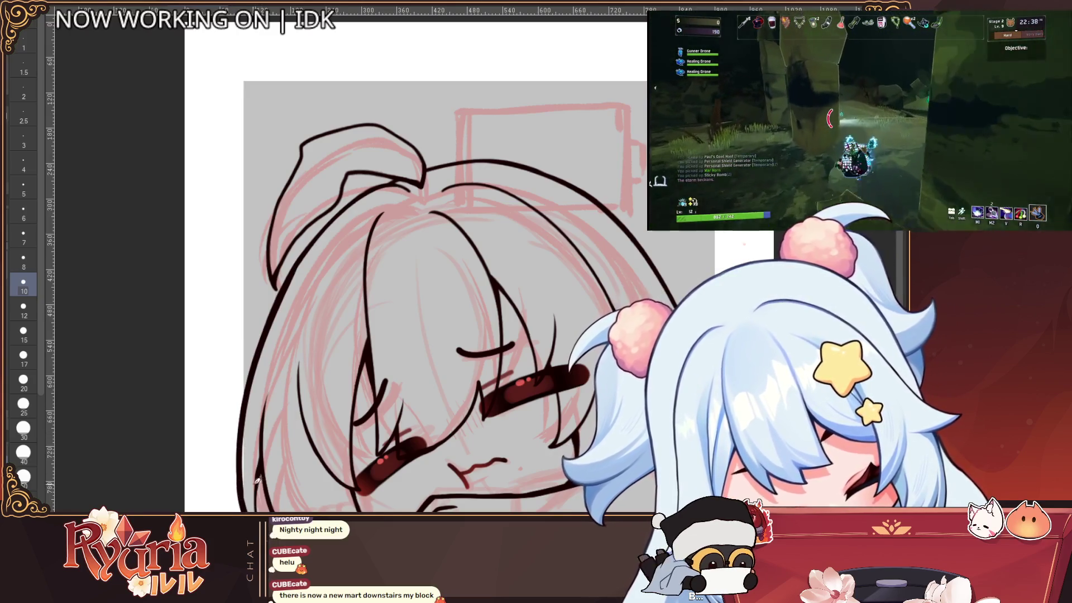
key(ctrl+z)
key(bracketleft)
drag(266, 470, 261, 511)
key(ctrl+z)
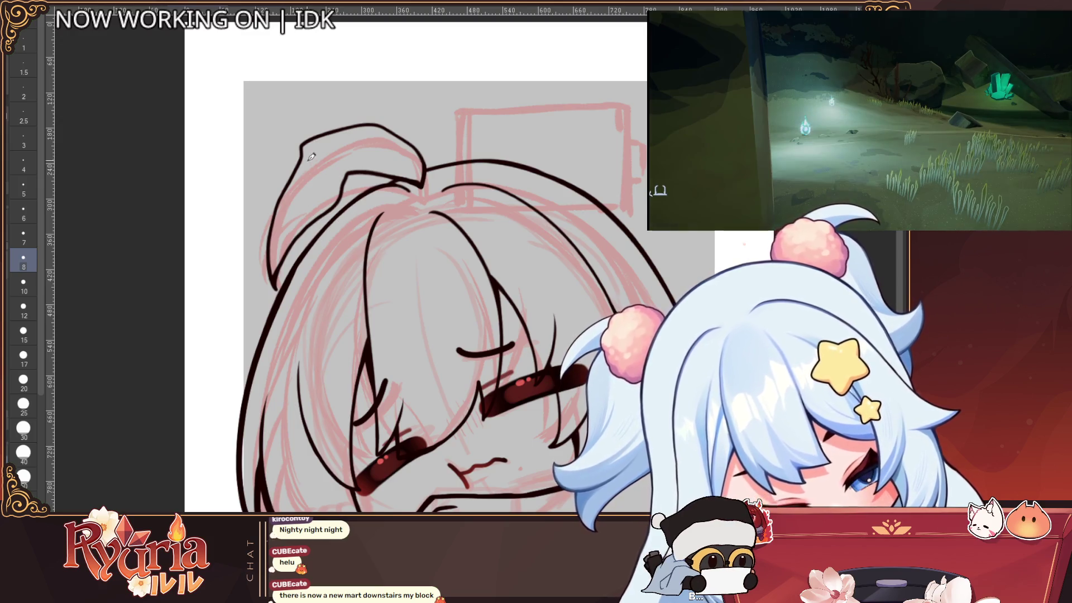
Draw a thick size-12 outline up the left hair and across the top tuft, retrying strokes.
mouse_move(282, 289)
mouse_down()
mouse_move(296, 249)
mouse_move(349, 190)
mouse_move(286, 279)
mouse_move(333, 212)
mouse_up()
key(ctrl+z)
key(bracketright)
key(bracketright)
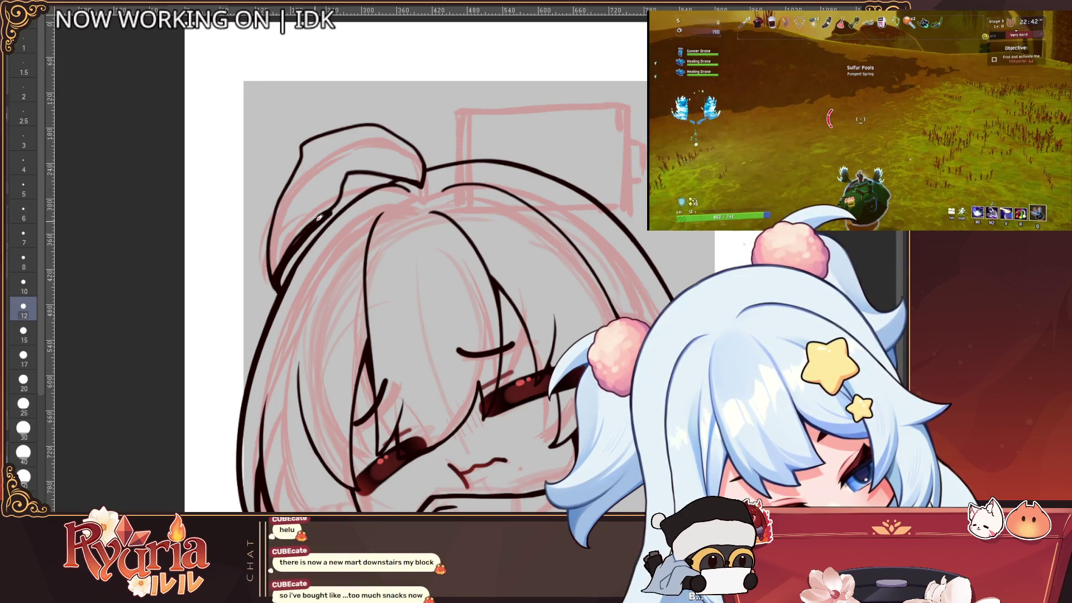
drag(287, 251, 330, 213)
key(ctrl+z)
mouse_move(284, 293)
mouse_down()
mouse_move(279, 257)
mouse_move(354, 172)
mouse_move(421, 184)
mouse_up()
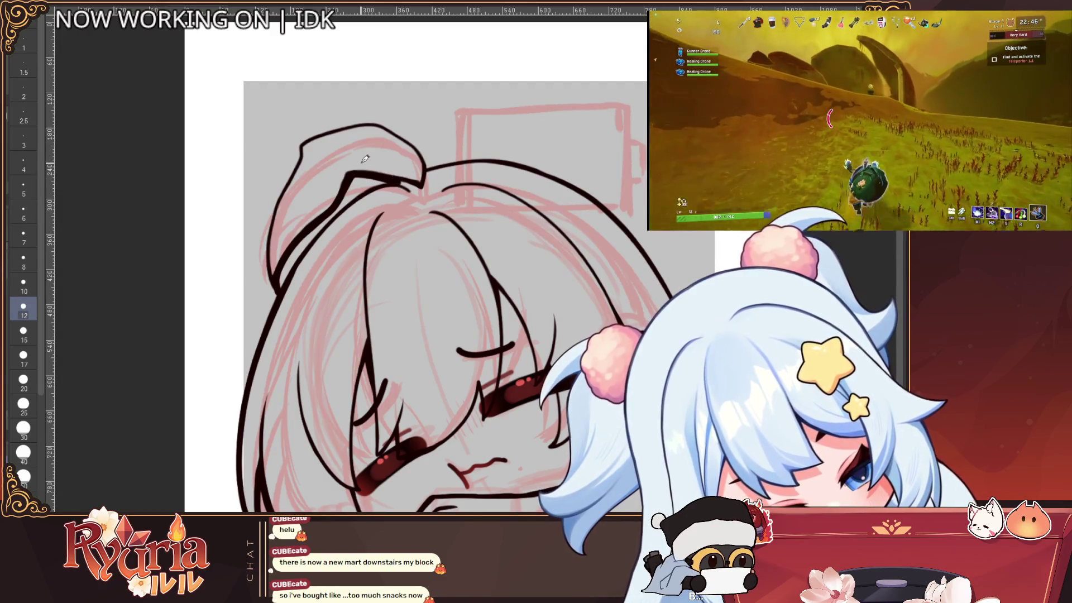
key(ctrl+z)
drag(349, 174, 422, 184)
mouse_move(282, 289)
mouse_down()
mouse_move(266, 244)
mouse_move(319, 129)
mouse_move(379, 120)
mouse_move(423, 143)
mouse_up()
key(ctrl+z)
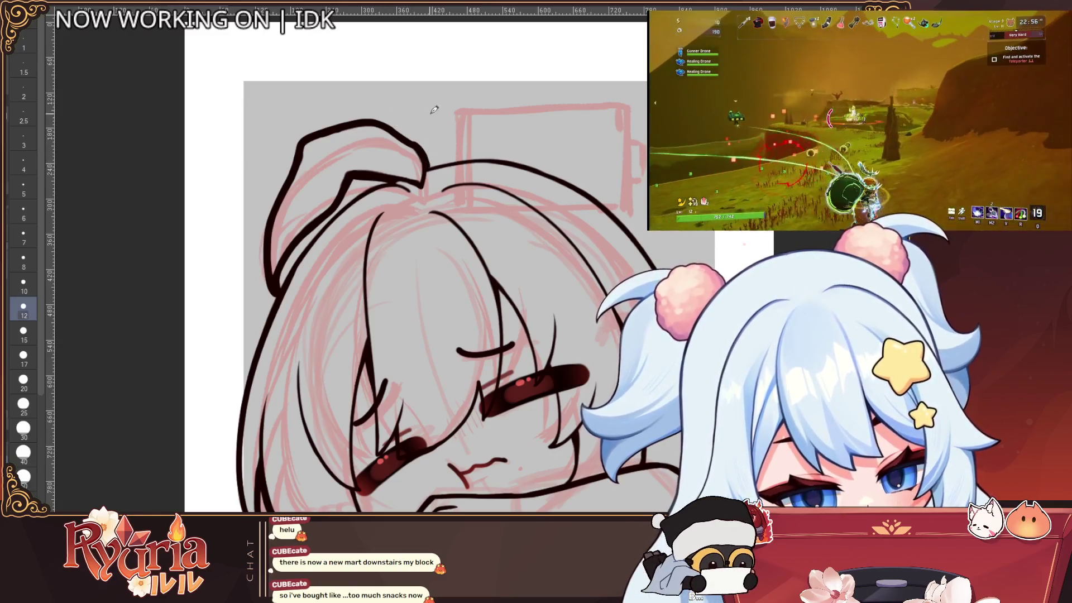
scroll(441, 106, down, 2)
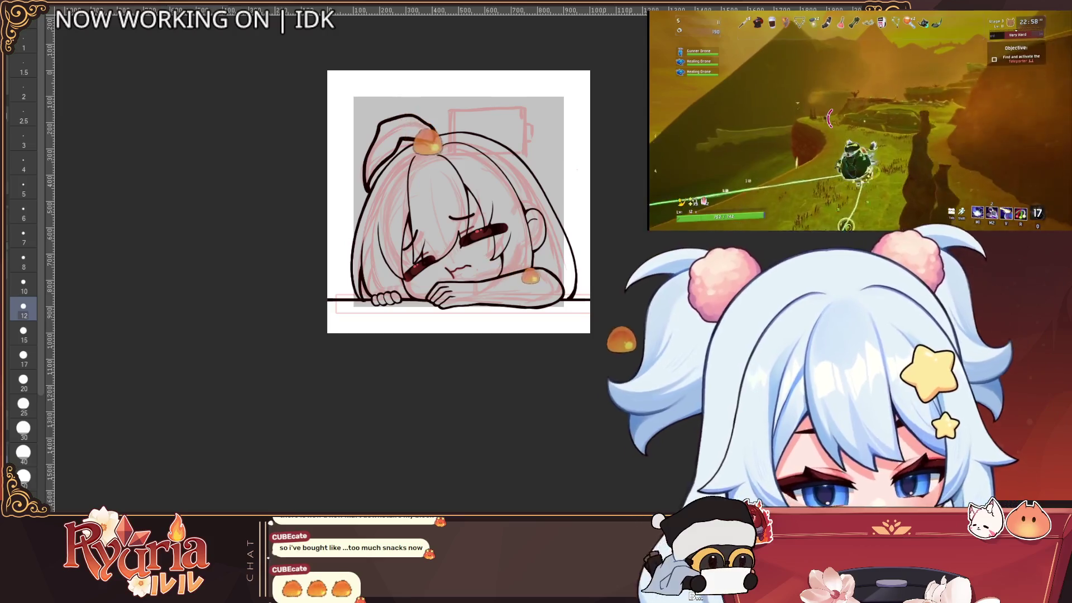
Thicken the head's ink outline with one bold stroke on a rotated view, then straighten the view.
key(minus)
key(minus)
scroll(291, 325, up, 3)
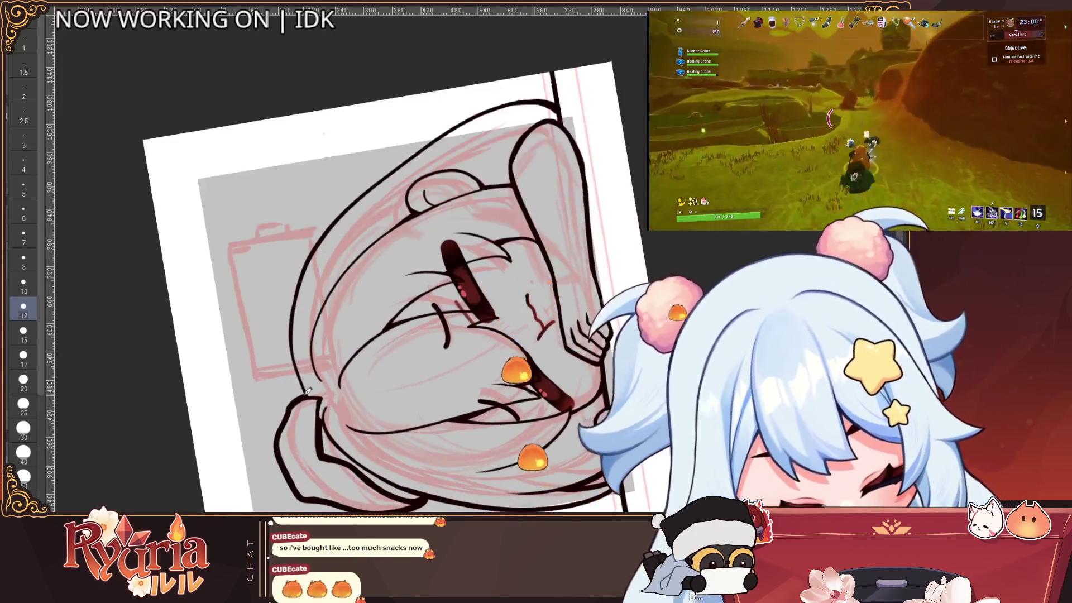
mouse_move(291, 325)
mouse_down()
mouse_move(427, 148)
mouse_move(461, 129)
mouse_up()
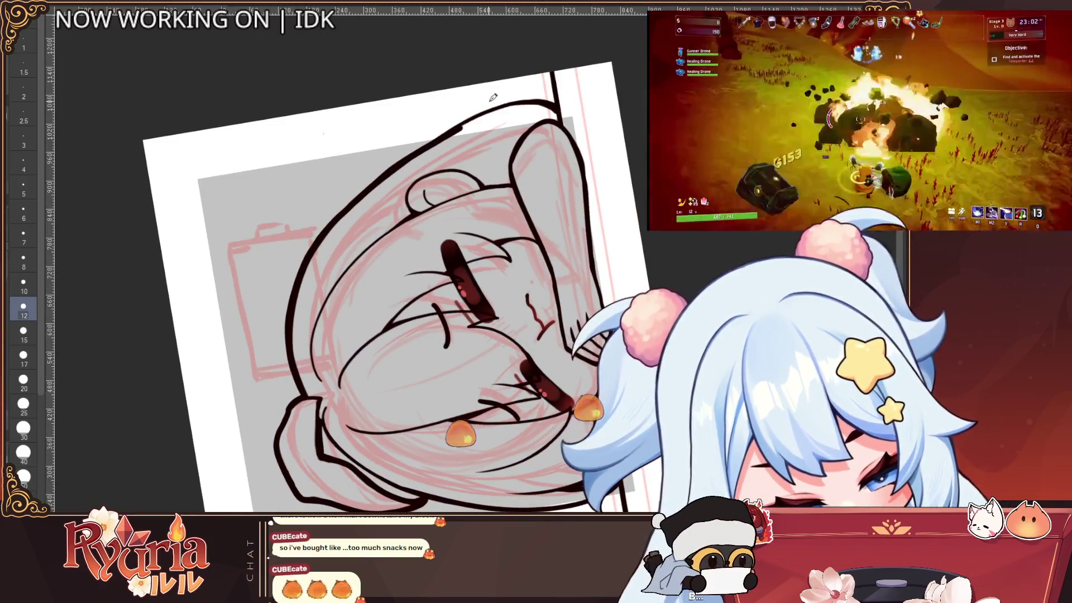
key(ctrl+0)
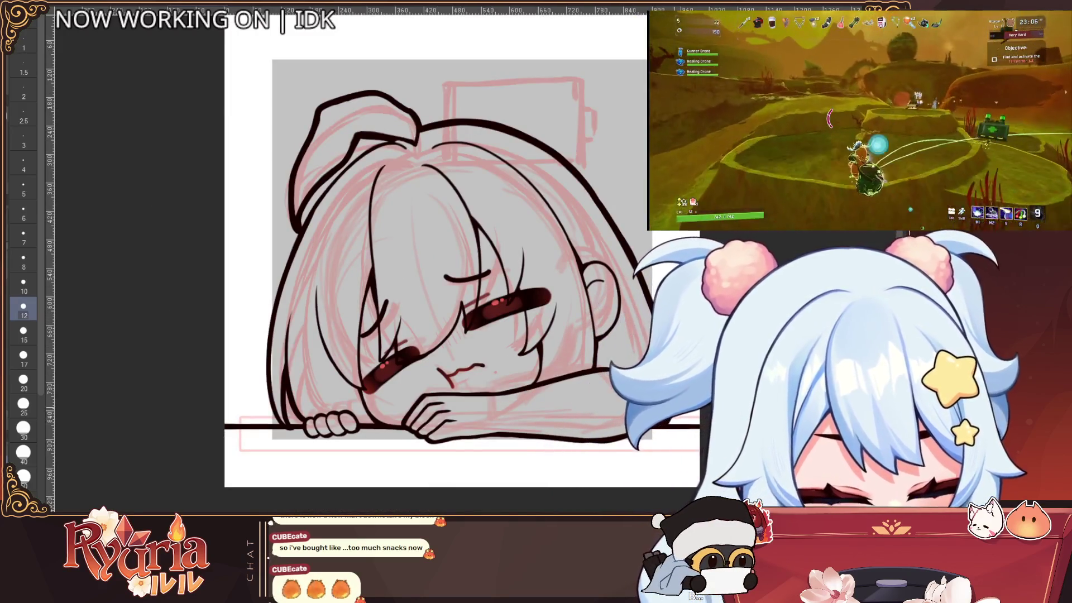
Reduce the brush size to 8.
scroll(464, 262, down, 3)
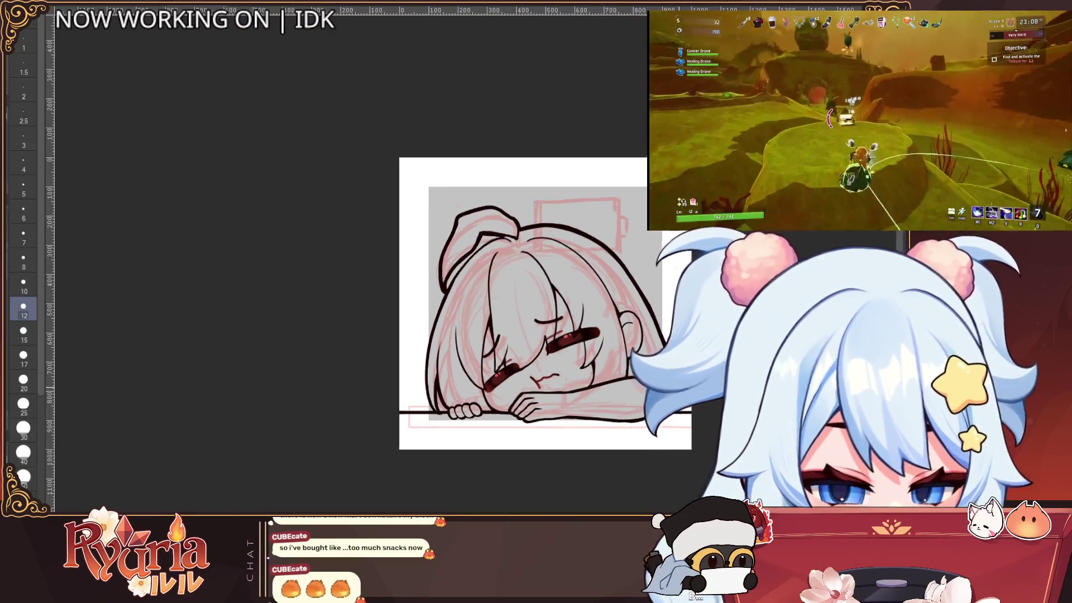
scroll(480, 262, up, 3)
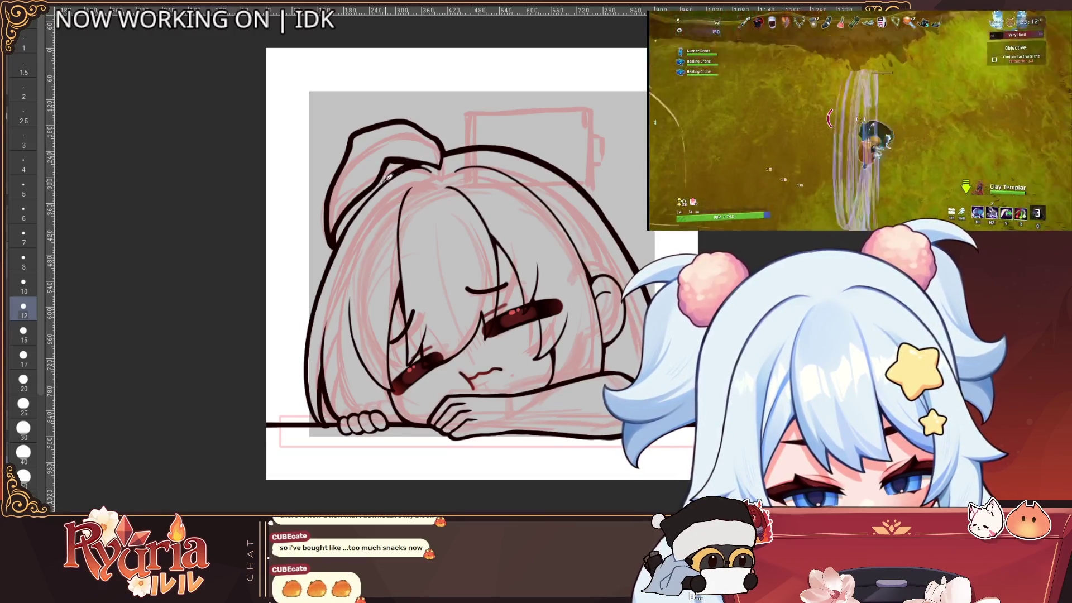
key(bracketleft)
key(bracketleft)
scroll(383, 192, down, 2)
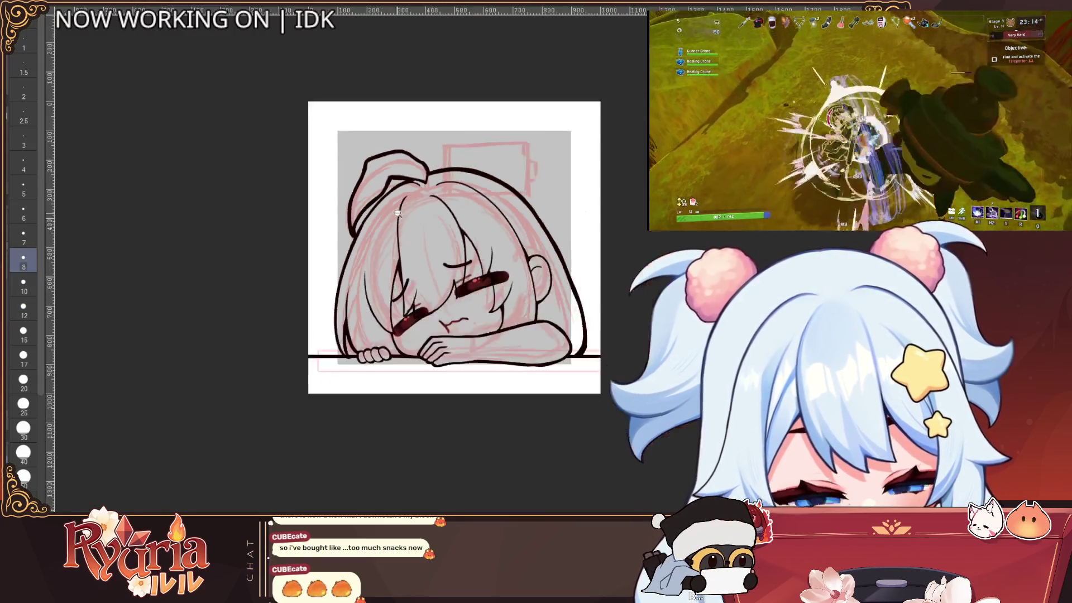
scroll(401, 212, up, 2)
scroll(427, 241, up, 1)
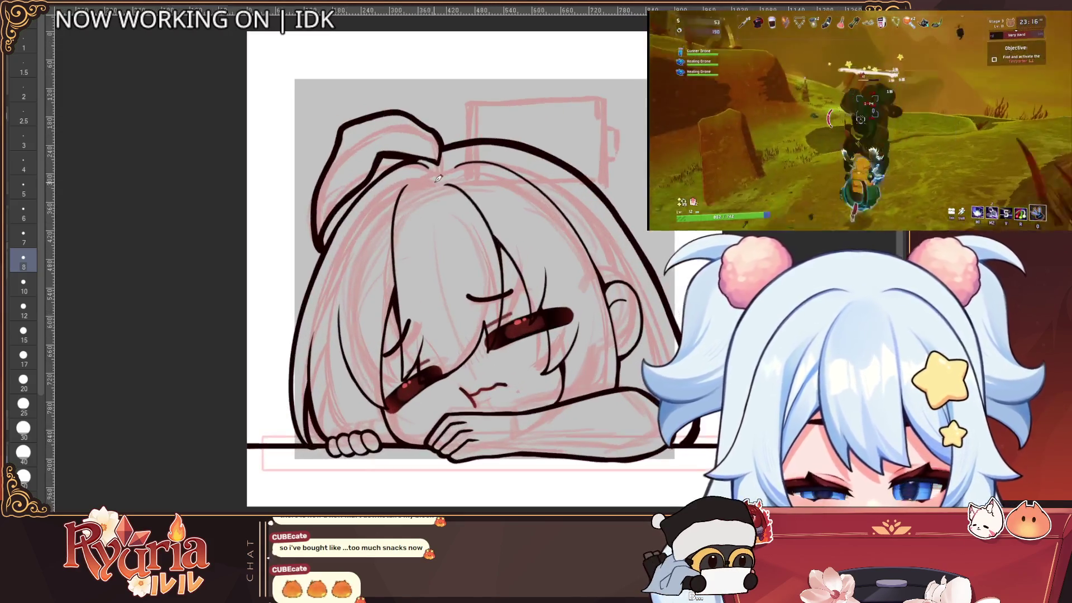
scroll(438, 179, down, 2)
scroll(439, 179, up, 2)
scroll(438, 179, up, 2)
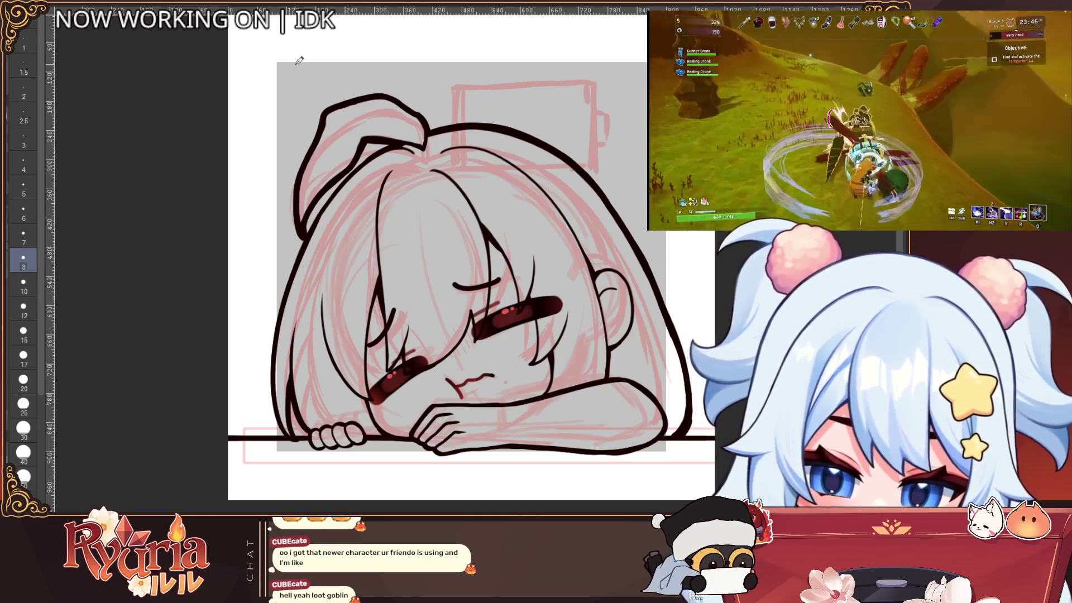
click(23, 309)
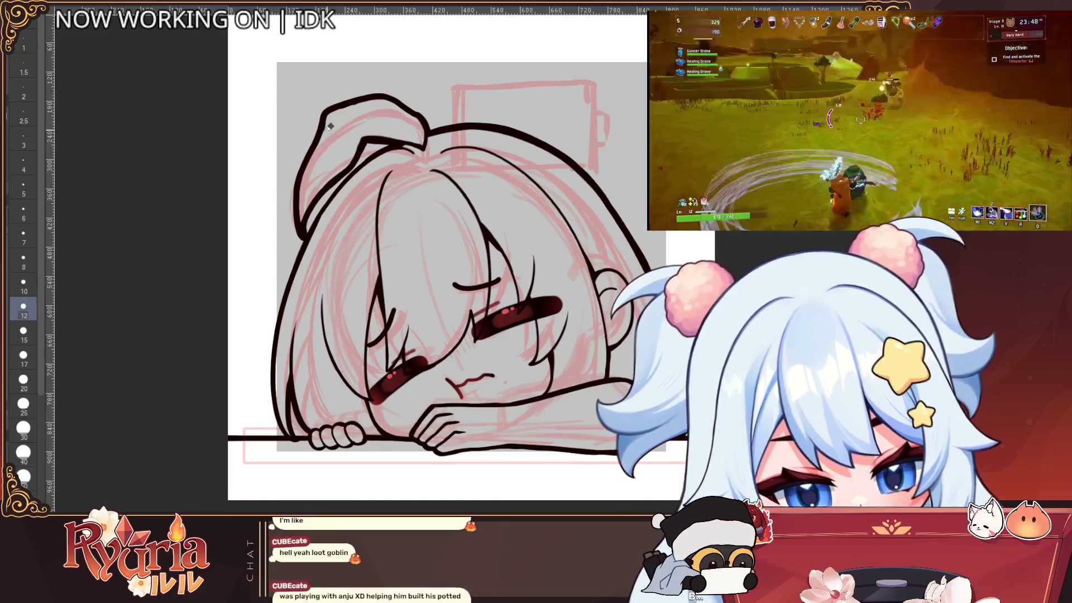
key(bracketright)
key(bracketright)
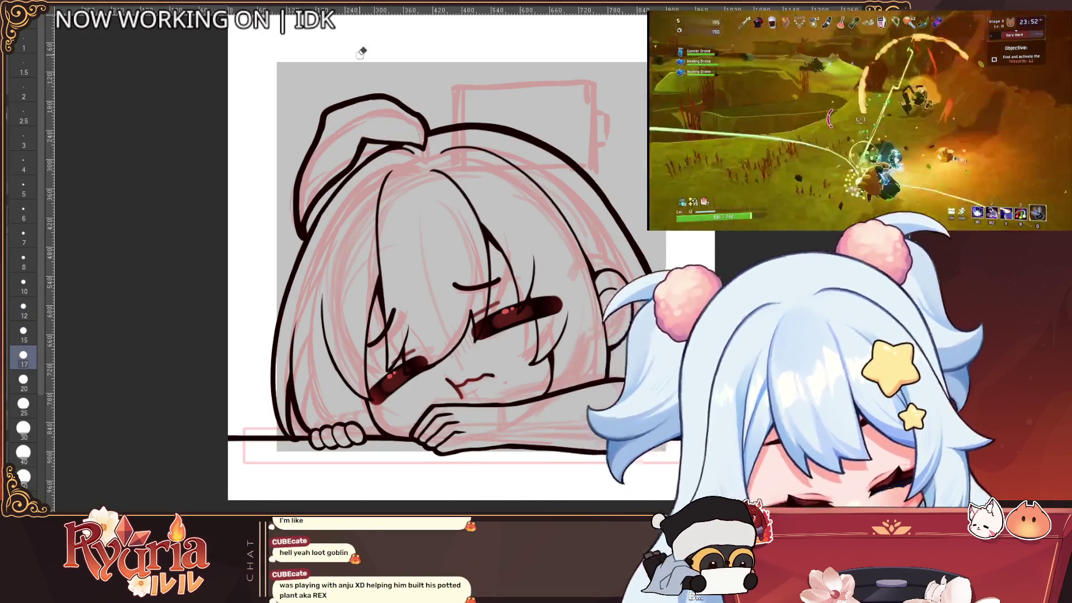
scroll(364, 44, down, 2)
scroll(466, 334, up, 3)
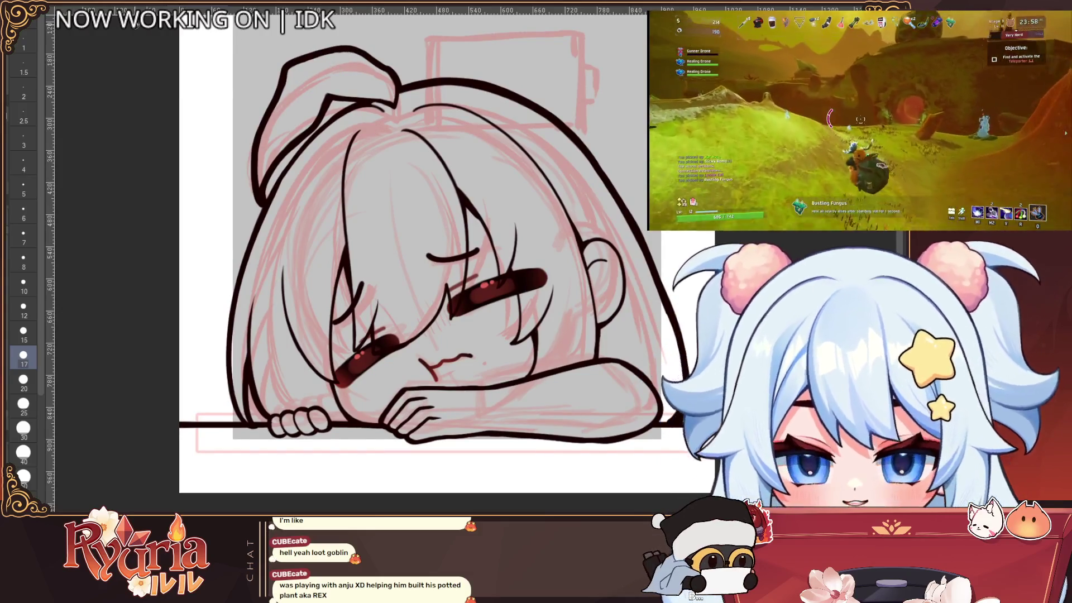
key(bracketleft)
key(bracketleft)
key(bracketleft)
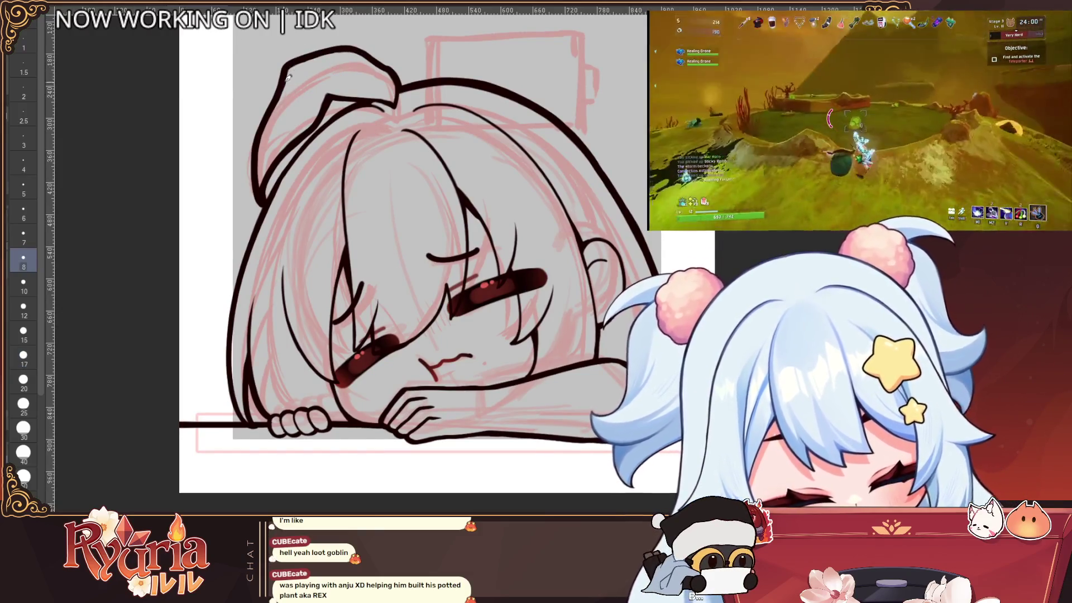
scroll(394, 72, down, 1)
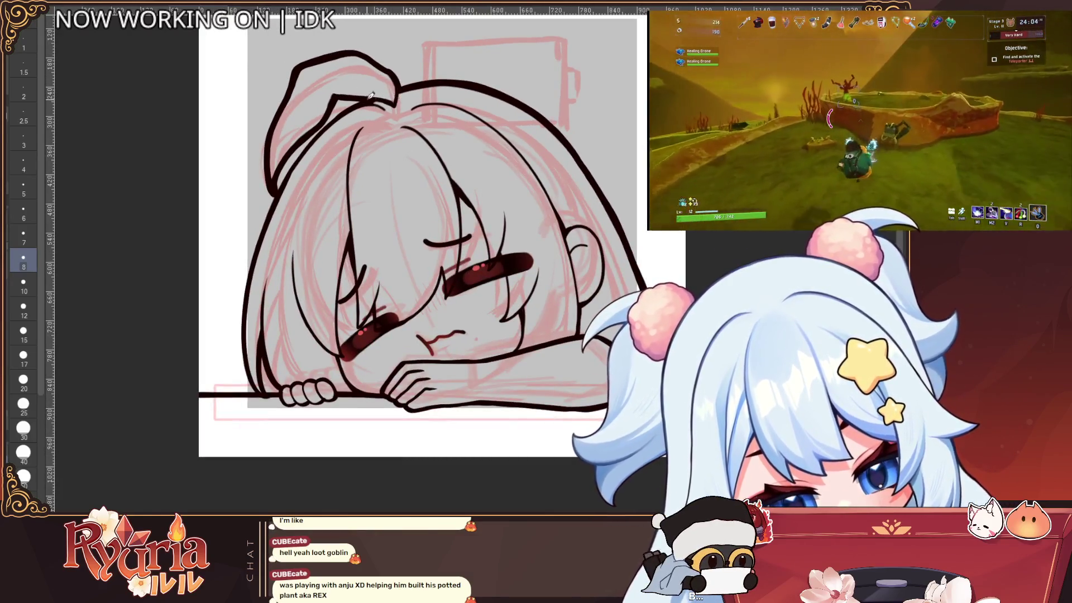
scroll(391, 100, down, 1)
scroll(424, 212, up, 1)
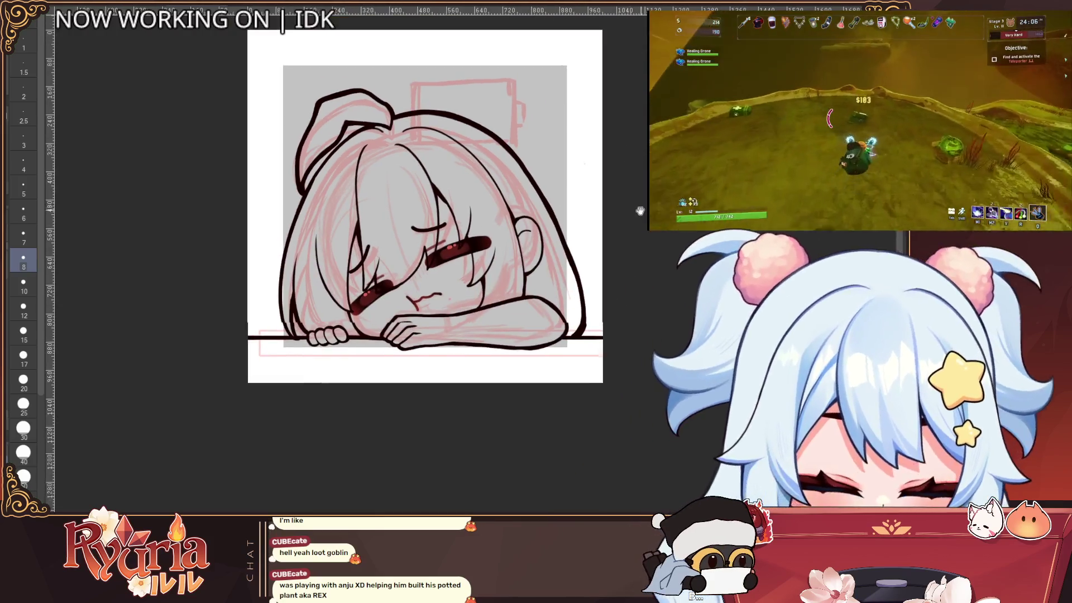
Fit the whole drawing on screen and set the brush size to 8.
scroll(461, 322, up, 1)
scroll(461, 322, up, 1)
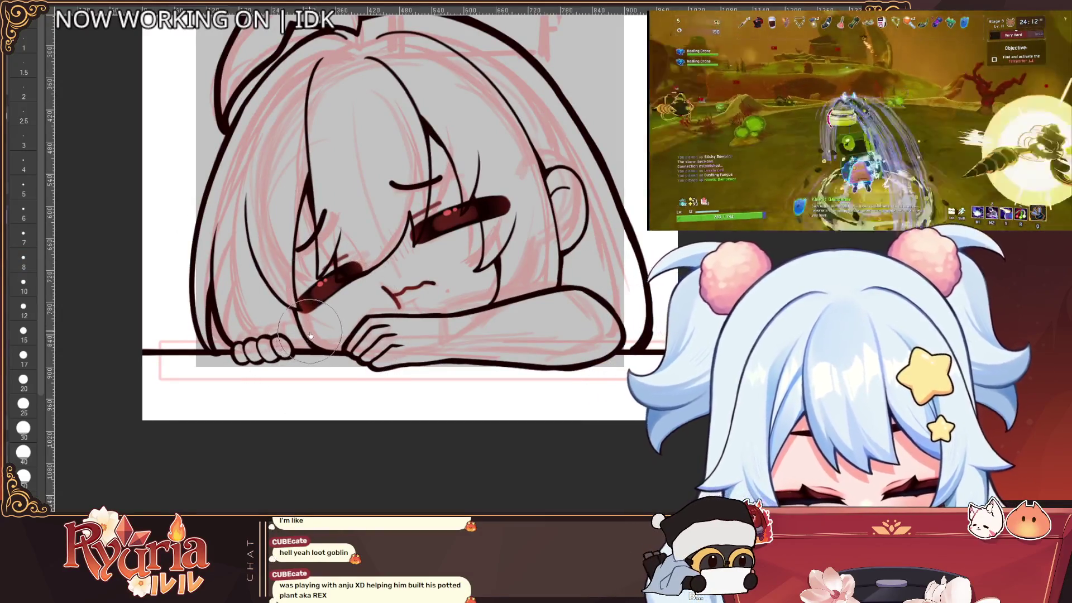
key(ctrl+minus)
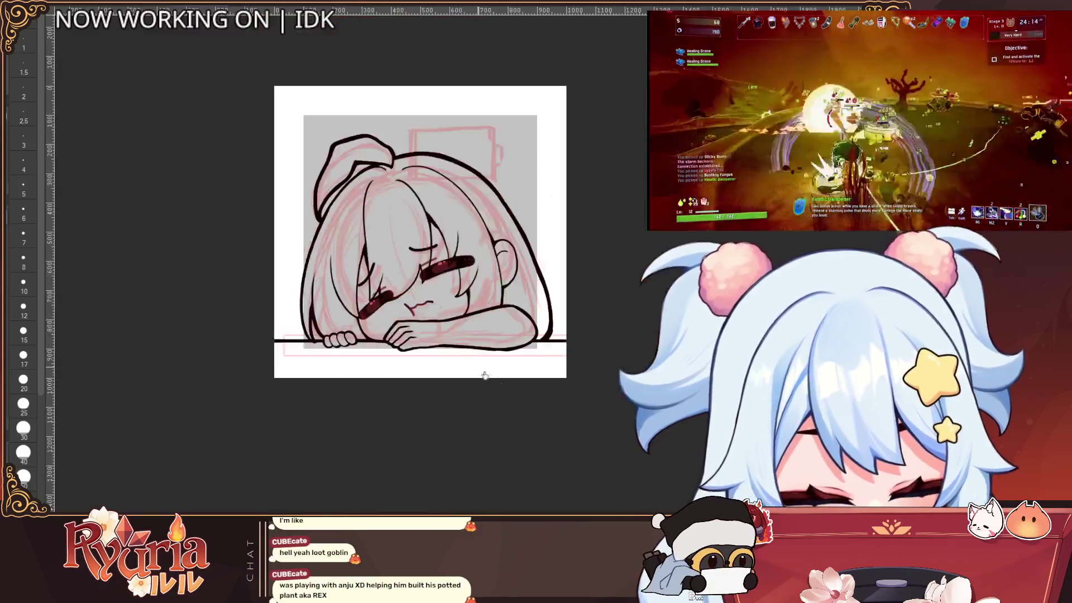
scroll(484, 375, down, 2)
scroll(489, 408, up, 1)
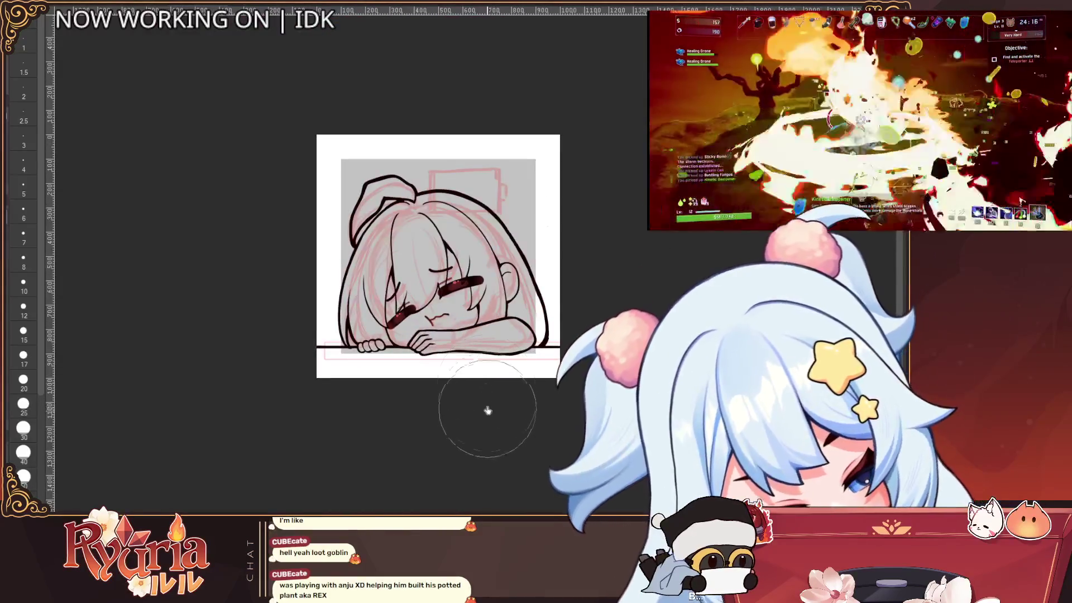
scroll(484, 335, up, 1)
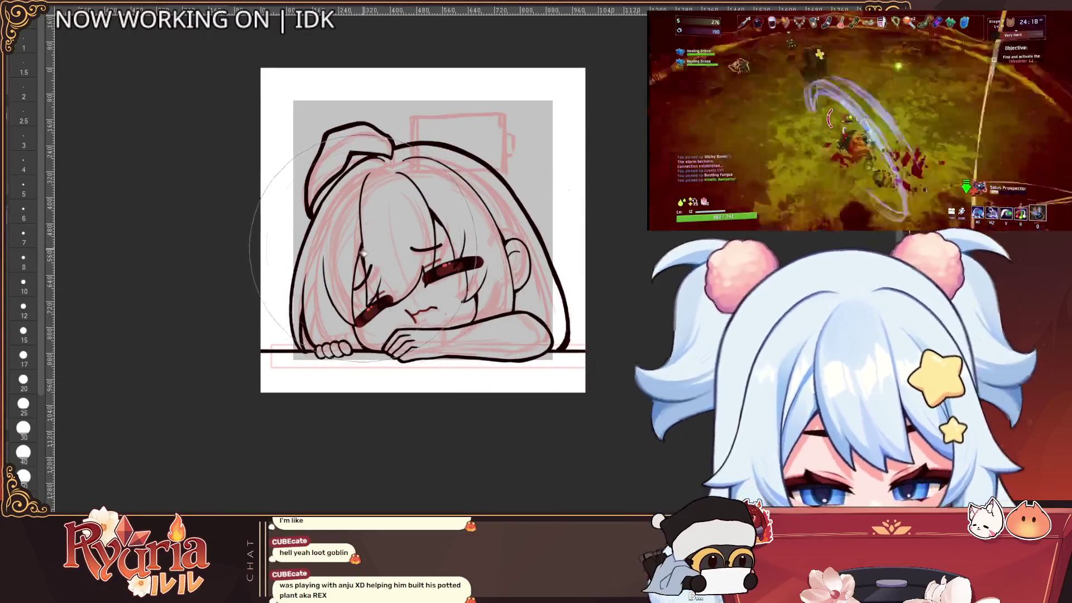
key(bracketleft)
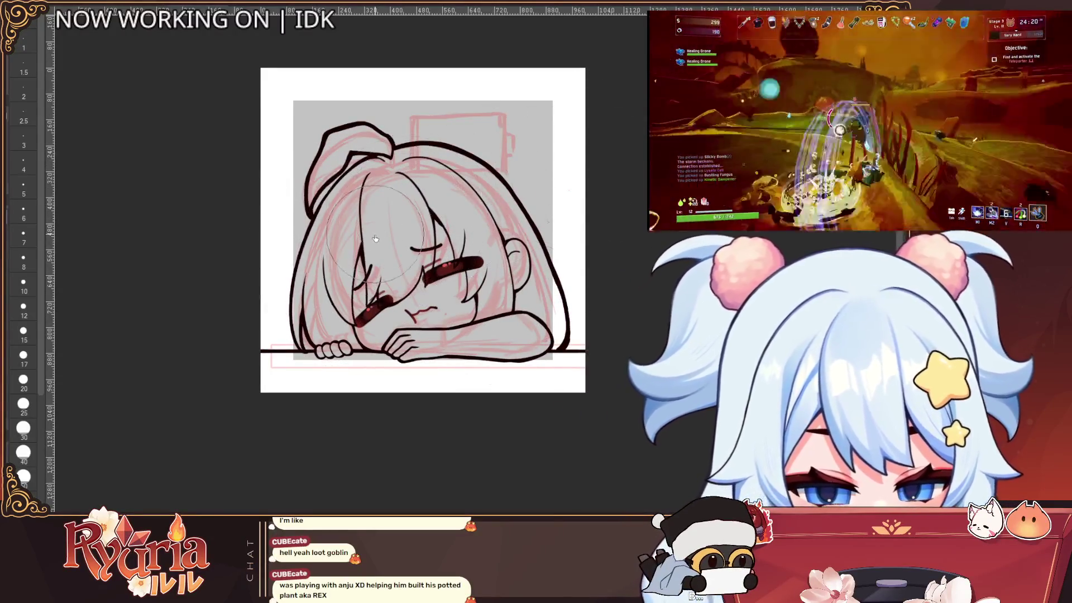
key(bracketleft)
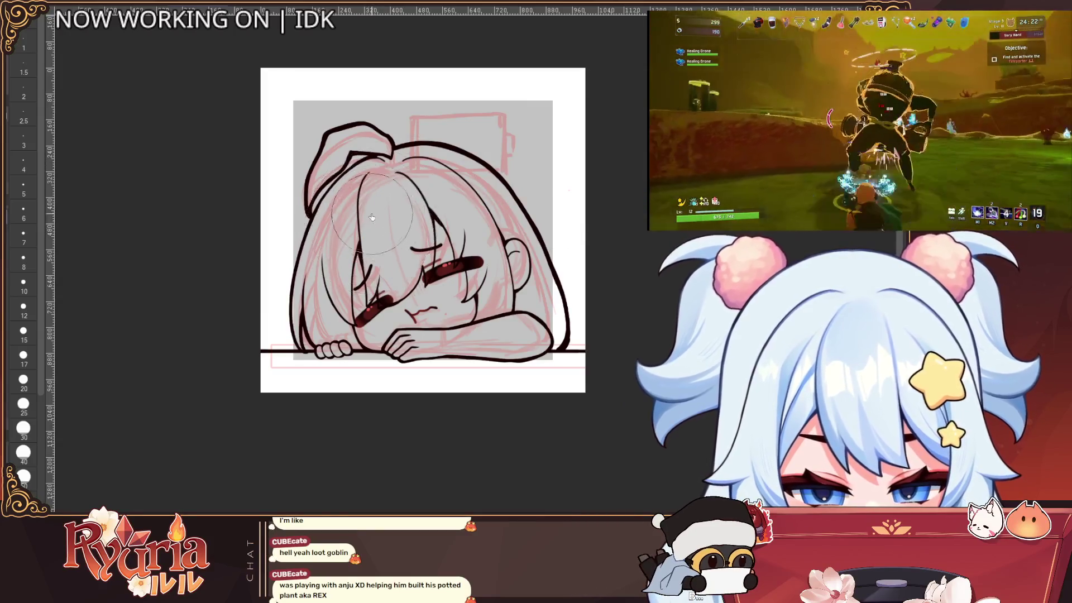
key(bracketright)
key(bracketright)
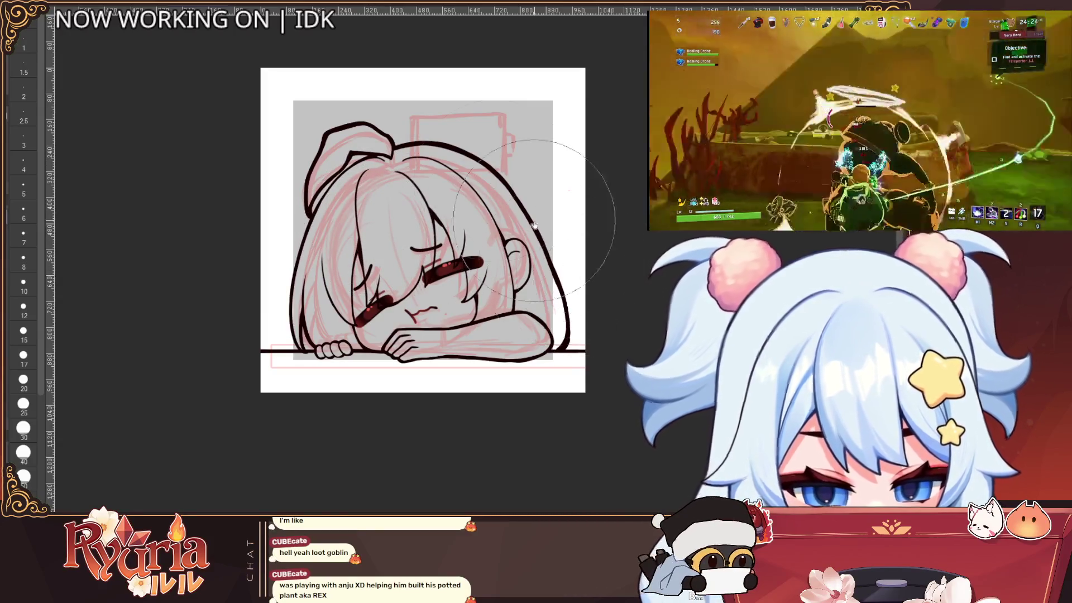
click(24, 260)
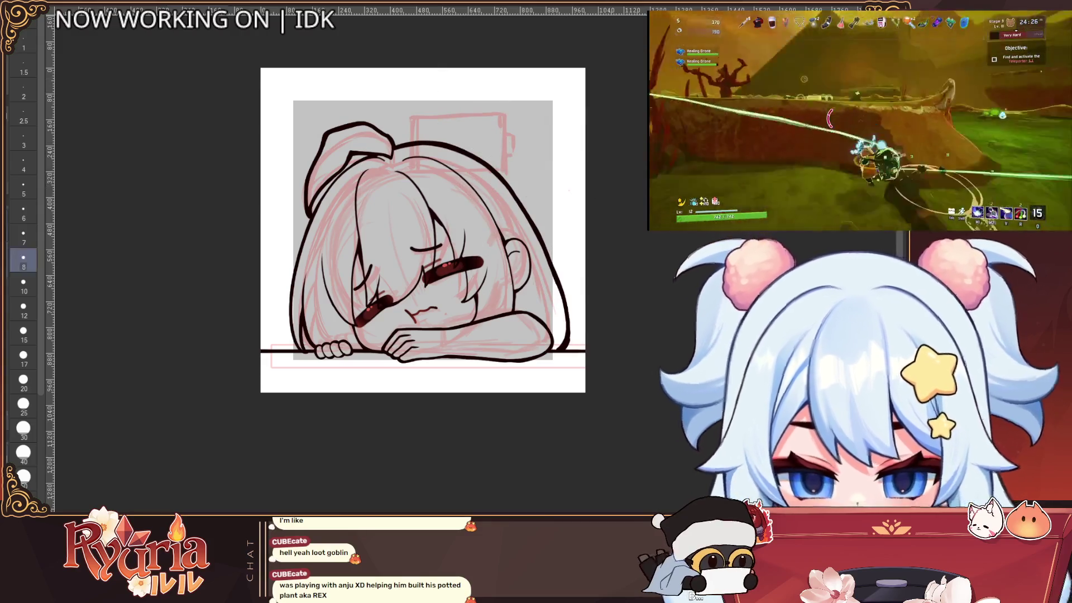
Ink over the hair strand on the left side of the head.
scroll(321, 156, up, 2)
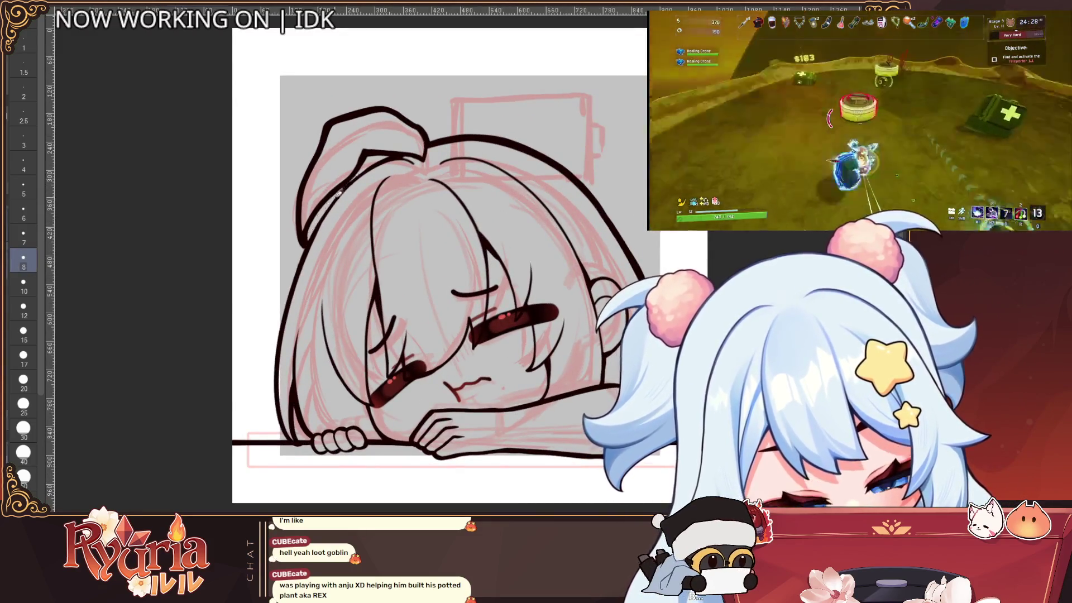
drag(340, 189, 385, 159)
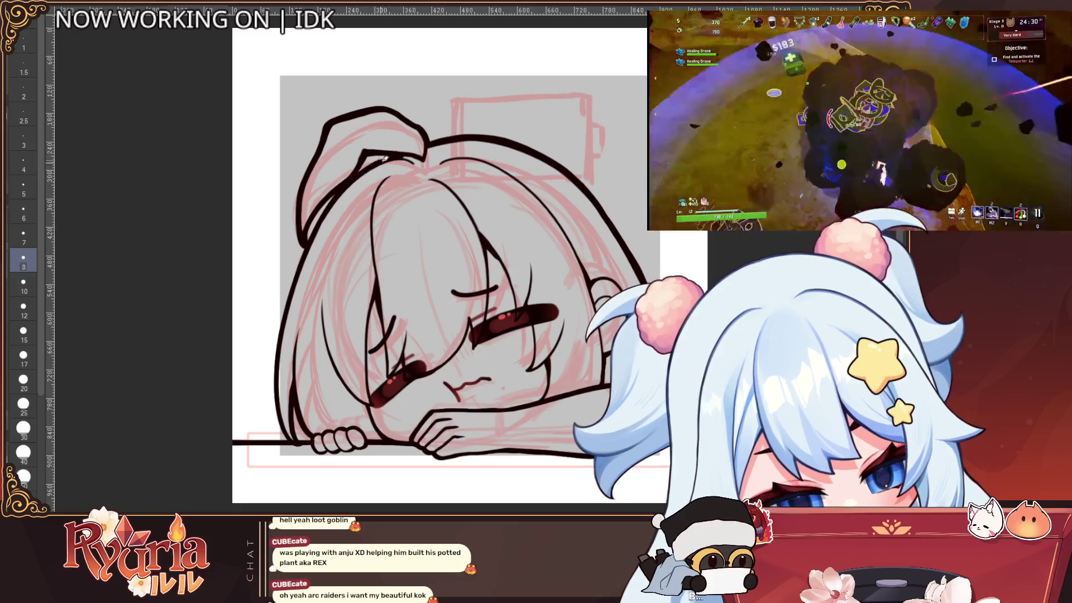
scroll(349, 181, down, 2)
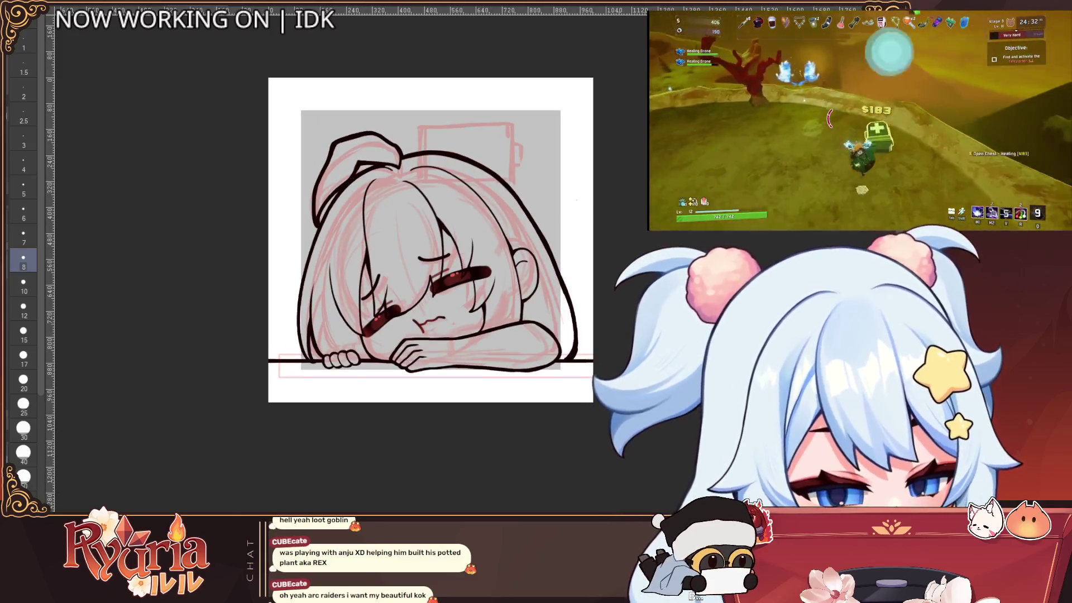
Hide the face details, shift the drawing right in view, and set the brush to size 10.
key(ctrl+z)
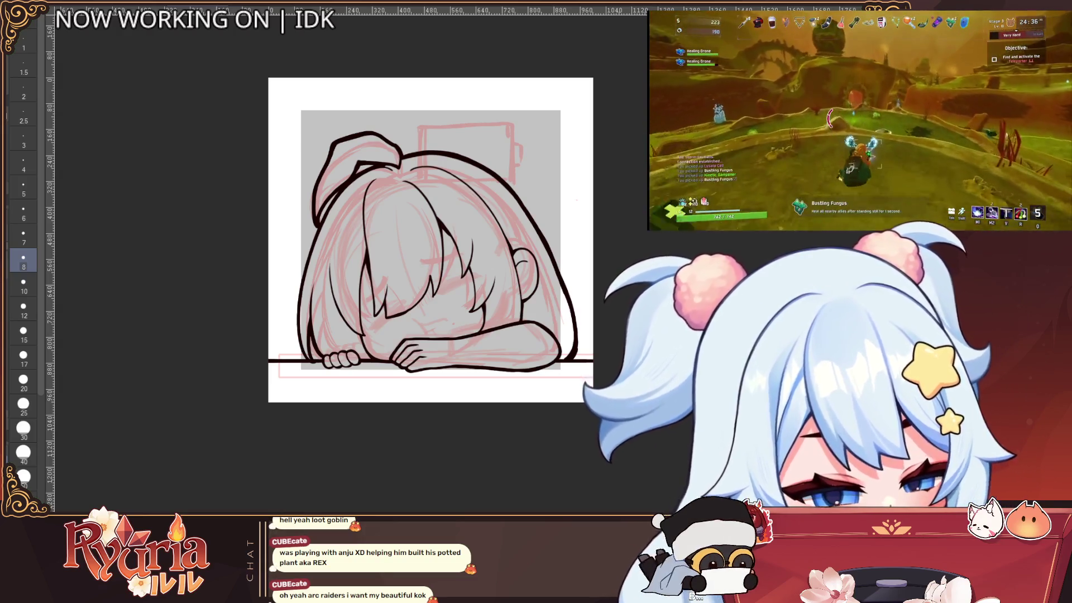
scroll(381, 338, up, 2)
key(bracketright)
key(bracketright)
key(bracketright)
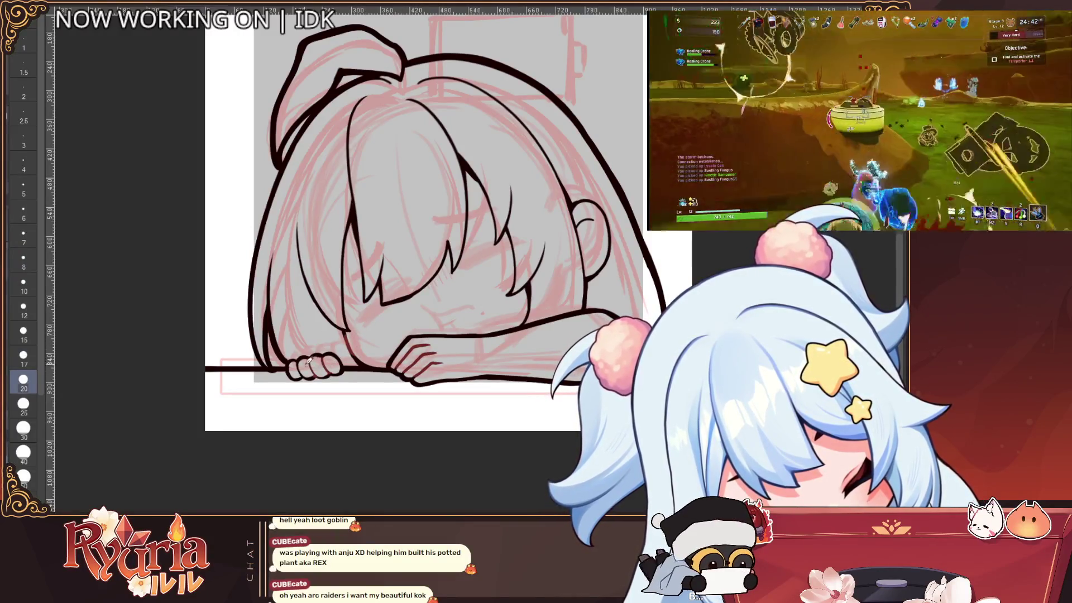
scroll(315, 331, down, 2)
scroll(316, 331, down, 1)
scroll(447, 262, up, 4)
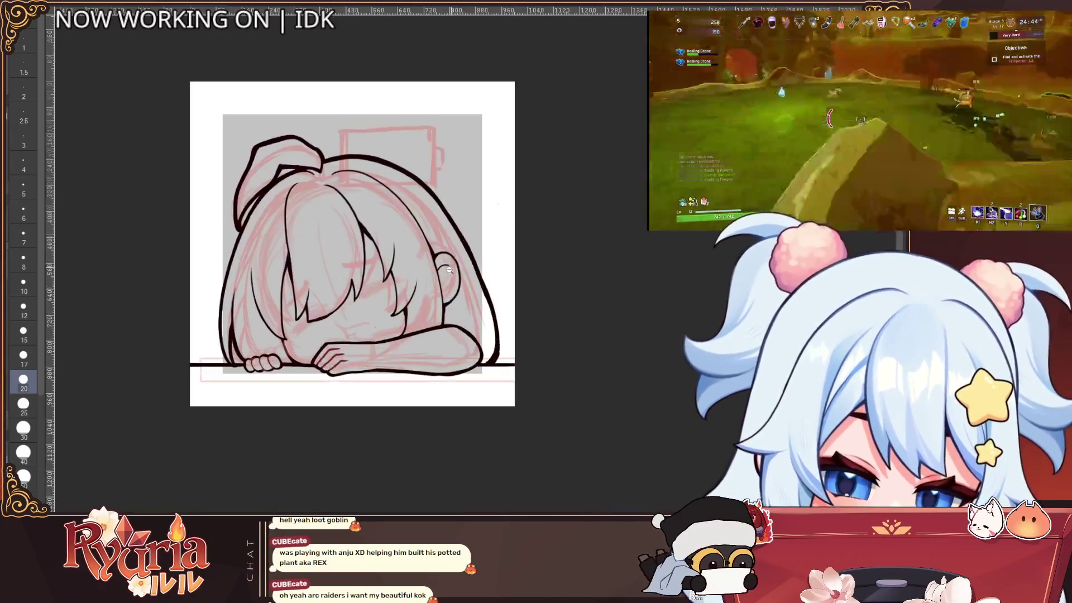
drag(459, 265, 532, 263)
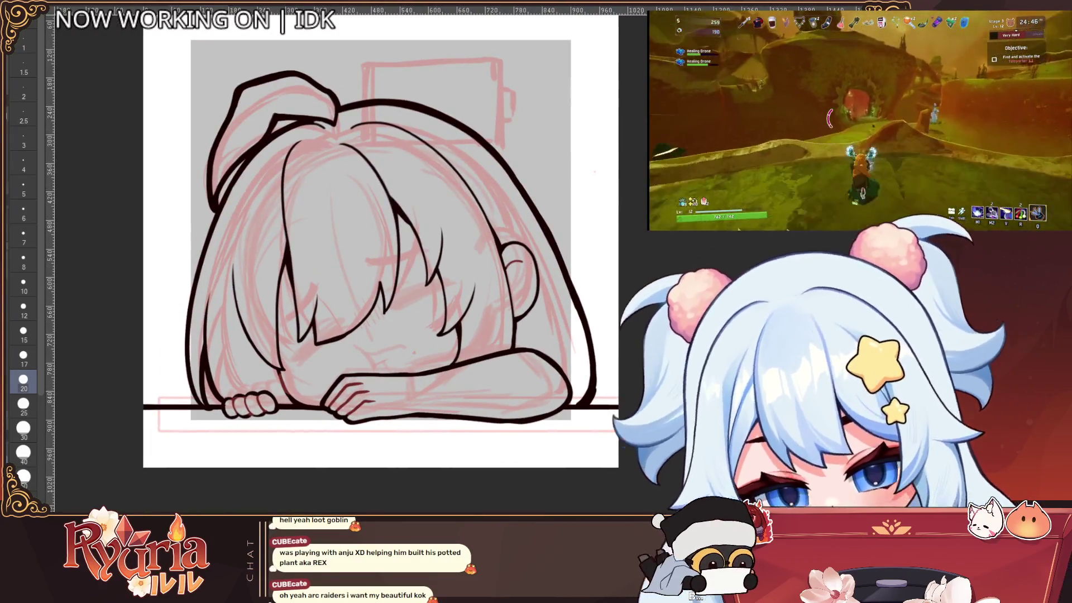
key(bracketright)
key(bracketright)
key(bracketright)
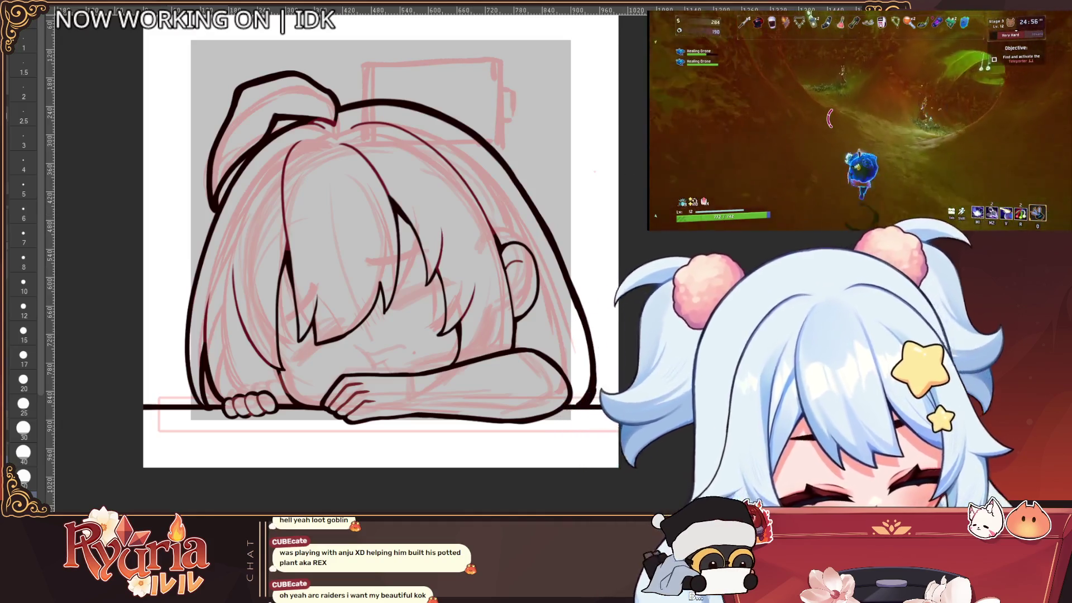
key(bracketleft)
key(bracketleft)
key(bracketleft)
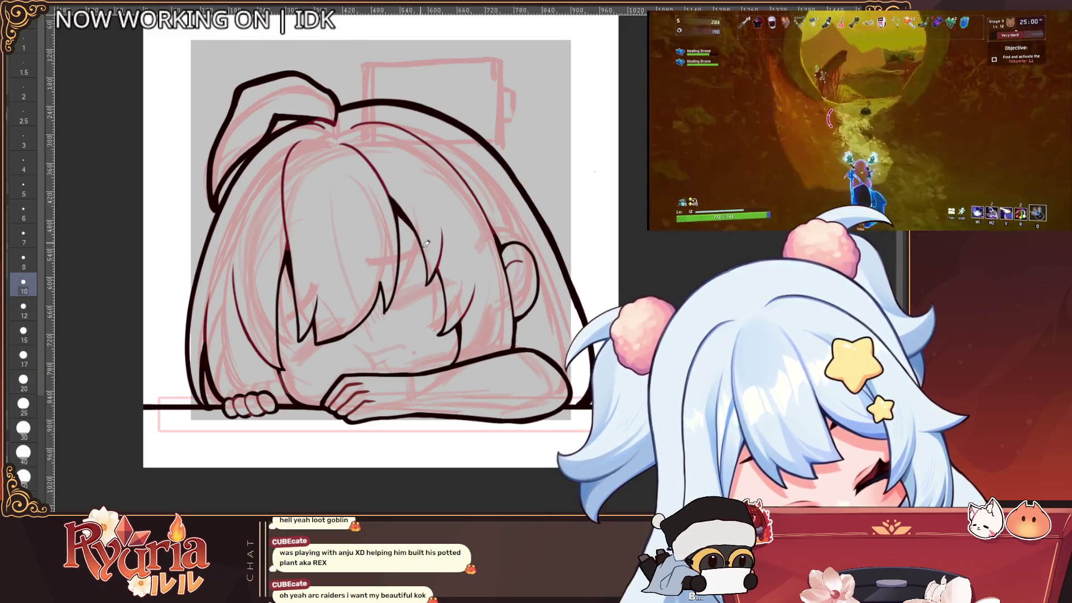
scroll(453, 221, down, 2)
scroll(421, 257, up, 3)
On a rotated view, ink a size-5 hair strand over the forehead and a small line near the arm.
drag(357, 234, 325, 225)
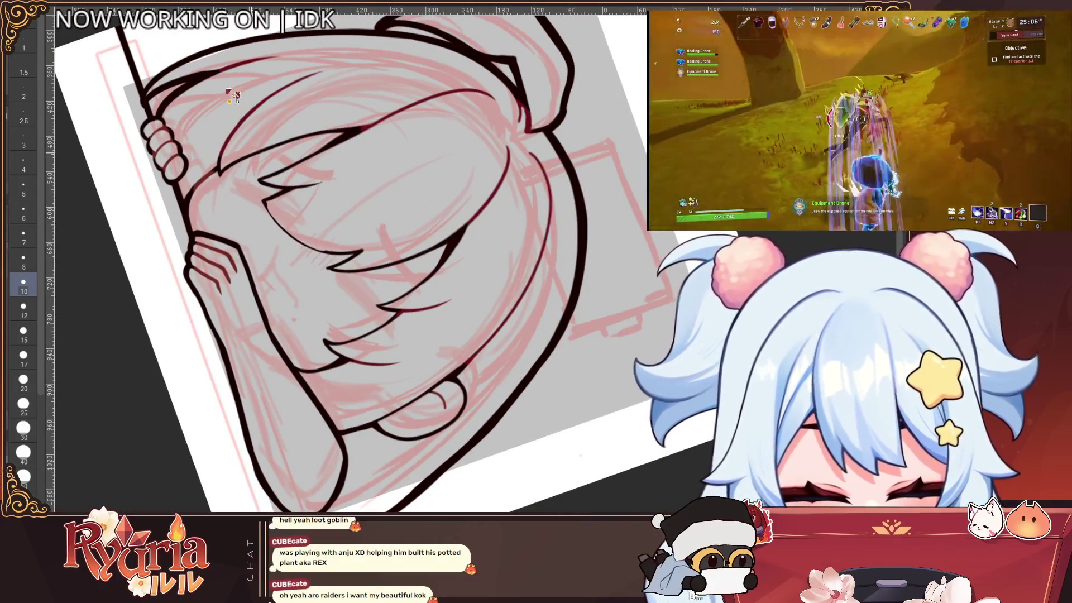
key(bracketleft)
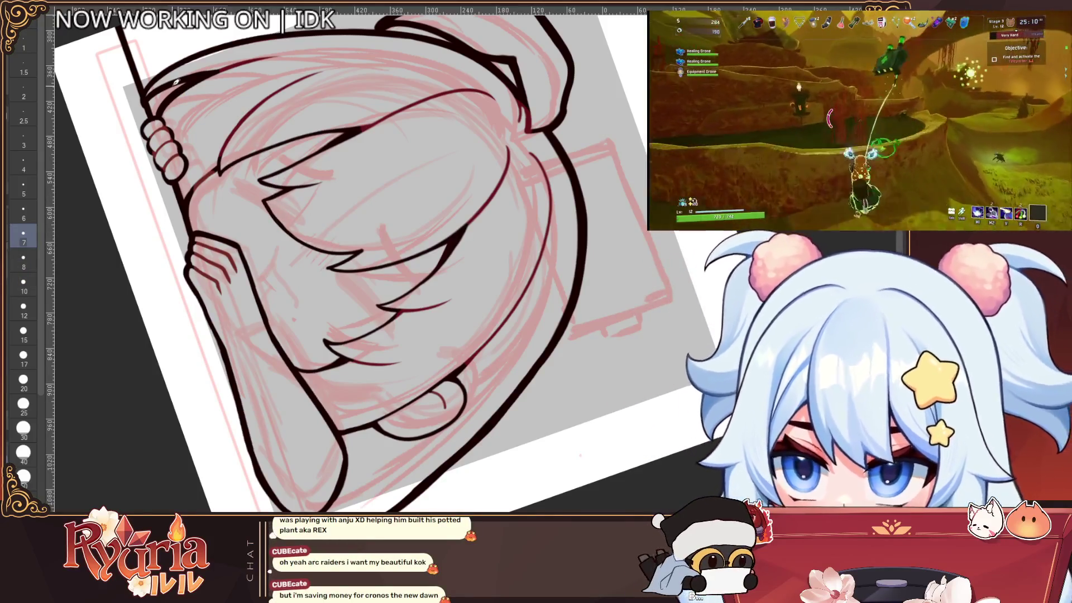
key(bracketleft)
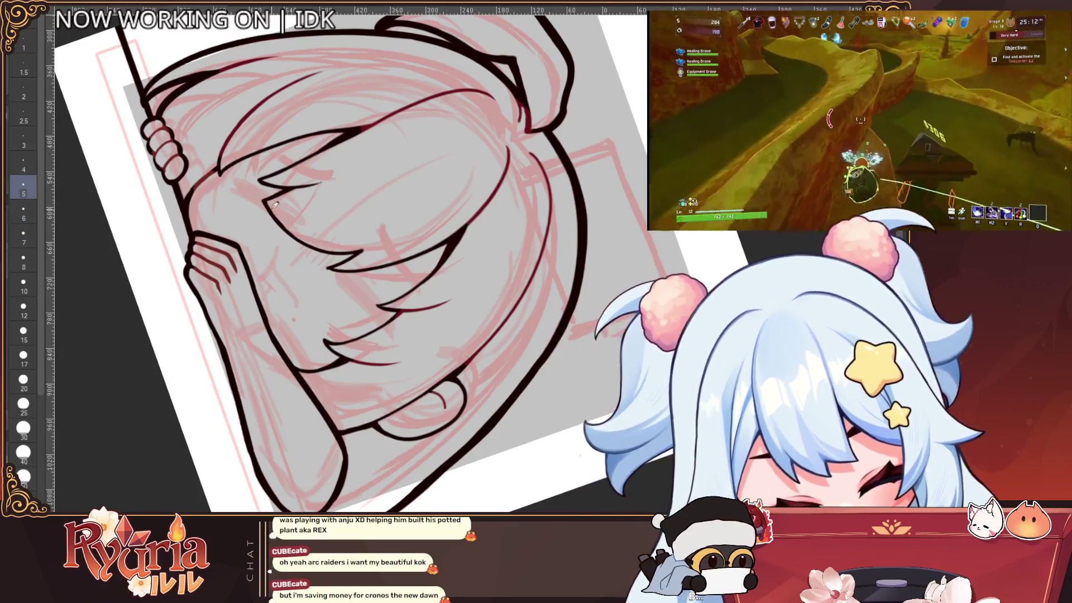
drag(275, 205, 322, 245)
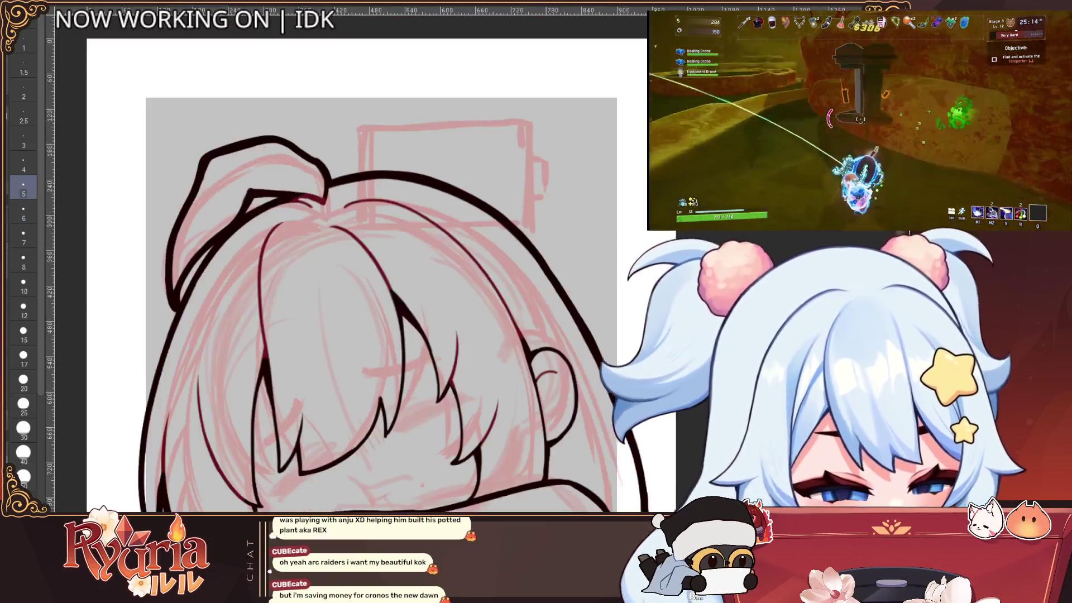
scroll(561, 390, down, 3)
scroll(561, 389, up, 4)
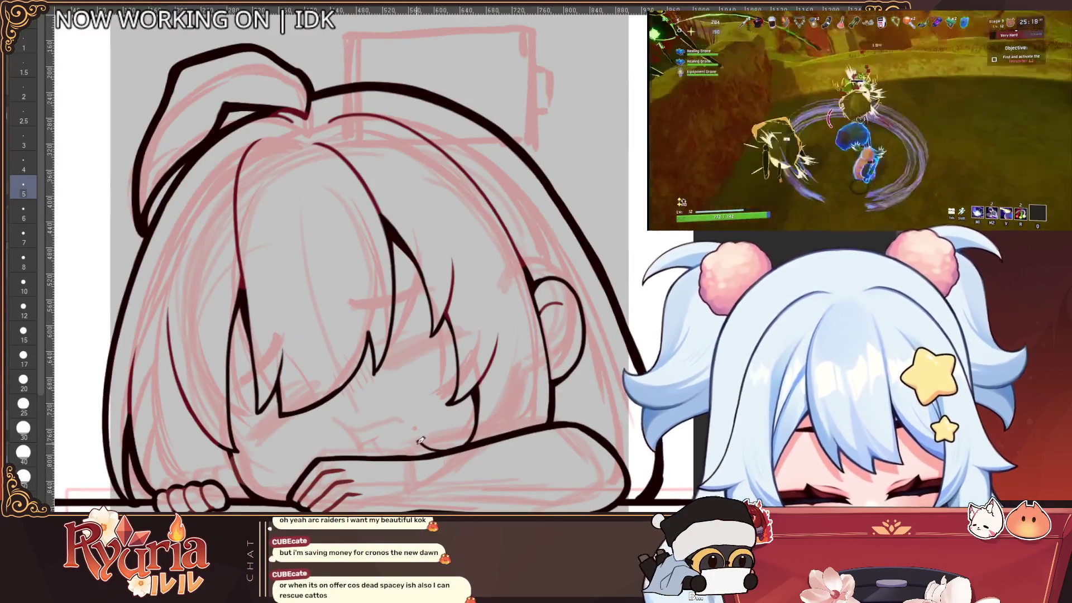
scroll(559, 390, down, 4)
key(bracketright)
drag(452, 431, 426, 419)
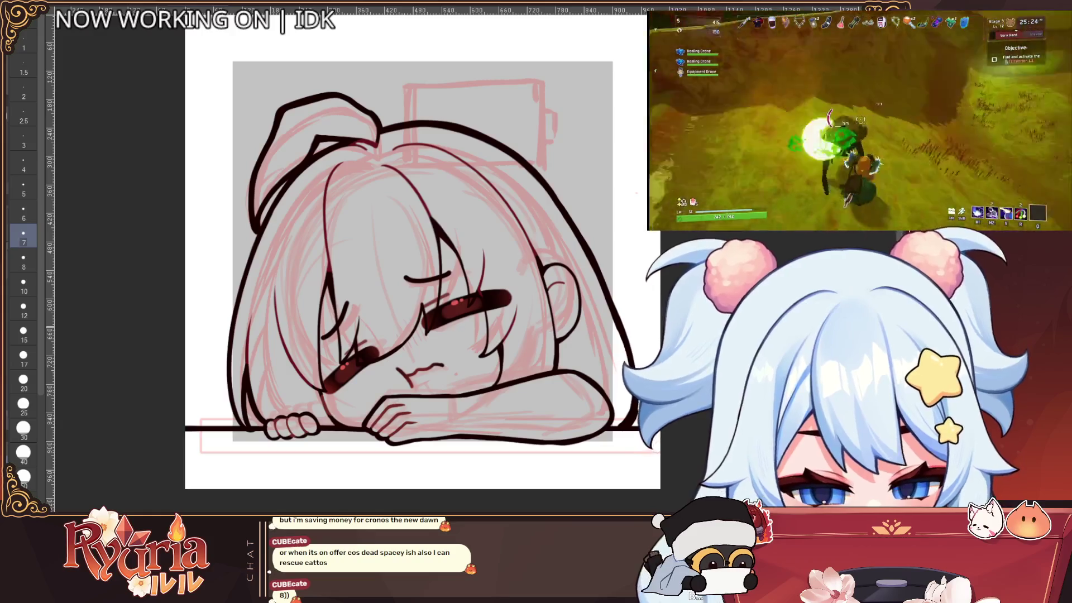
Enlarge the brush and shift the drawing left, zooming in close.
scroll(387, 280, up, 4)
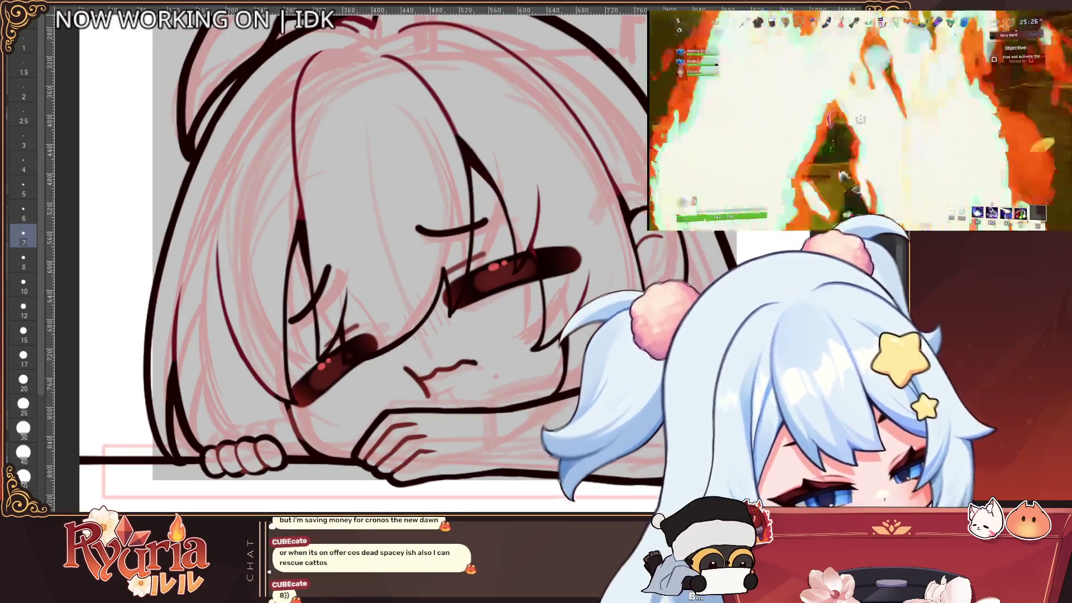
key(e)
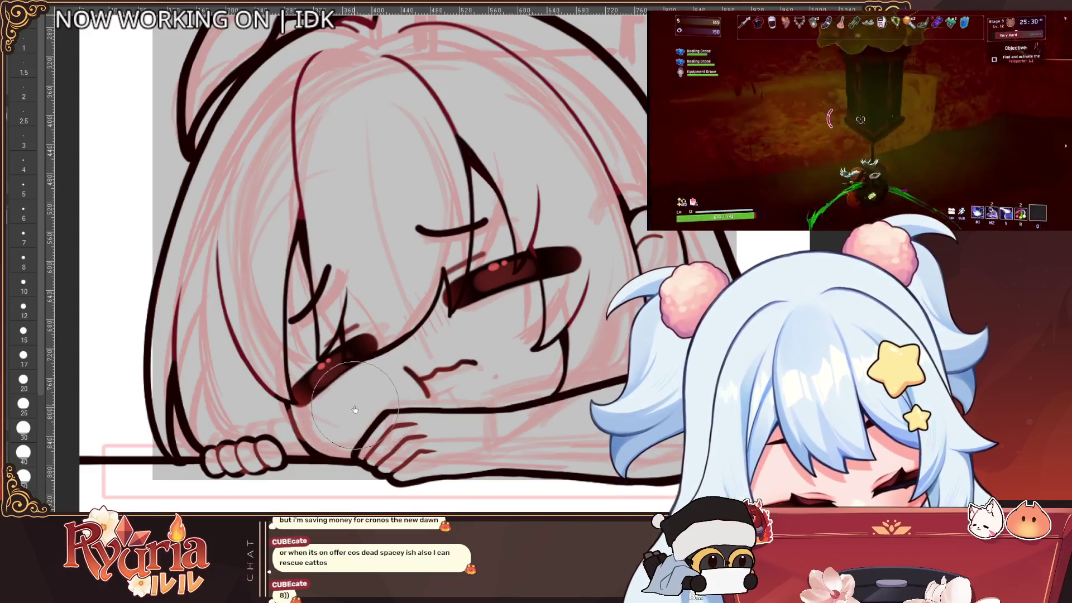
scroll(355, 410, down, 5)
scroll(524, 332, up, 4)
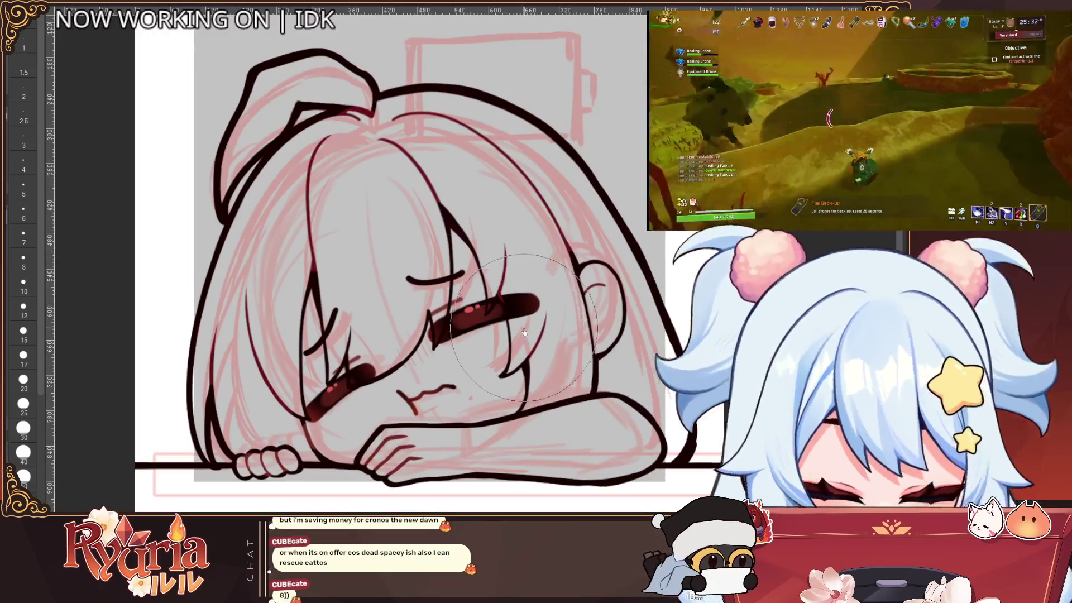
scroll(599, 286, down, 5)
drag(658, 385, 607, 383)
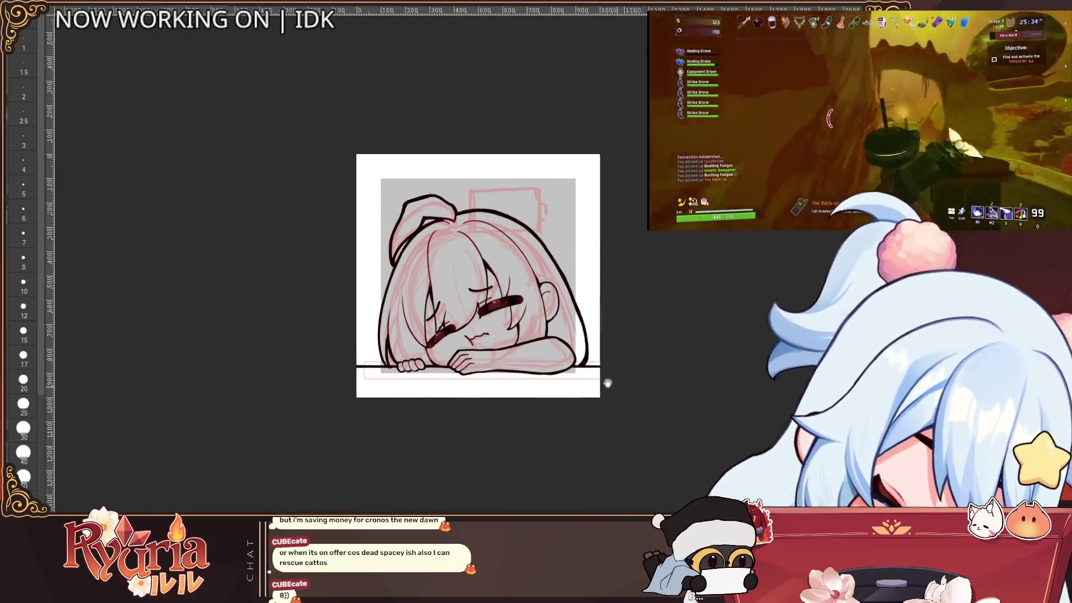
scroll(502, 310, up, 4)
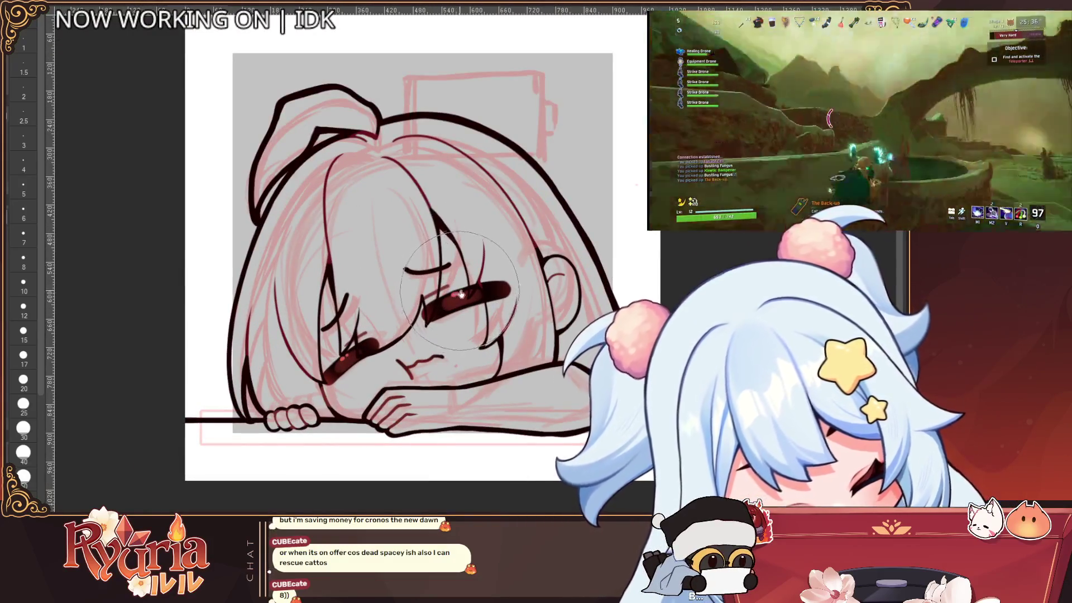
scroll(353, 367, up, 1)
Adjust the brush size from 8 down to 7, then up to 15 and slightly larger.
click(24, 259)
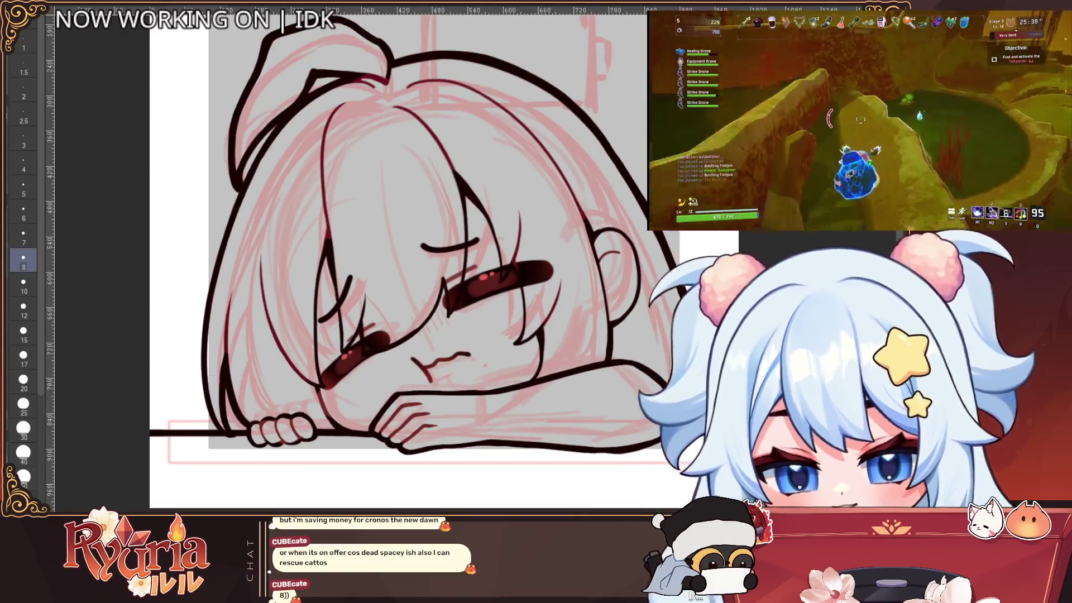
key(bracketleft)
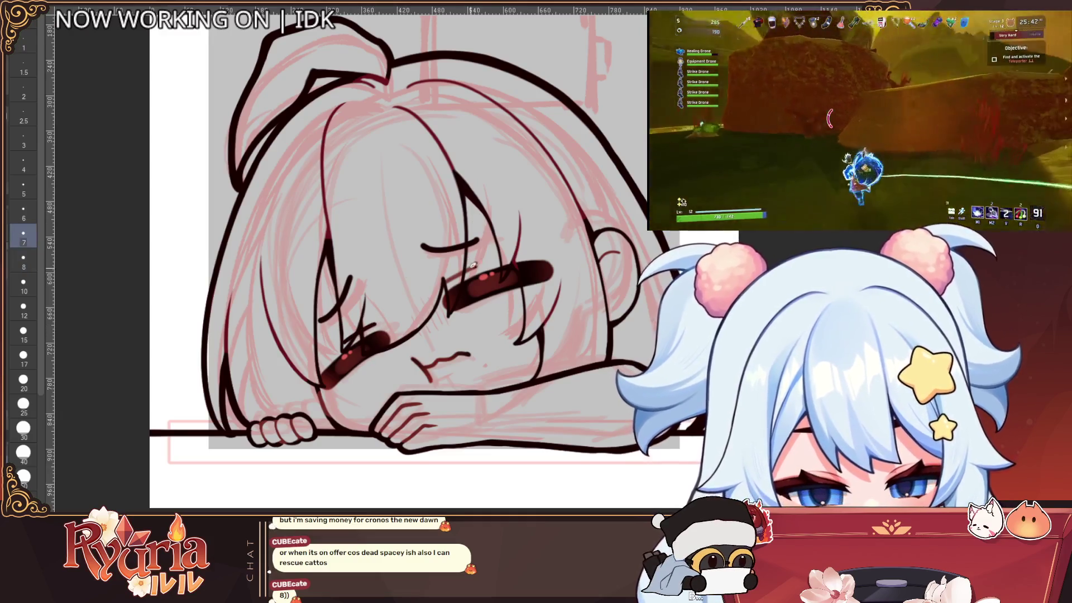
scroll(485, 257, down, 2)
scroll(486, 256, up, 2)
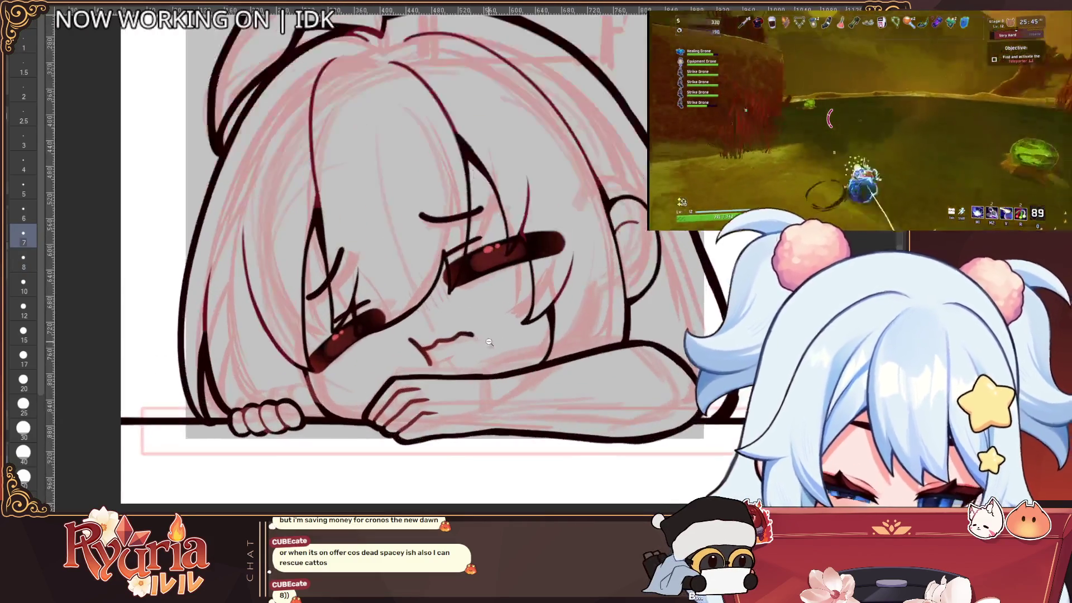
scroll(434, 270, up, 1)
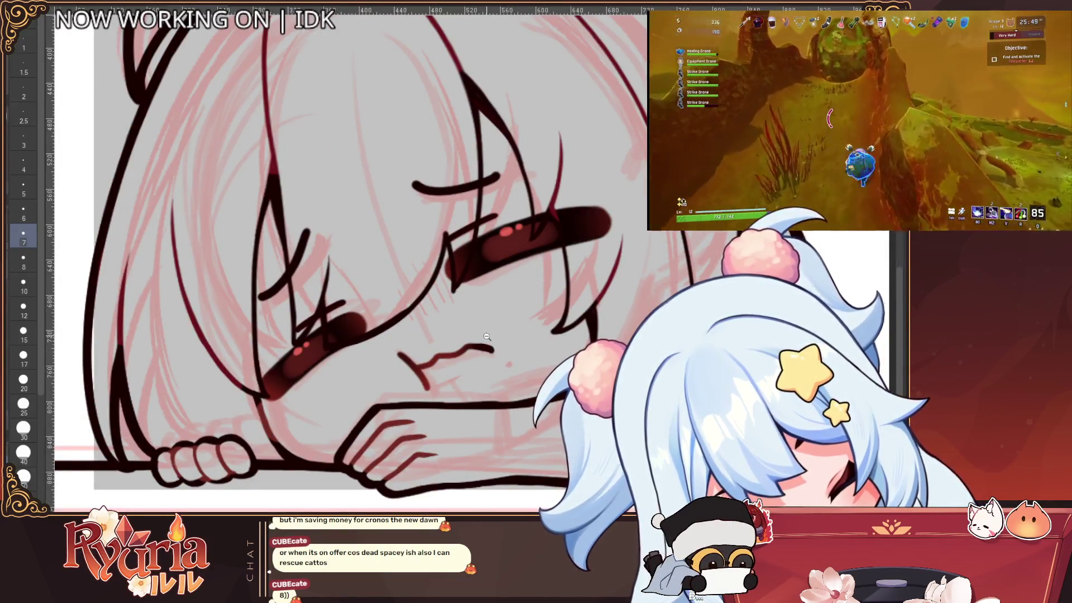
scroll(483, 342, down, 2)
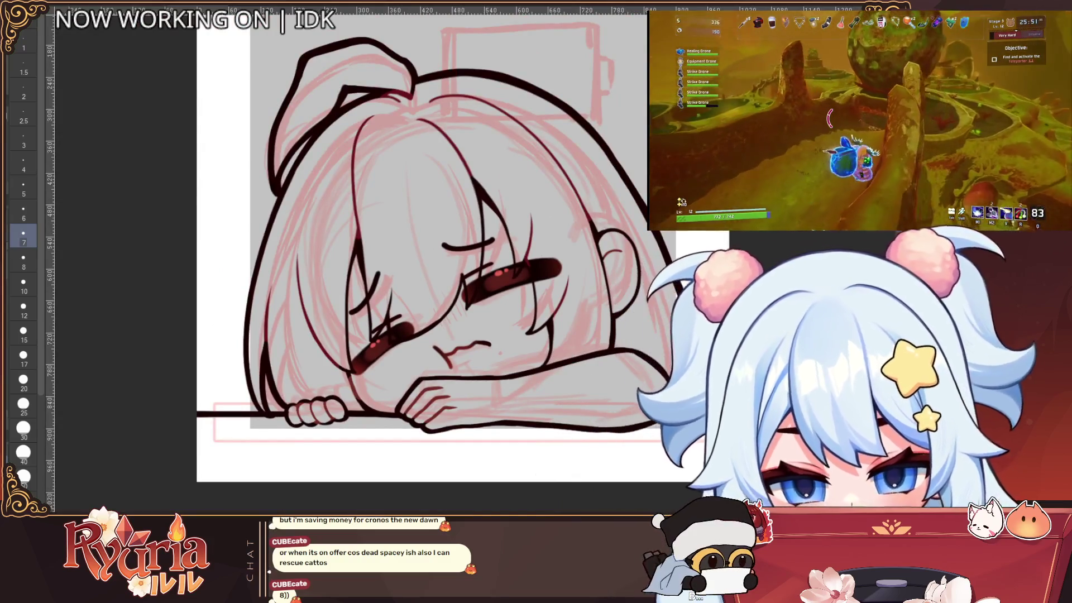
key(bracketright)
key(bracketright)
key(bracketright)
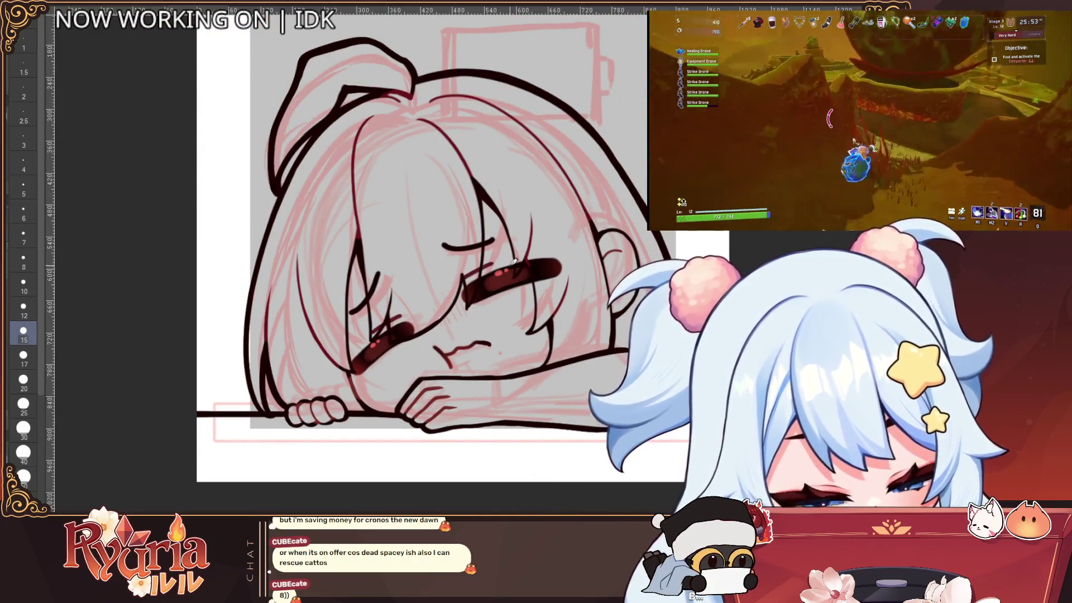
scroll(514, 322, down, 3)
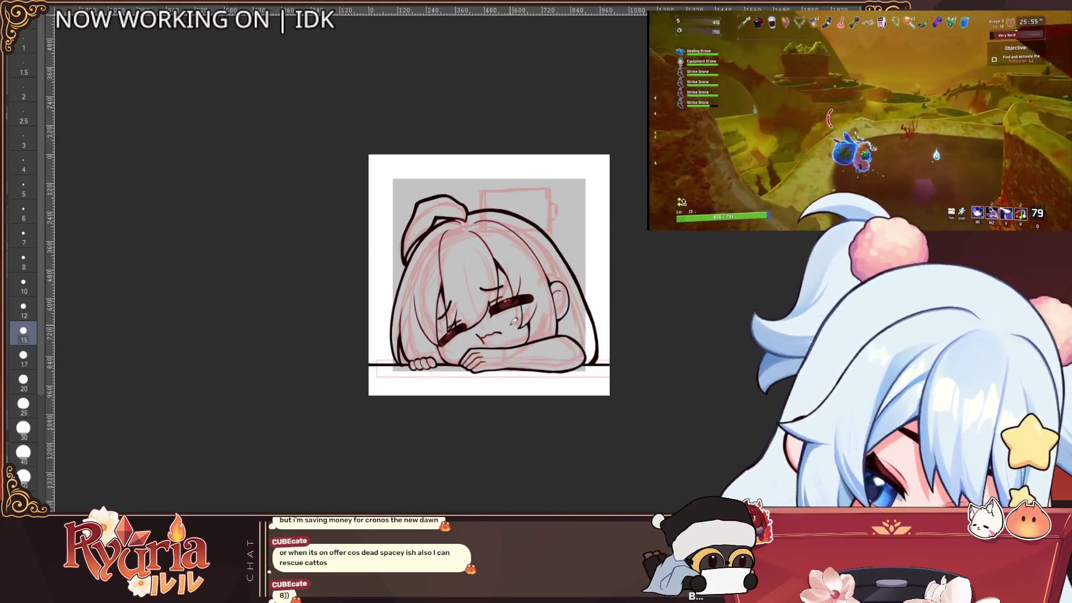
scroll(501, 348, up, 1)
scroll(480, 441, up, 2)
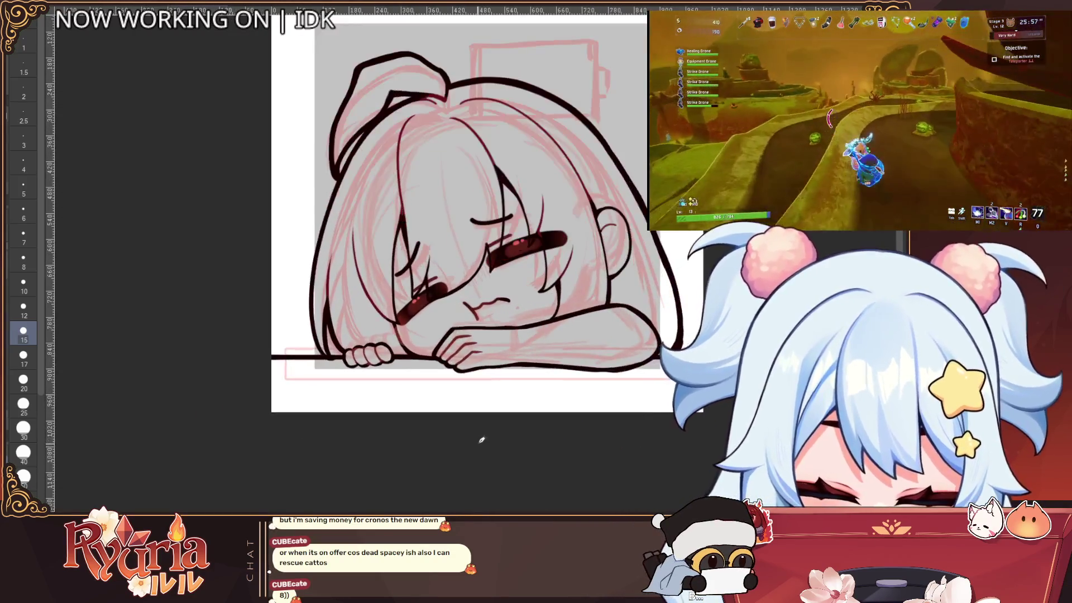
key(bracketright)
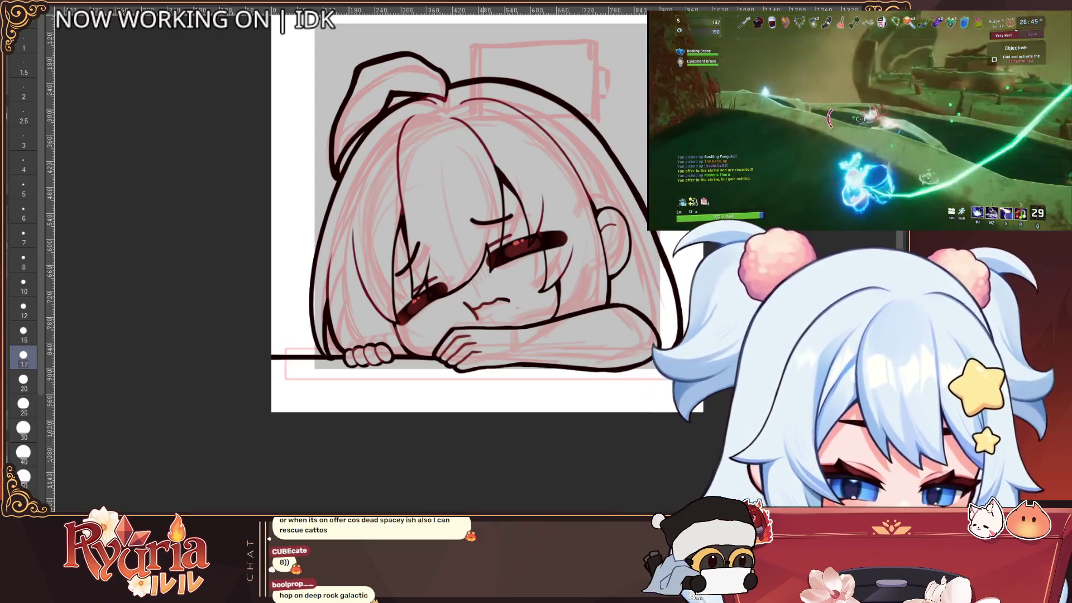
scroll(516, 356, down, 4)
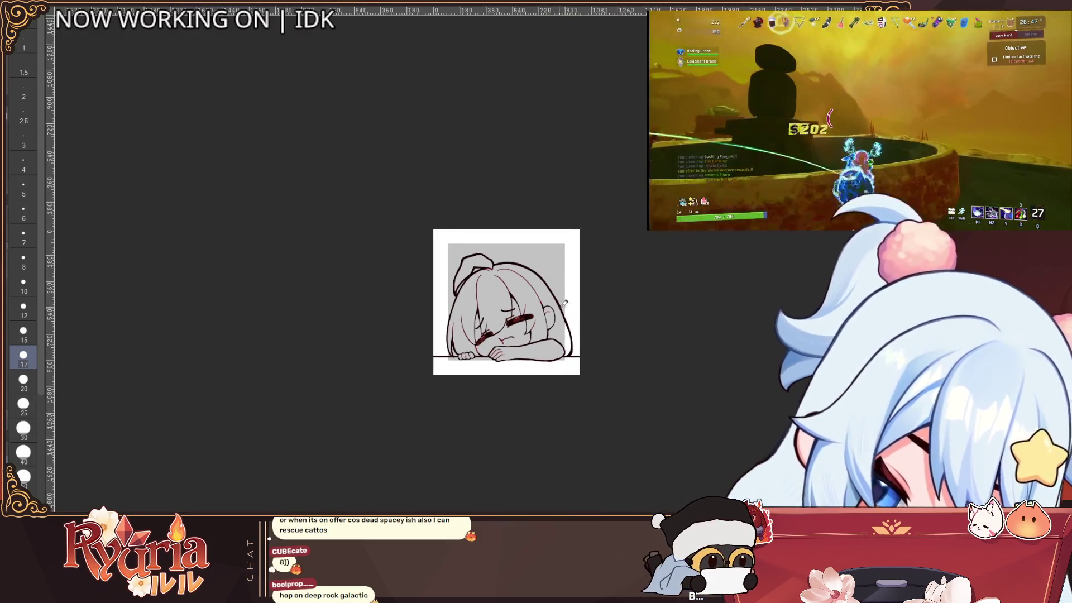
Fill the face, arm, ear and four fingers with skin colour.
scroll(564, 302, up, 4)
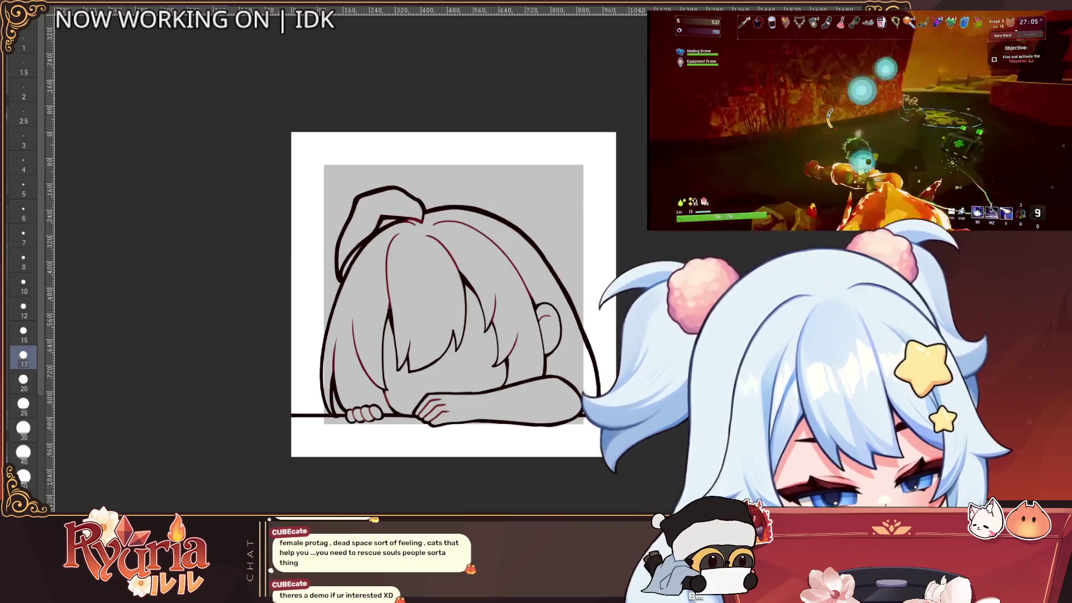
key(g)
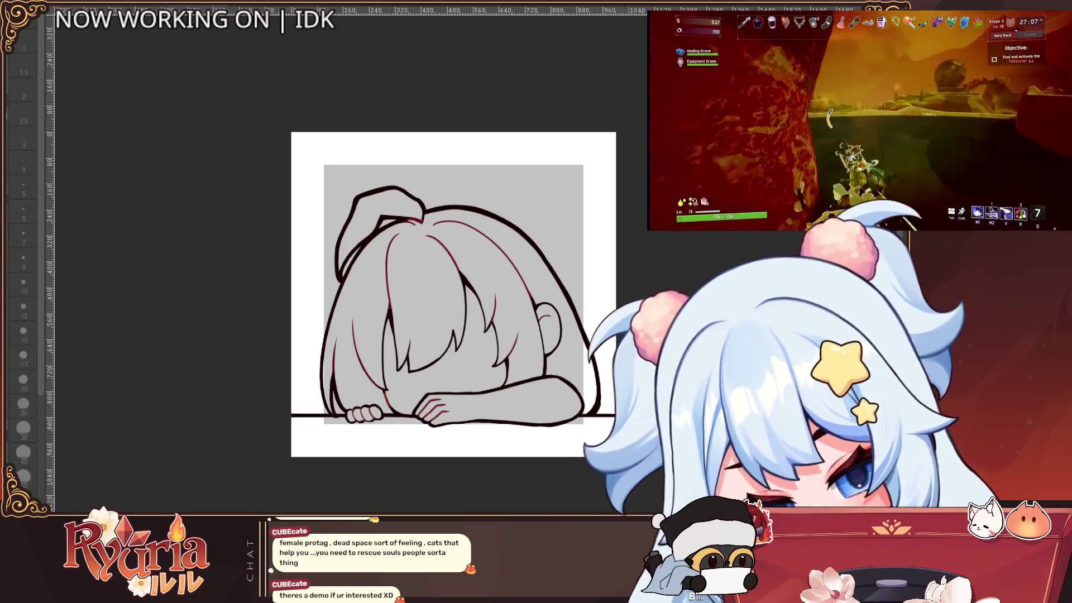
click(468, 365)
click(508, 398)
click(550, 337)
click(376, 413)
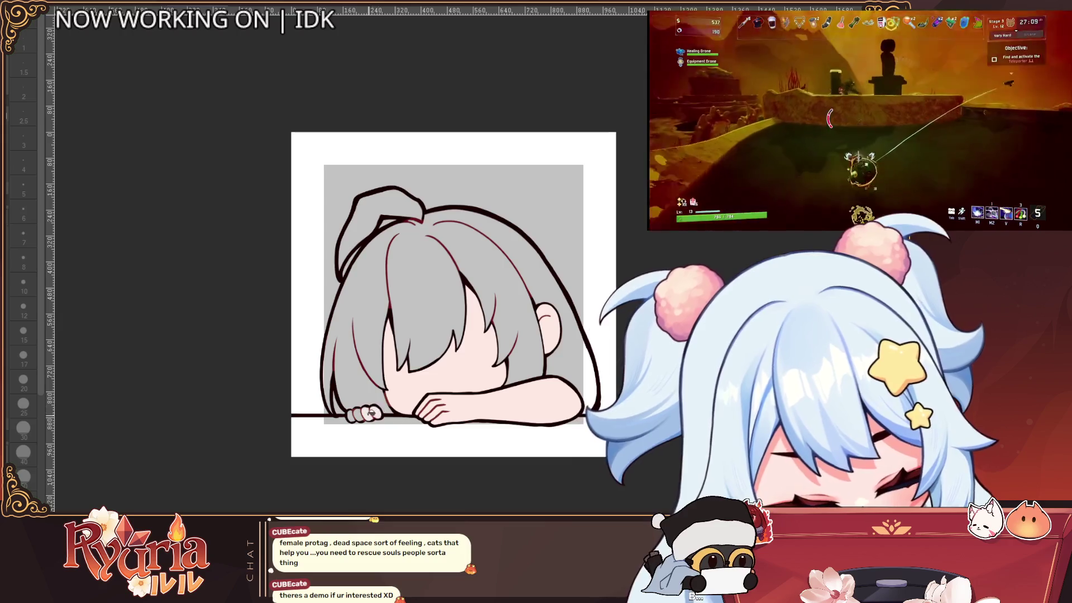
click(366, 415)
click(358, 416)
click(351, 417)
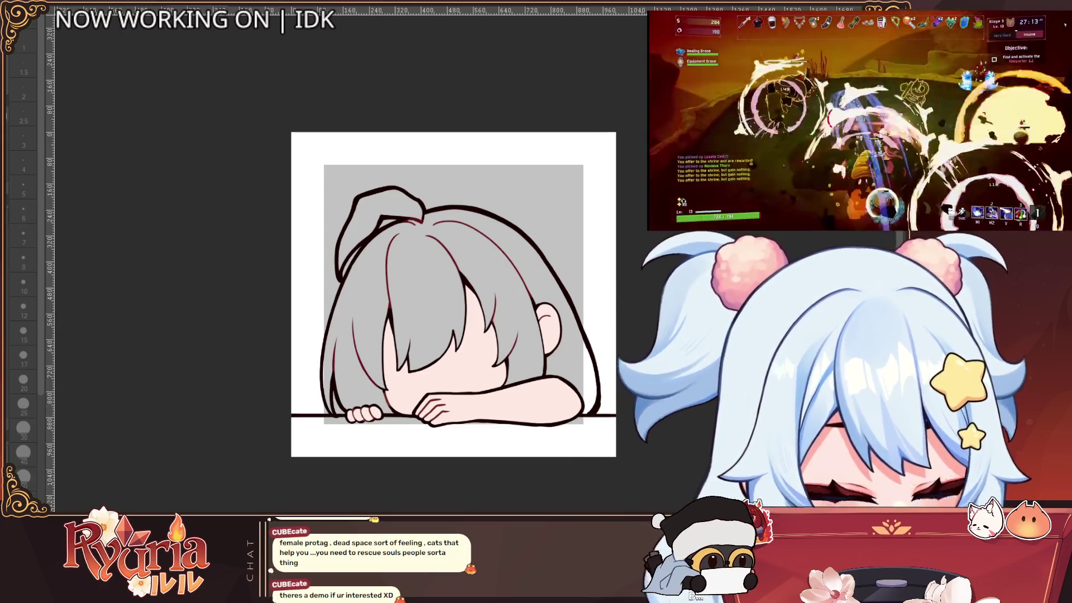
Fill the hair and the antenna hair loop with dark red.
click(363, 318)
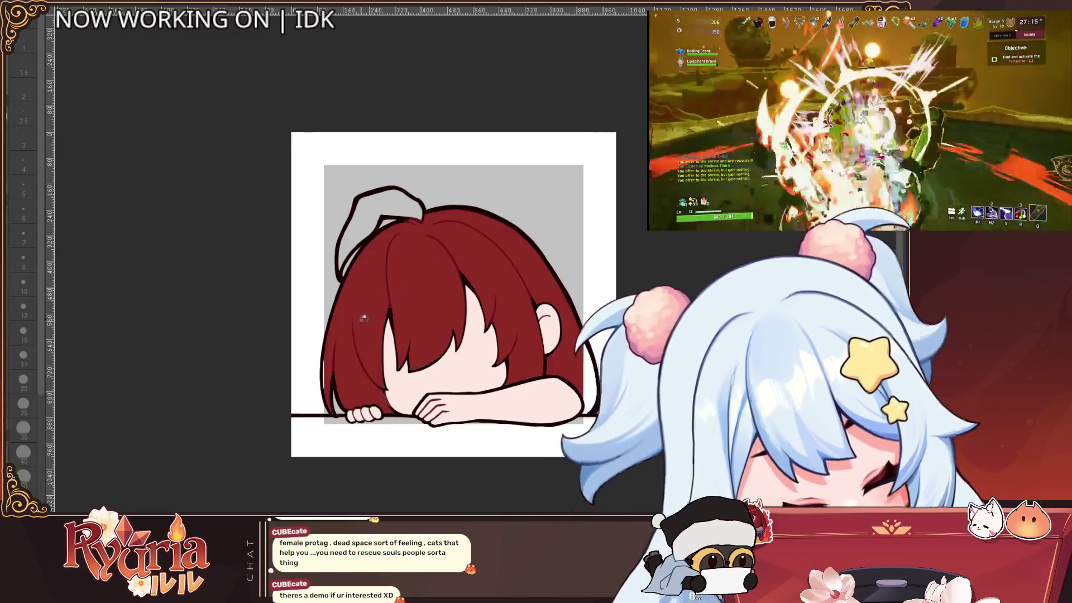
click(402, 199)
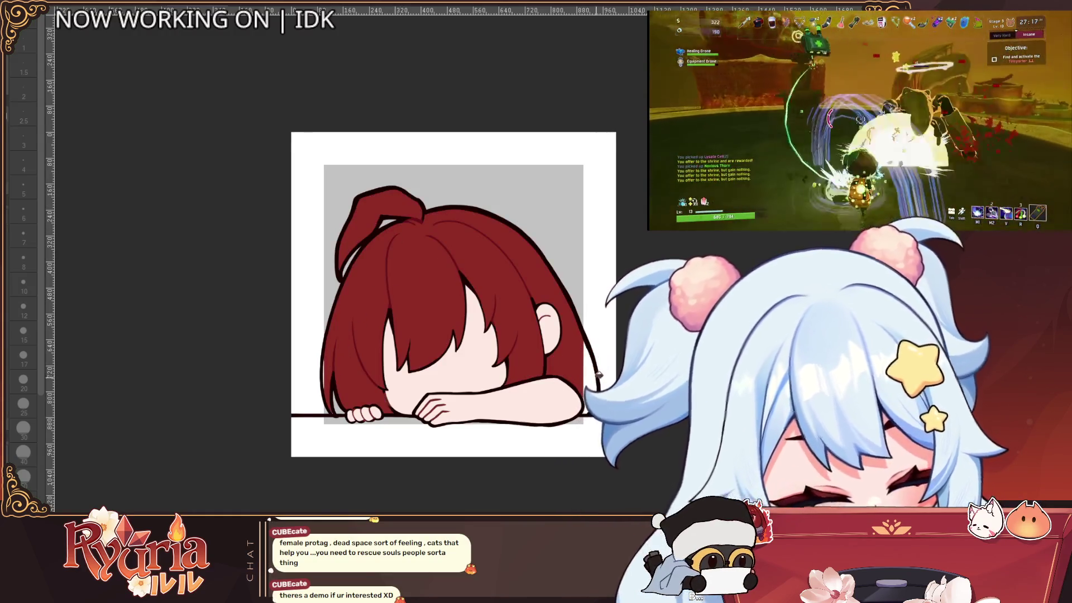
scroll(589, 351, up, 1)
key(p)
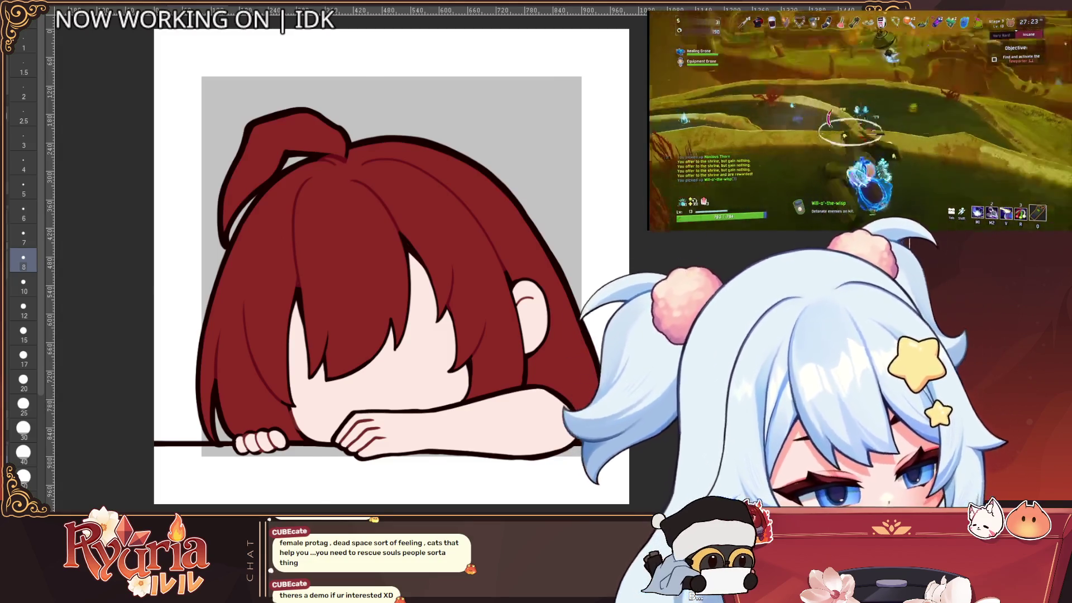
Mirror the view to check the drawing, flip it back, and try a light hair stroke.
key(h)
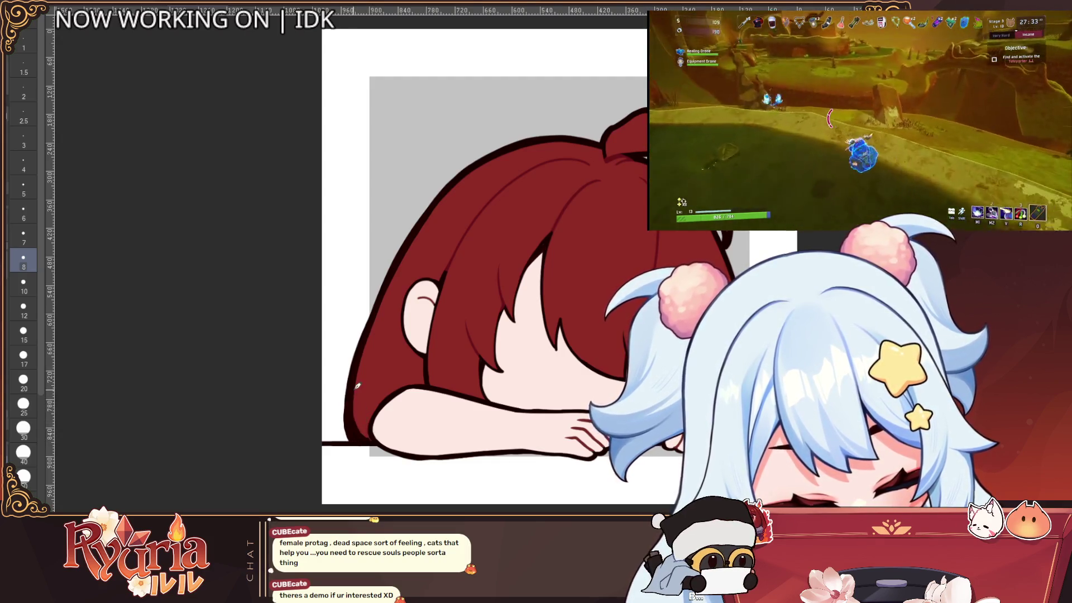
scroll(365, 424, down, 3)
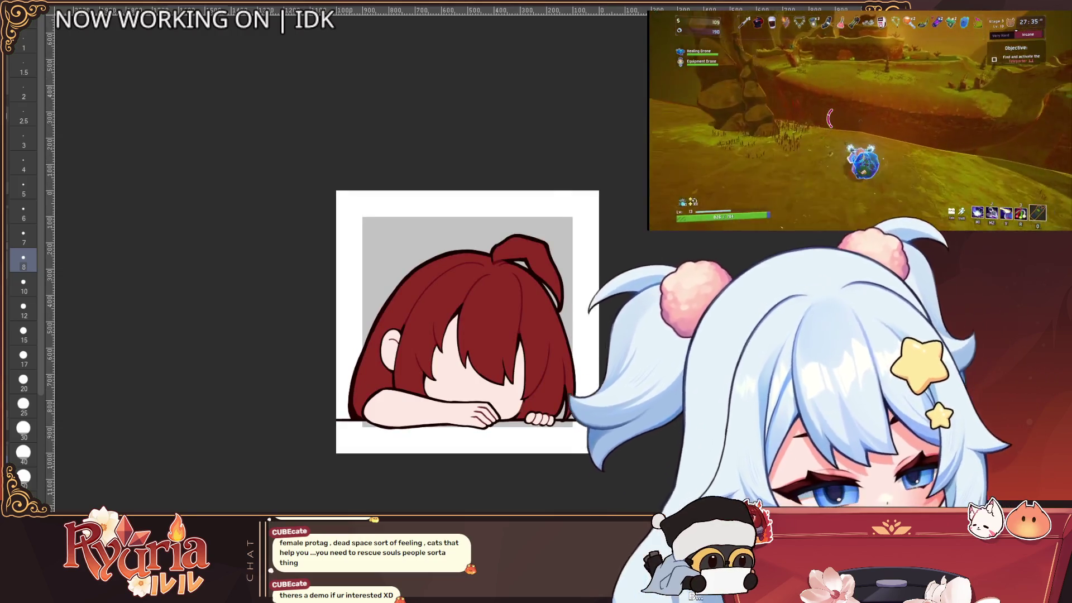
key(m)
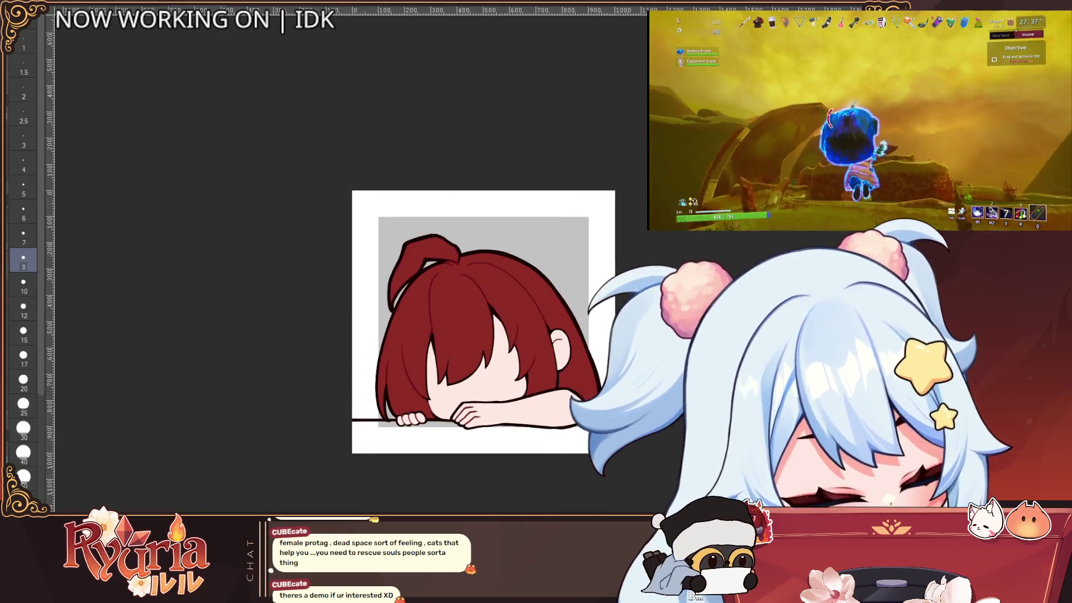
scroll(549, 409, up, 2)
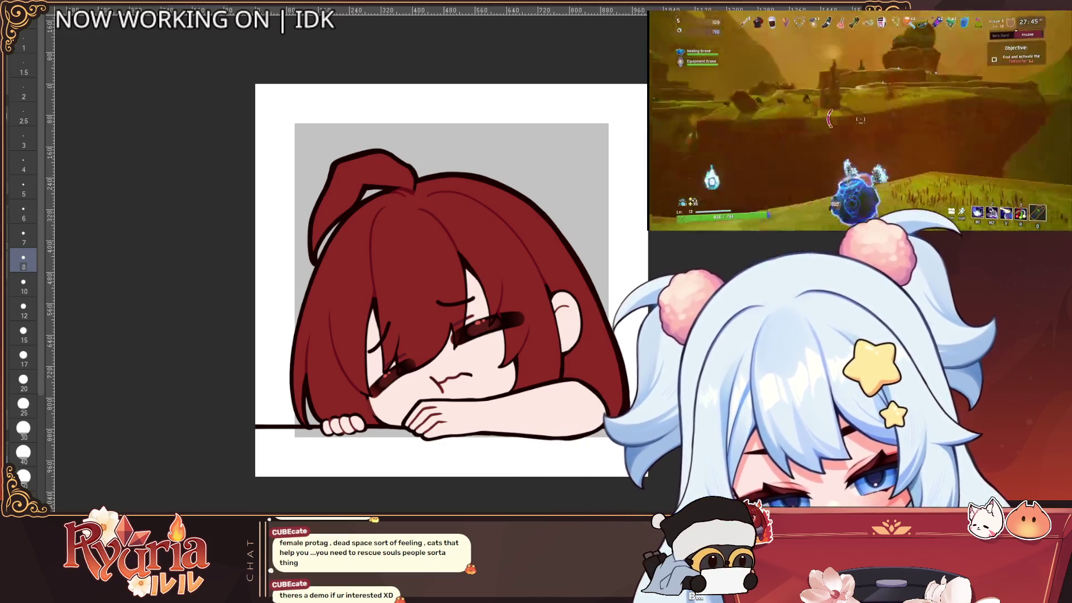
drag(412, 221, 426, 307)
Paint the top hair lock orange with a medium, then large brush, undoing stray strokes.
key(ctrl+z)
click(23, 333)
drag(351, 165, 316, 245)
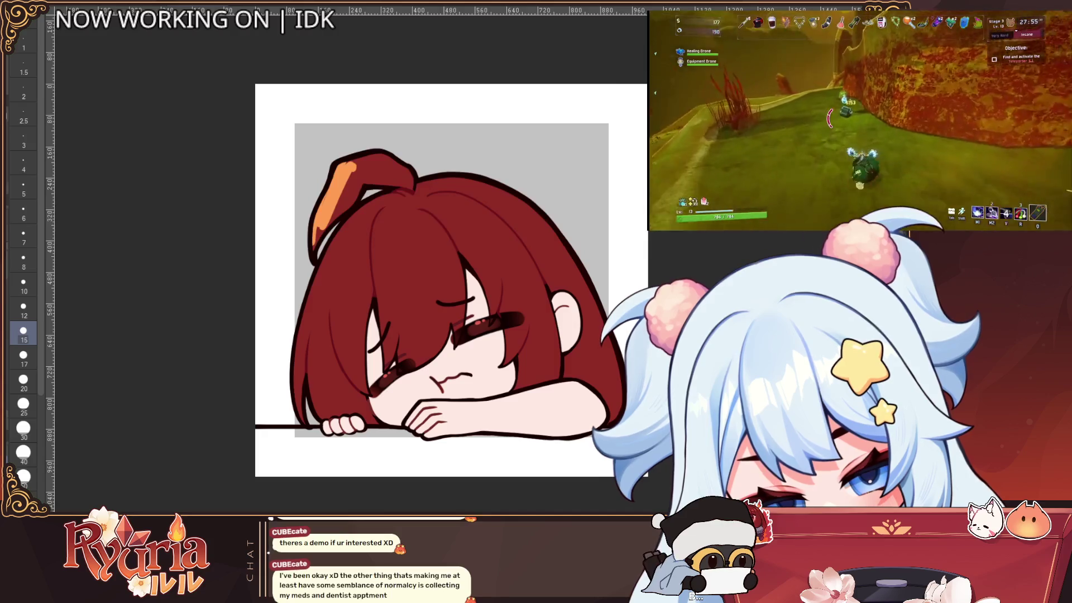
drag(391, 173, 368, 207)
key(ctrl+z)
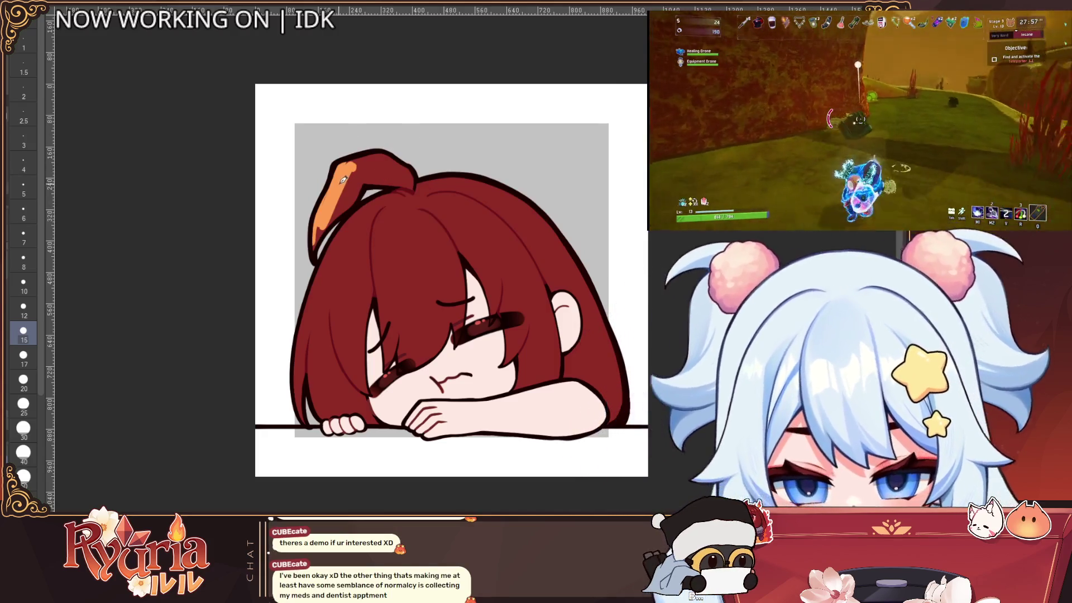
click(24, 475)
drag(385, 159, 313, 245)
Fine-tune the brush size and rotate the canvas view.
key(bracketleft)
key(bracketleft)
key(bracketleft)
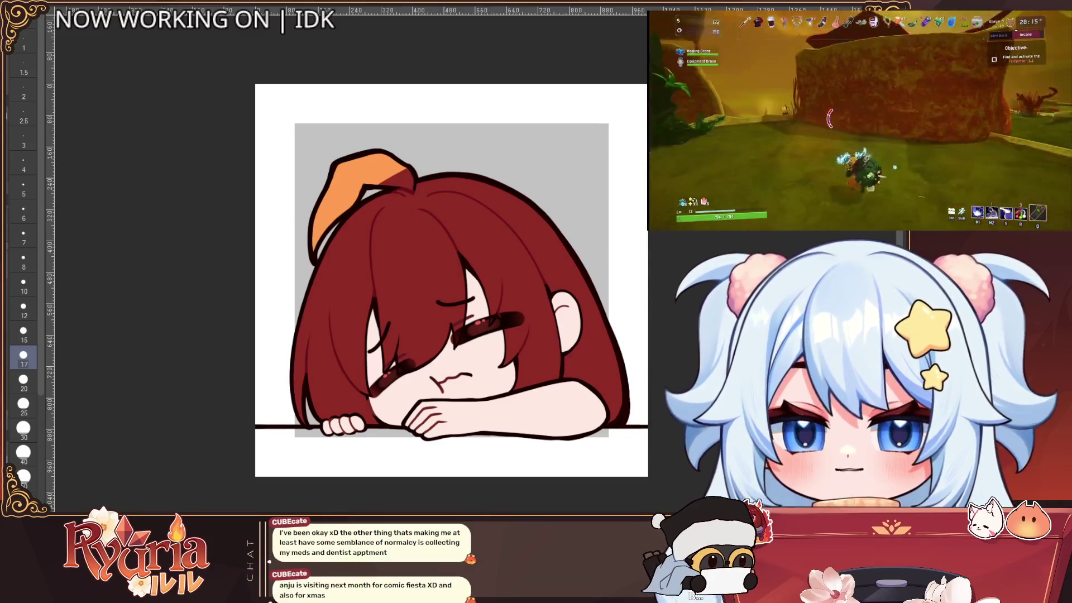
key(bracketleft)
key(bracketleft)
key(bracketleft)
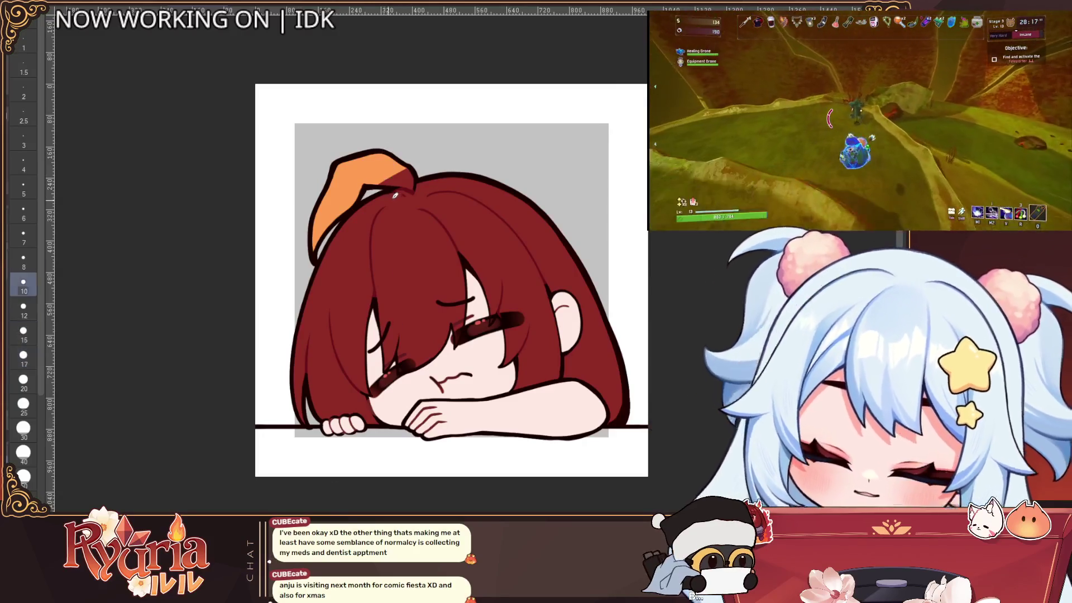
key(bracketright)
key(bracketright)
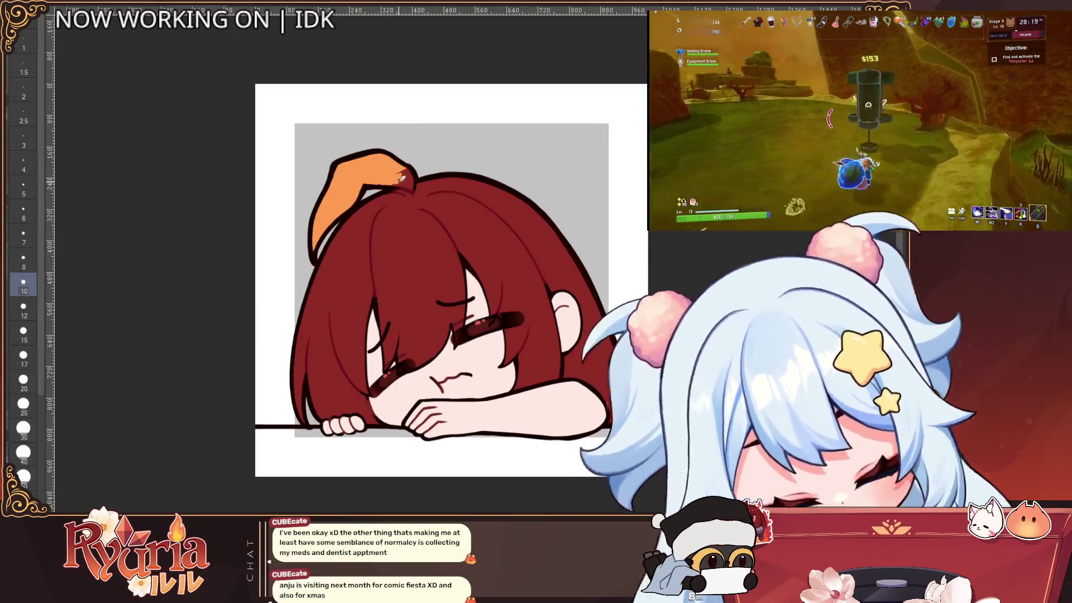
key(bracketright)
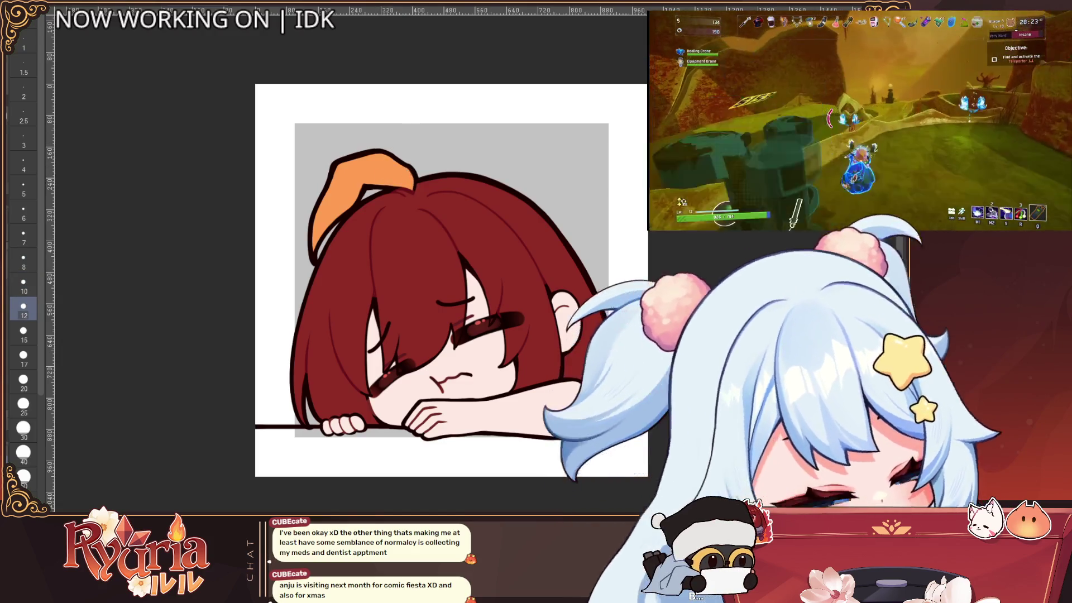
key(minus)
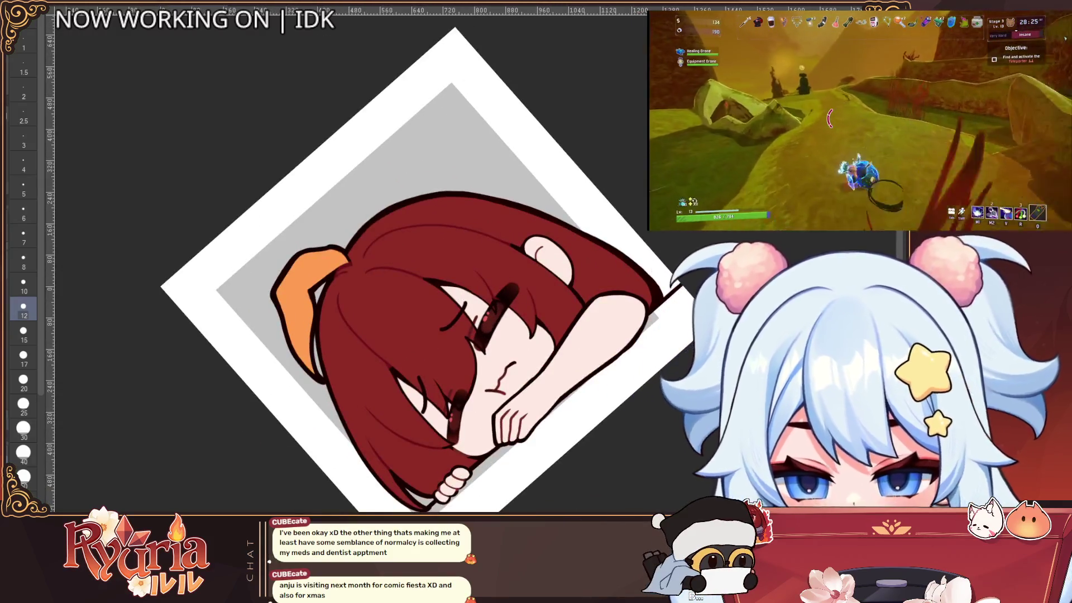
scroll(381, 275, up, 2)
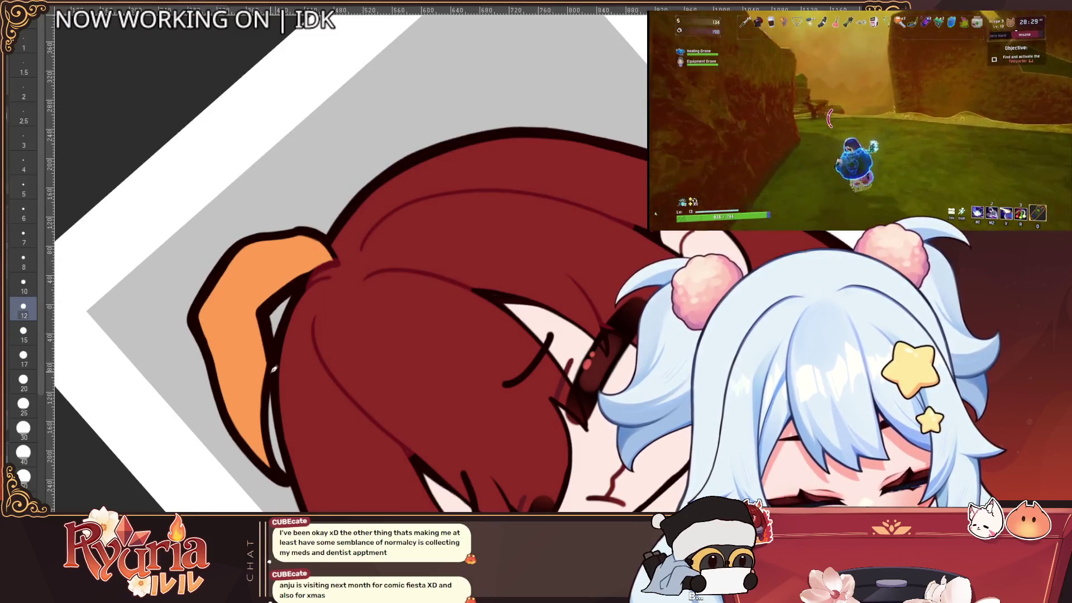
scroll(289, 325, down, 1)
scroll(289, 325, down, 3)
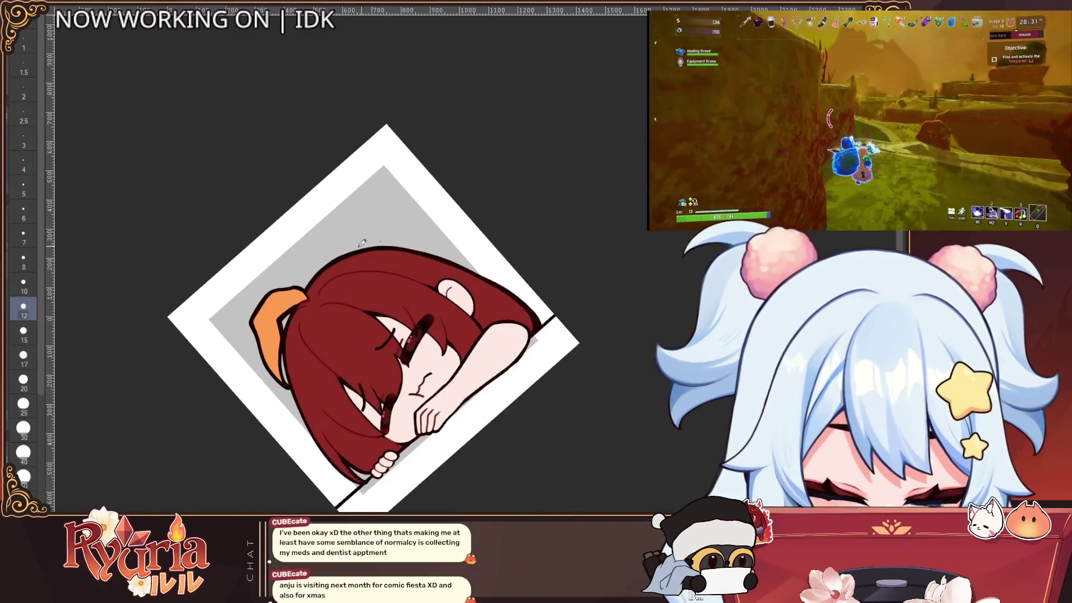
scroll(290, 321, up, 3)
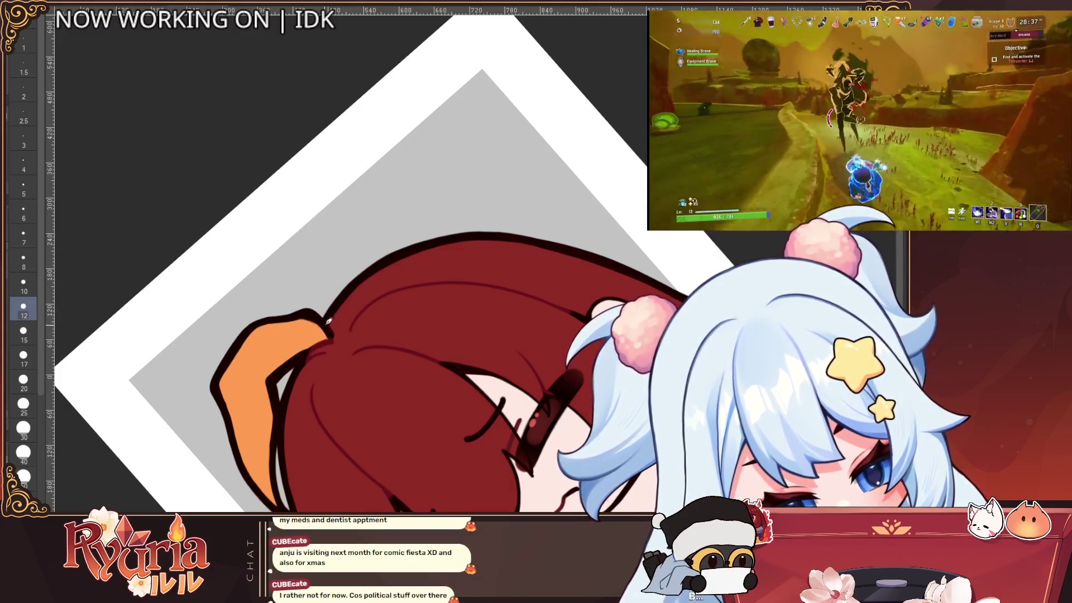
scroll(335, 335, down, 3)
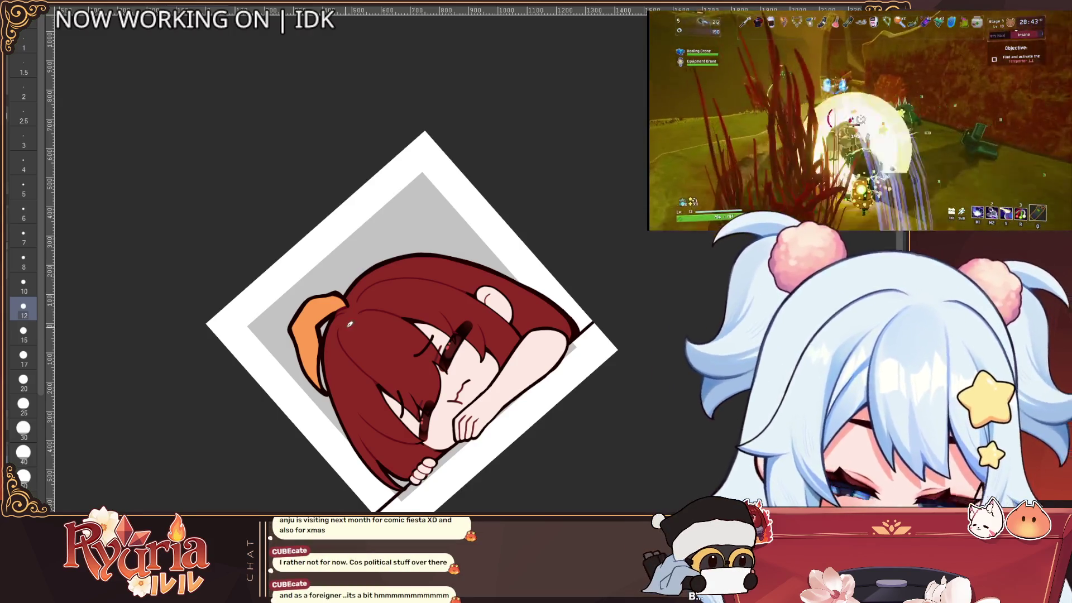
scroll(350, 324, up, 5)
key(bracketright)
key(bracketright)
key(bracketright)
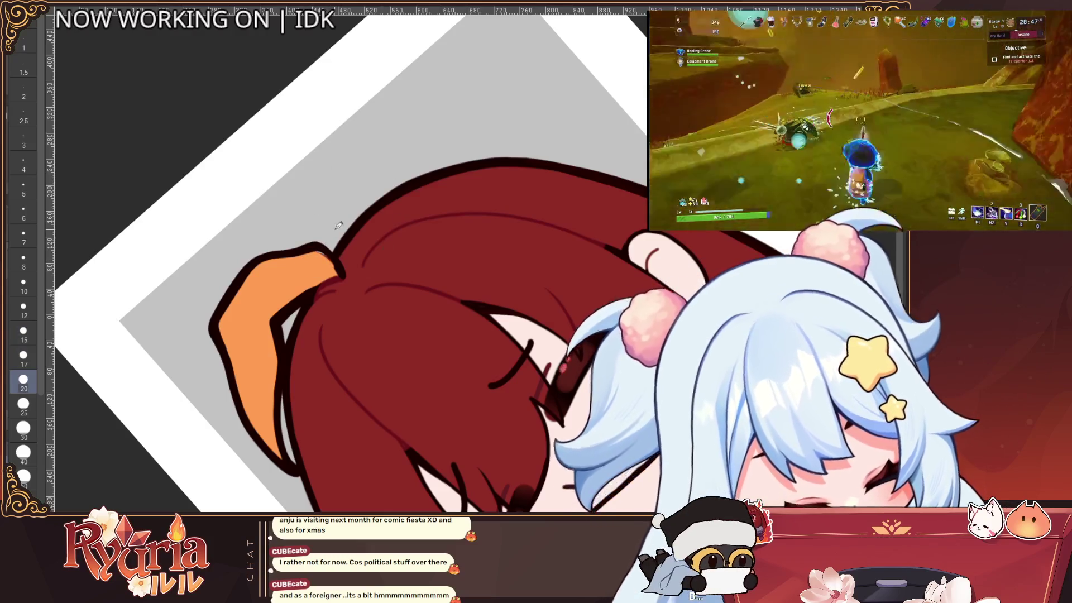
key(bracketleft)
key(bracketleft)
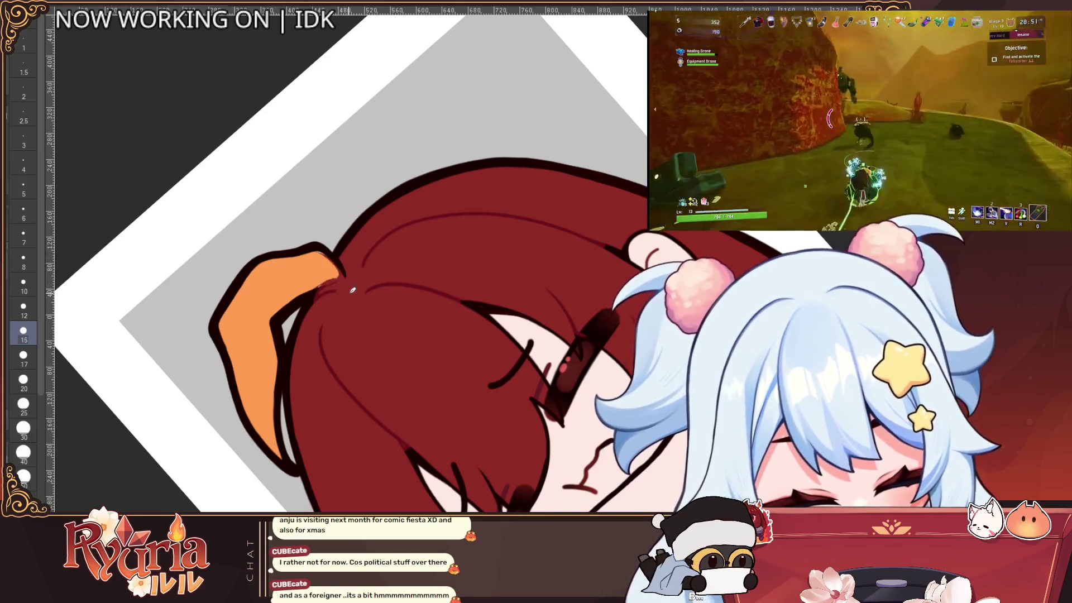
key(bracketleft)
key(bracketleft)
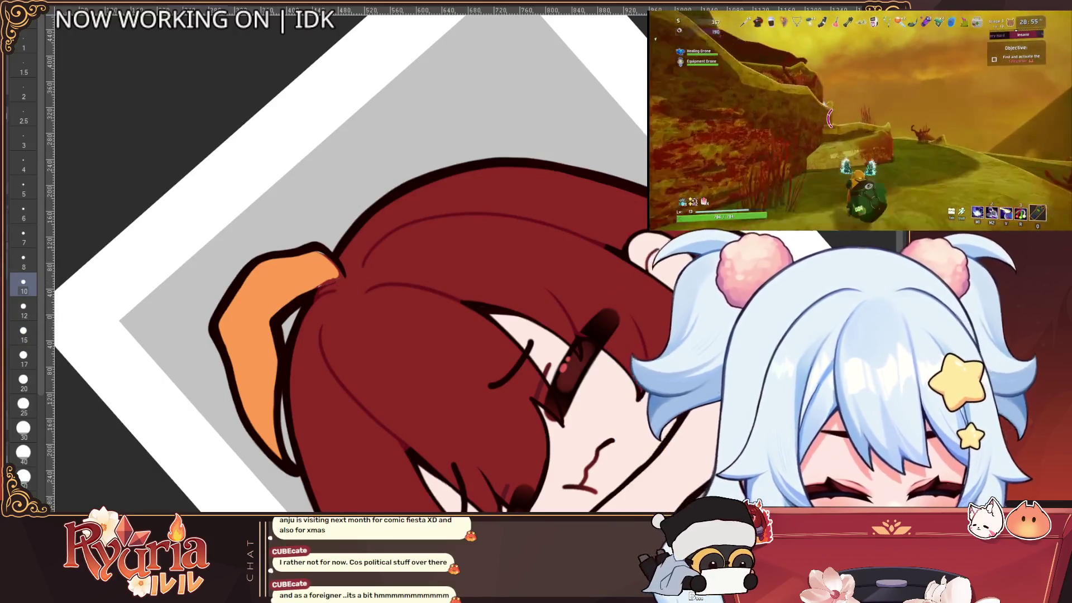
key(ctrl+minus)
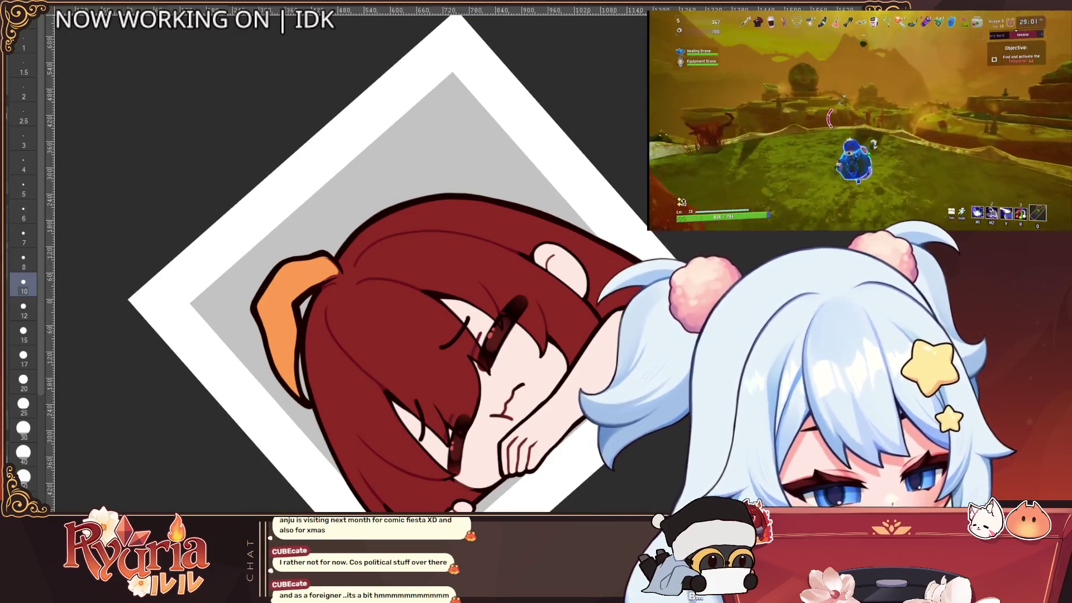
scroll(322, 252, up, 1)
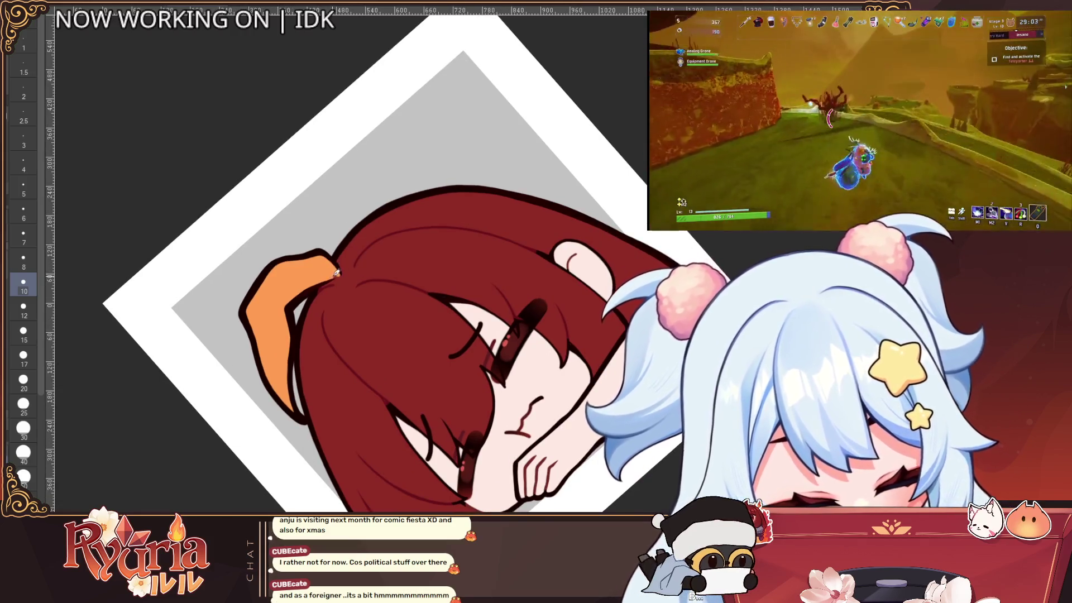
Paint orange highlight streaks along the left hair edge beside the cheek.
scroll(339, 272, down, 2)
key(ctrl+0)
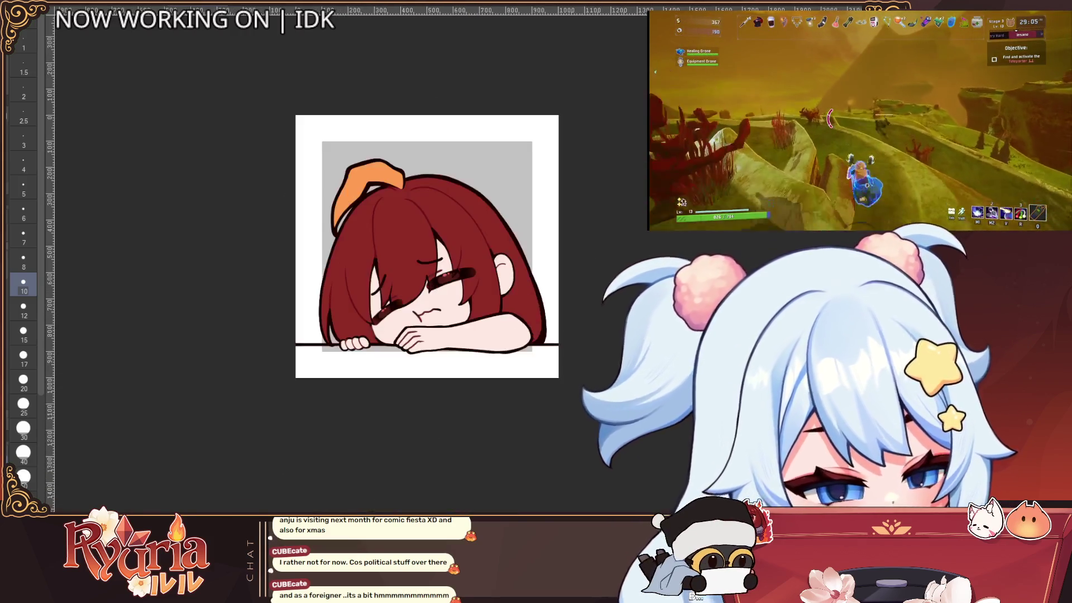
scroll(356, 258, up, 5)
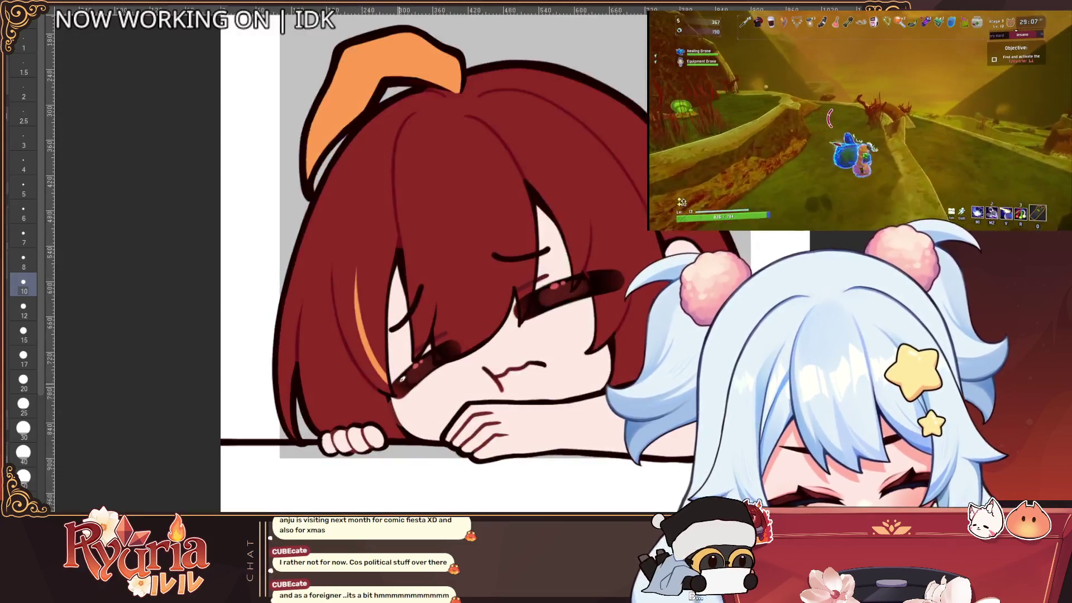
drag(391, 385, 365, 369)
drag(339, 286, 385, 377)
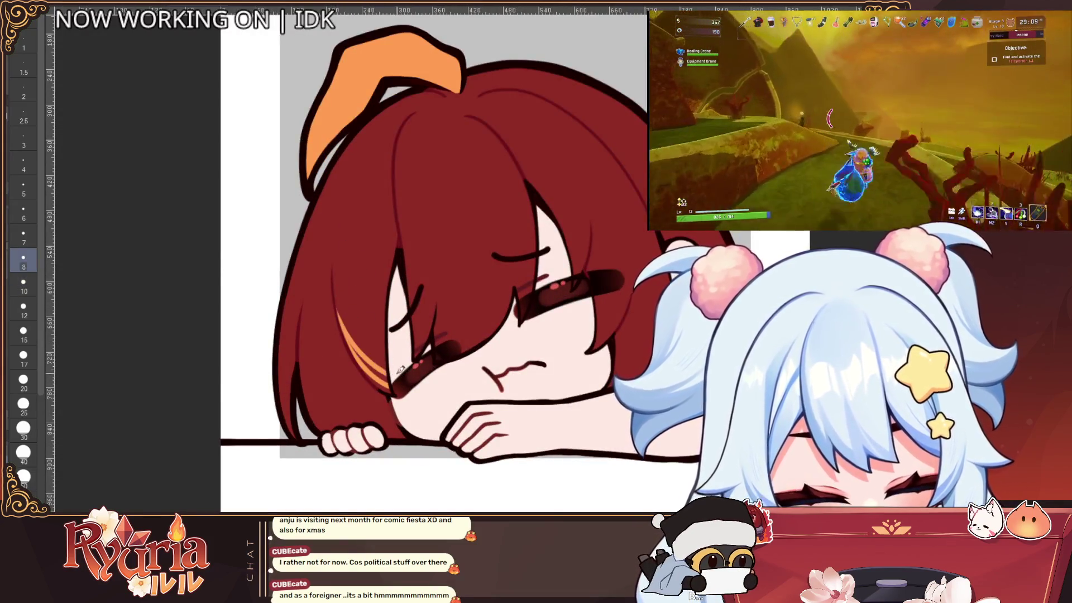
key(bracketright)
drag(347, 330, 391, 392)
Add orange strokes along the lower-left hair strand at brush sizes 8 and 12.
key(bracketleft)
key(bracketleft)
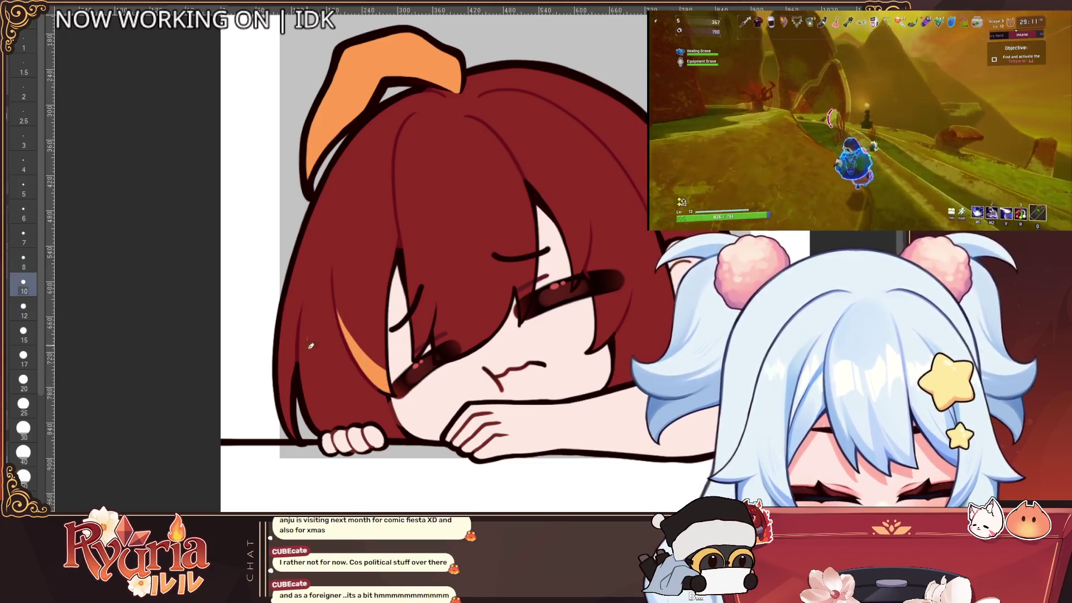
drag(301, 352, 327, 427)
key(bracketright)
key(bracketright)
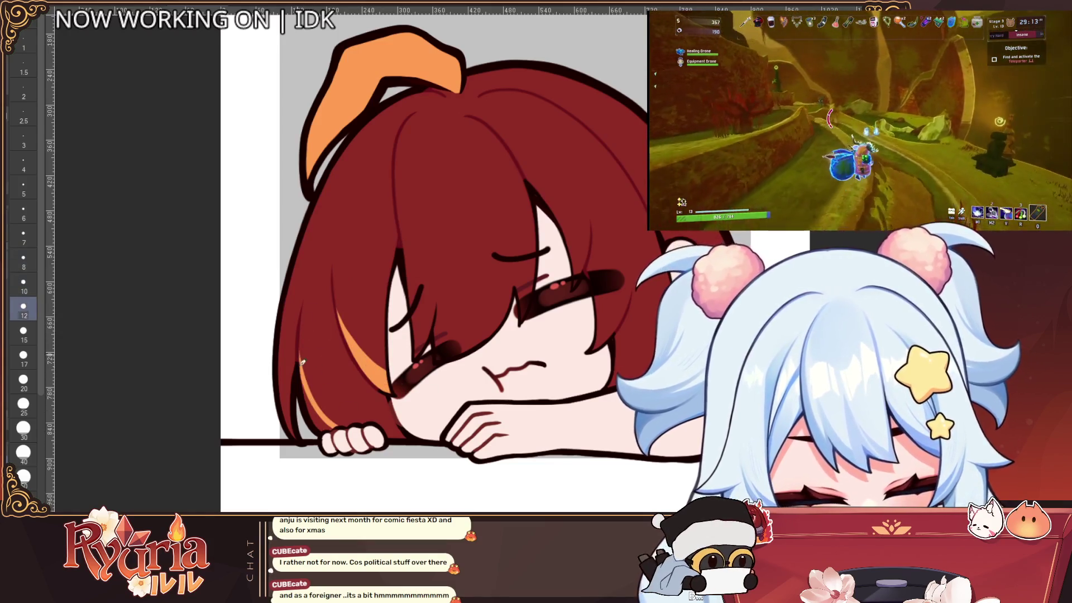
drag(304, 377, 321, 430)
scroll(409, 406, down, 5)
scroll(410, 406, down, 2)
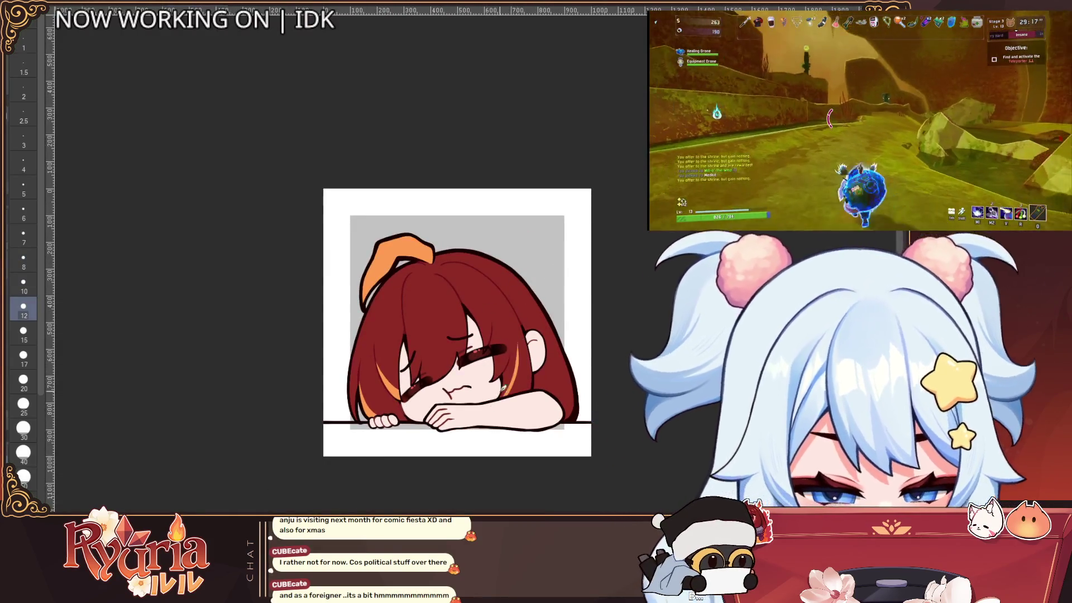
scroll(531, 365, down, 3)
scroll(564, 345, up, 5)
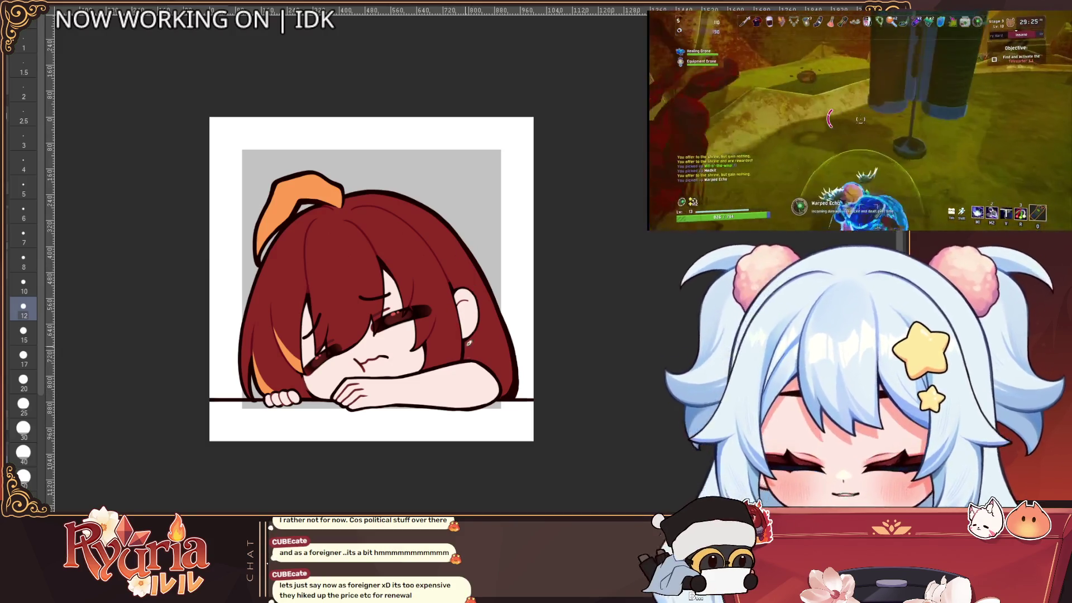
Paint an orange highlight down the right hair lock, redoing the stroke until it fits.
drag(448, 325, 431, 368)
key(ctrl+z)
key(ctrl+z)
mouse_move(458, 301)
mouse_down()
mouse_move(432, 366)
mouse_move(454, 338)
mouse_up()
key(ctrl+z)
key(ctrl+z)
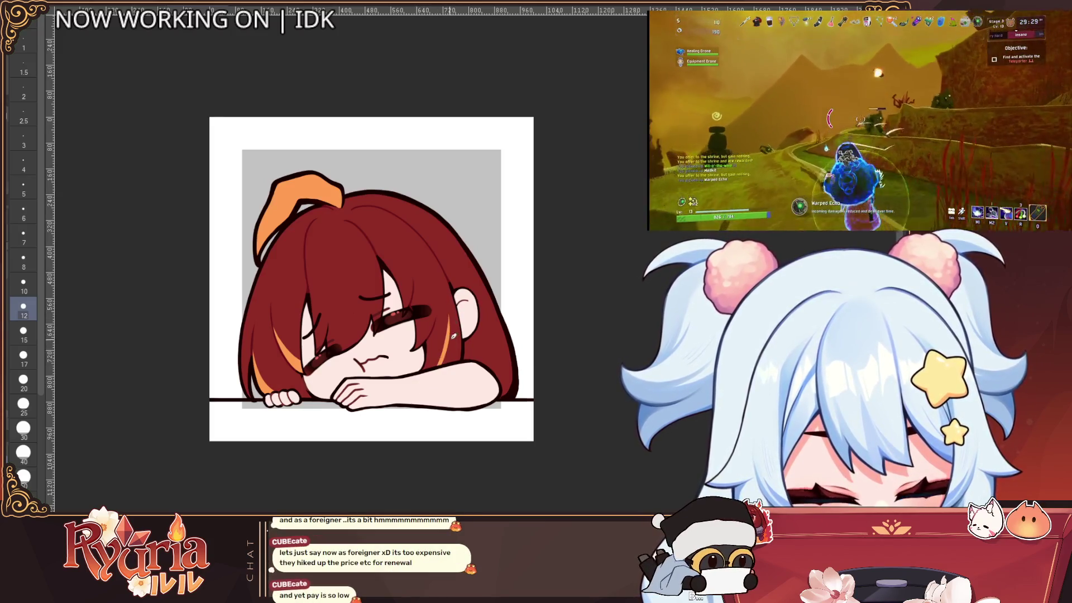
key(ctrl+z)
key(ctrl+z)
key(])
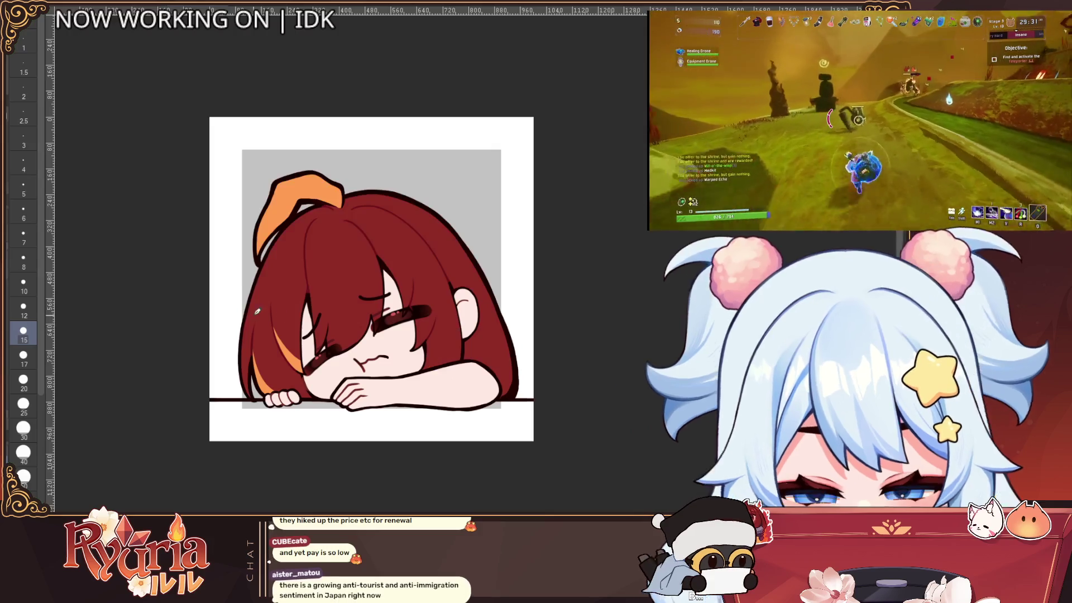
drag(455, 307, 433, 369)
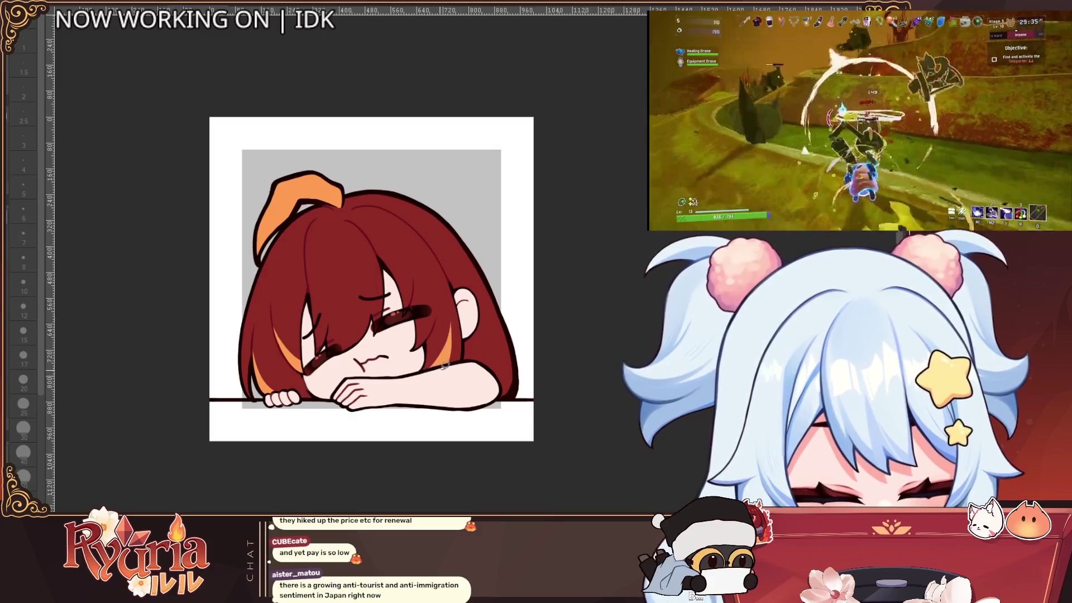
Raise the brush size to 40 while reviewing the hair highlights.
scroll(452, 352, down, 3)
scroll(457, 351, up, 1)
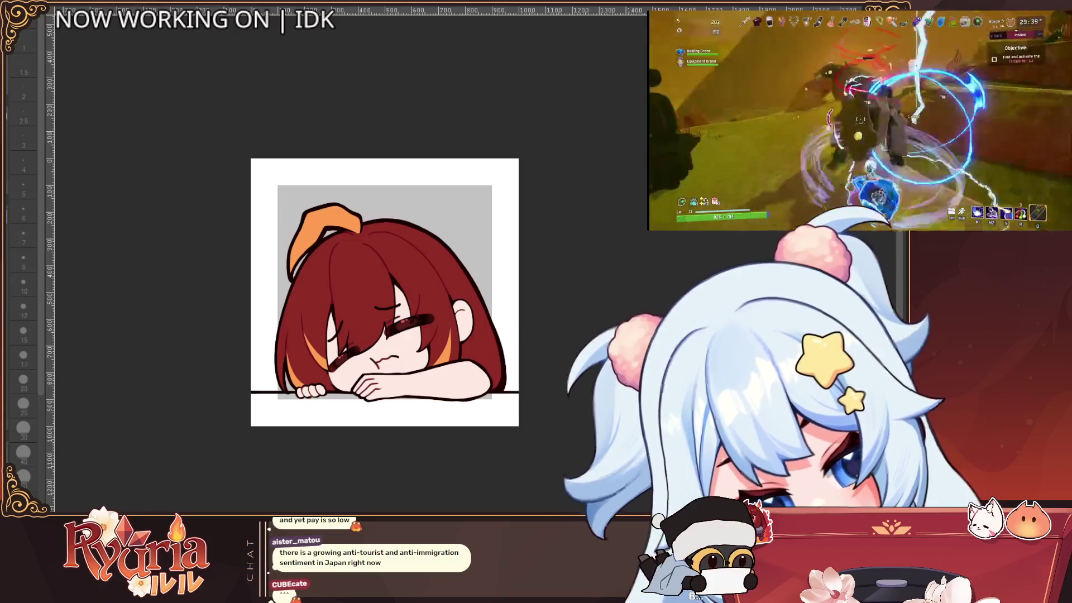
scroll(365, 263, up, 2)
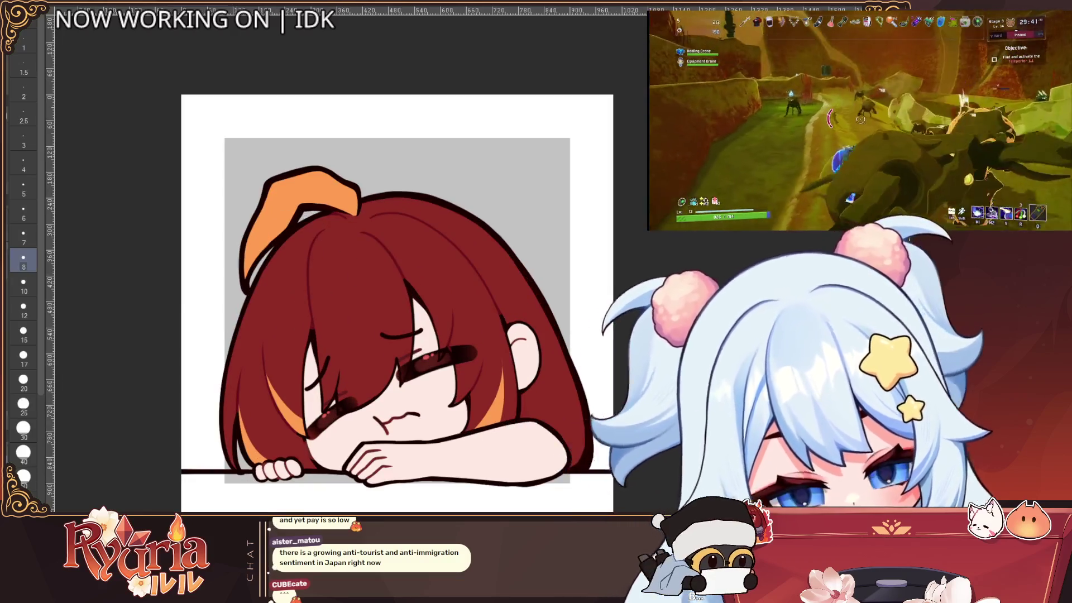
key(bracketright)
key(bracketright)
key(bracketright)
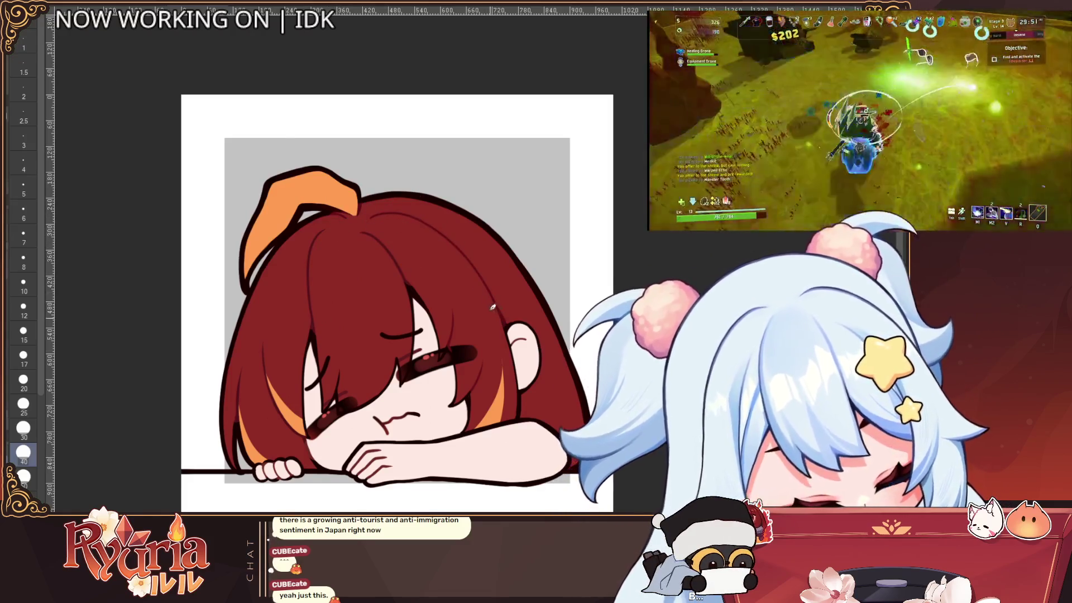
scroll(531, 351, down, 5)
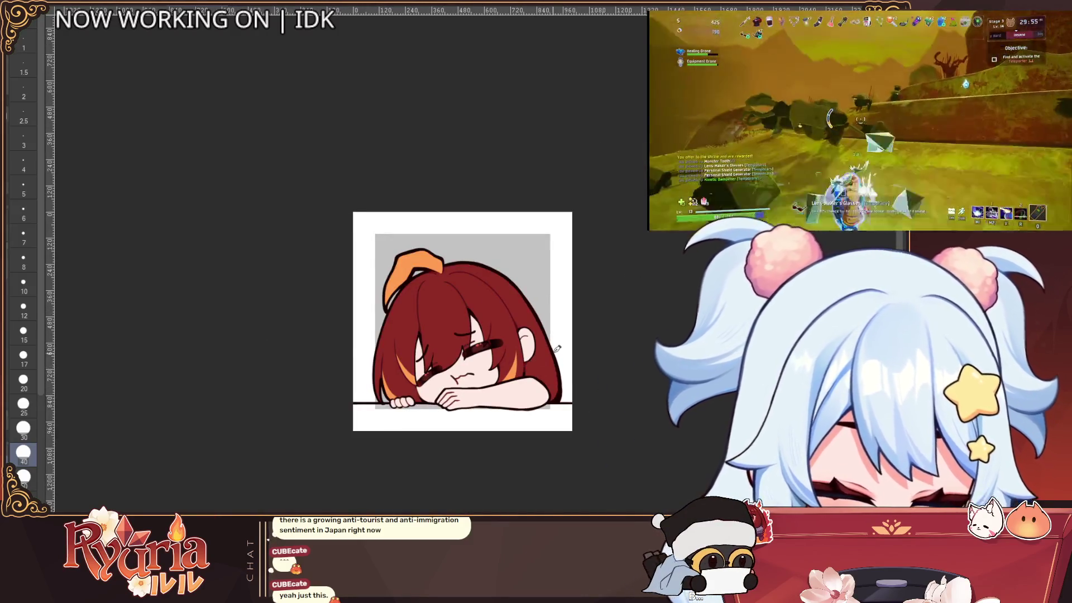
scroll(536, 363, up, 5)
scroll(352, 474, up, 4)
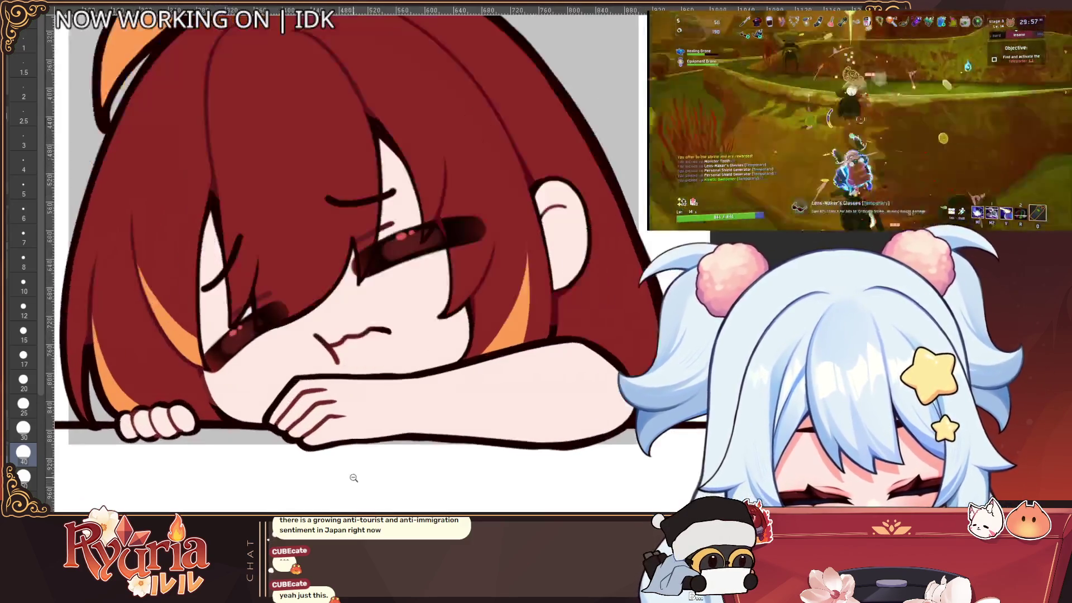
Rotate the view, shrink the brush to 4 and redraw the leftmost finger line further left.
key(minus)
key(minus)
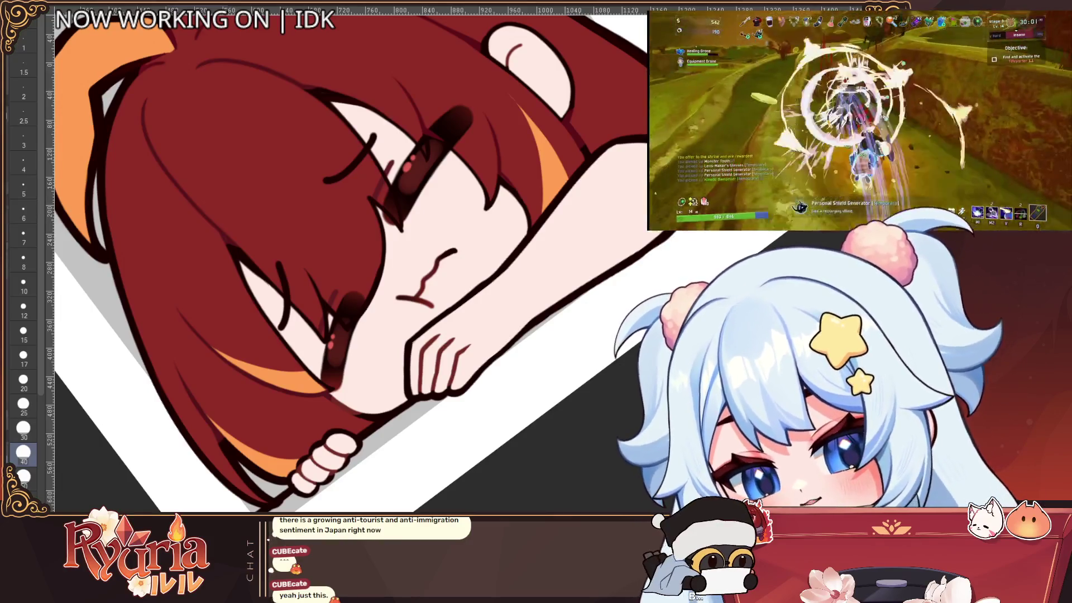
key(bracketleft)
key(bracketleft)
key(bracketleft)
scroll(412, 369, up, 2)
key(bracketleft)
key(bracketleft)
key(bracketleft)
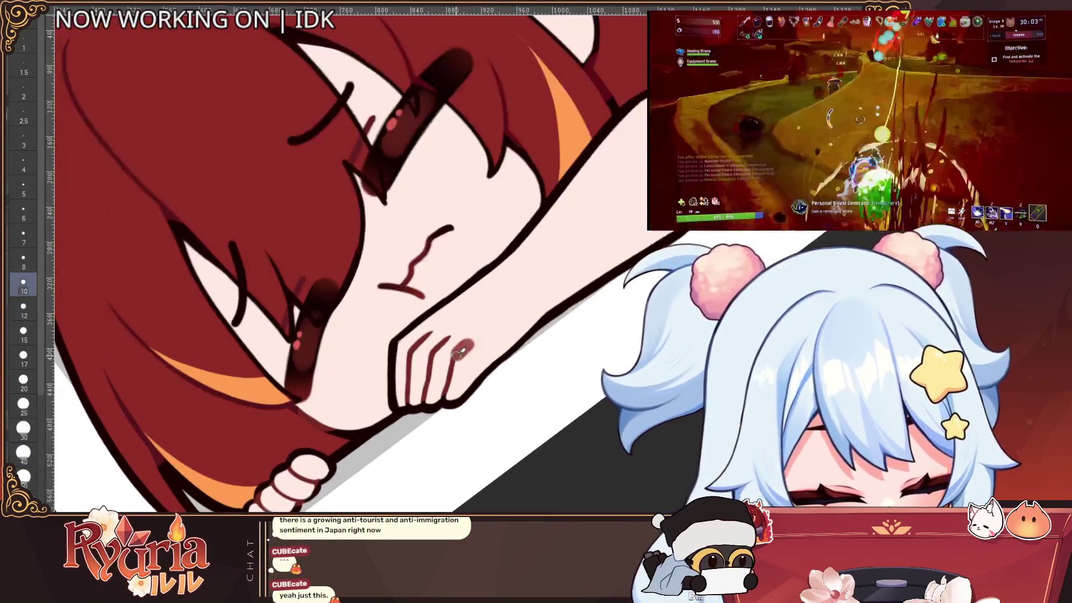
key(bracketleft)
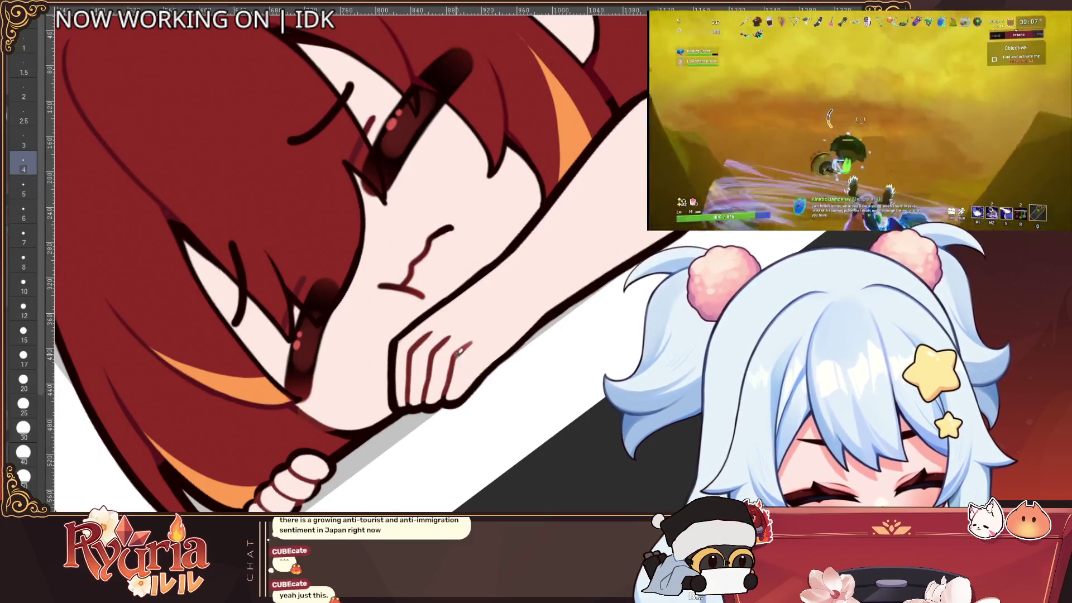
drag(451, 334, 434, 352)
key(ctrl+z)
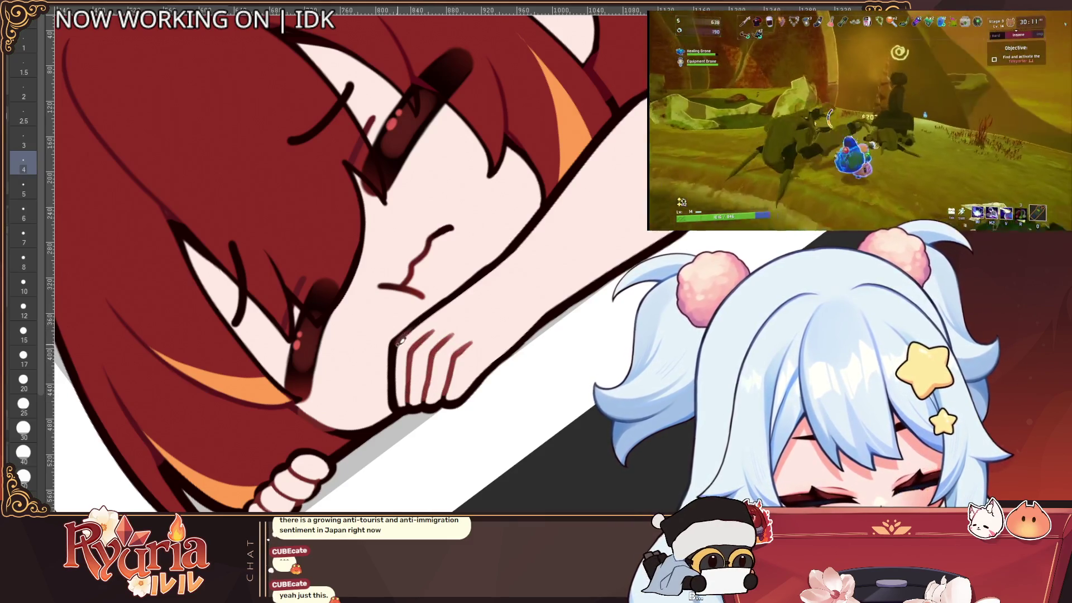
drag(420, 334, 410, 396)
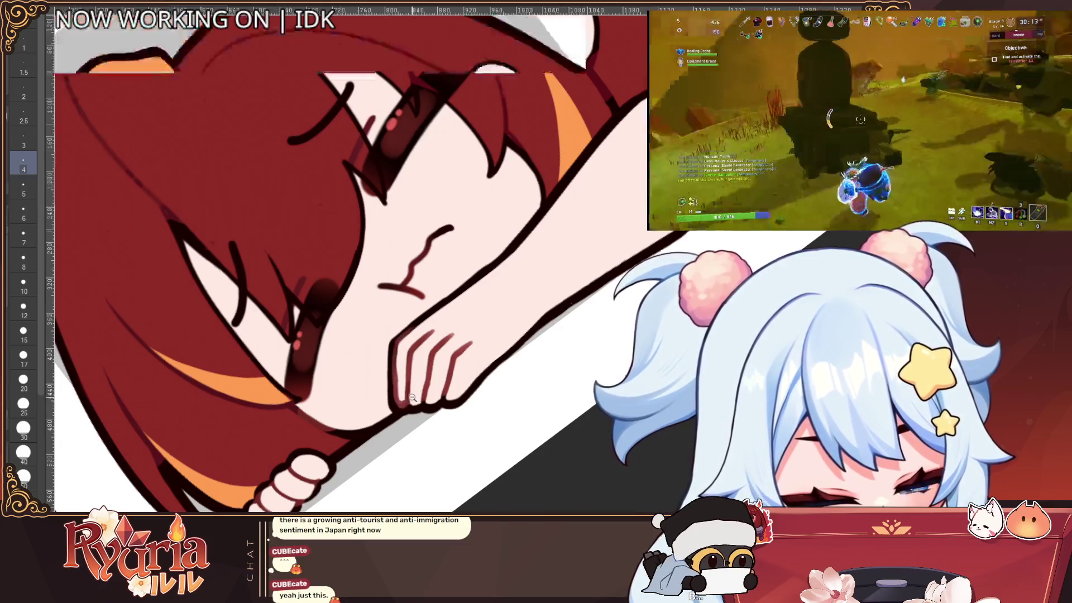
Reset the canvas rotation to upright and zoom out to see the whole girl.
scroll(402, 402, down, 5)
key(ctrl+0)
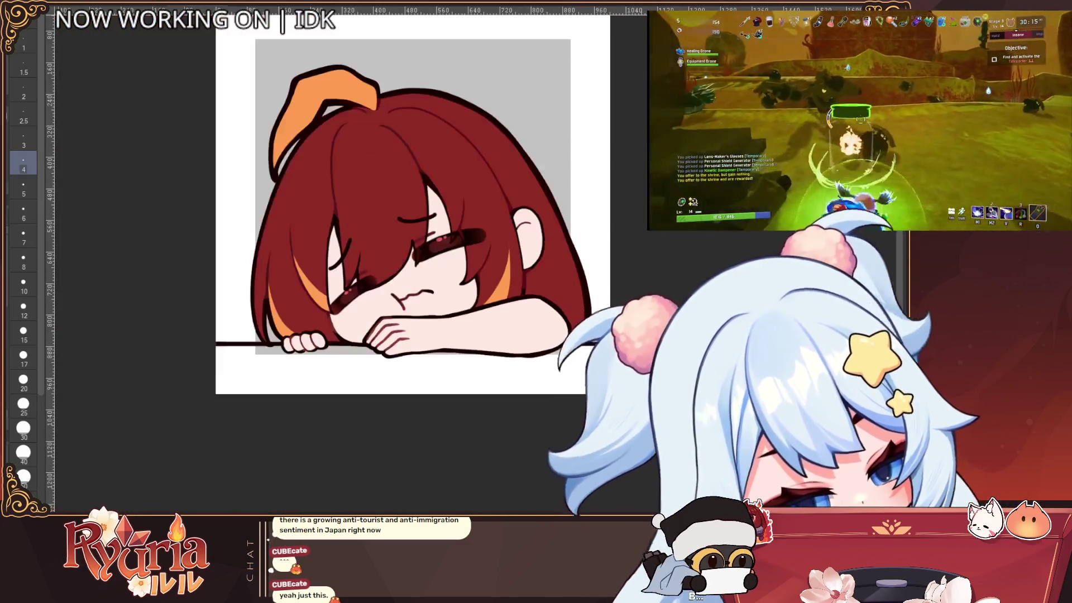
scroll(483, 376, down, 2)
scroll(484, 376, down, 1)
scroll(481, 380, up, 4)
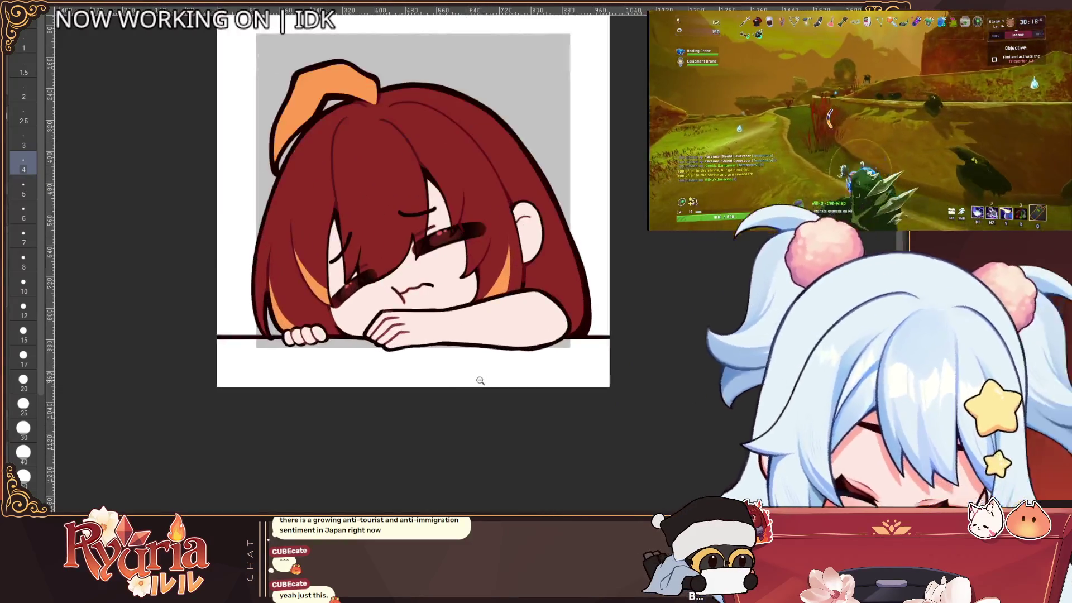
scroll(500, 328, down, 2)
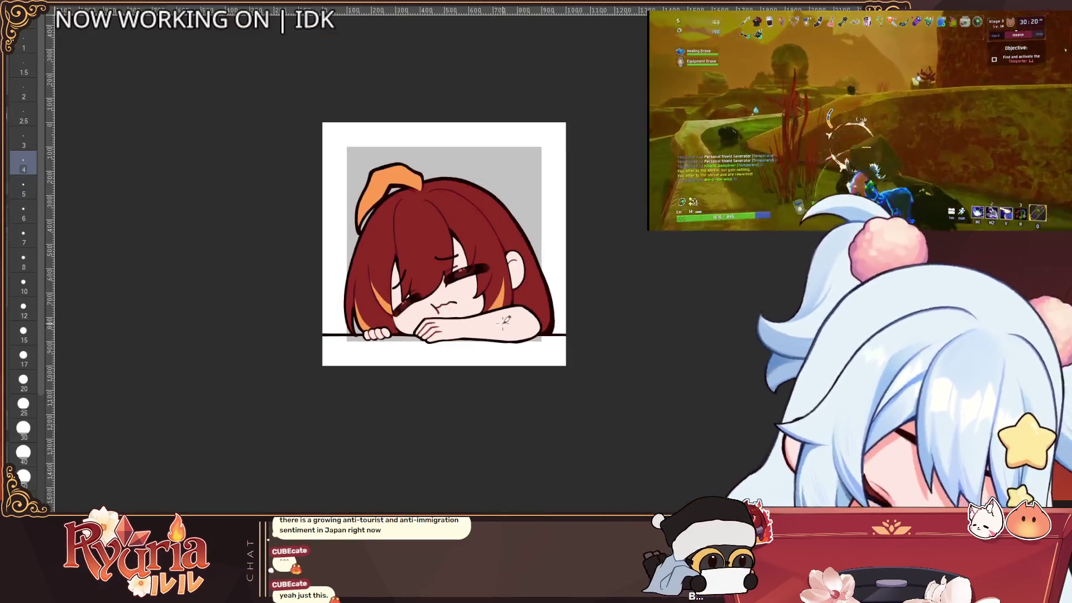
scroll(505, 324, down, 2)
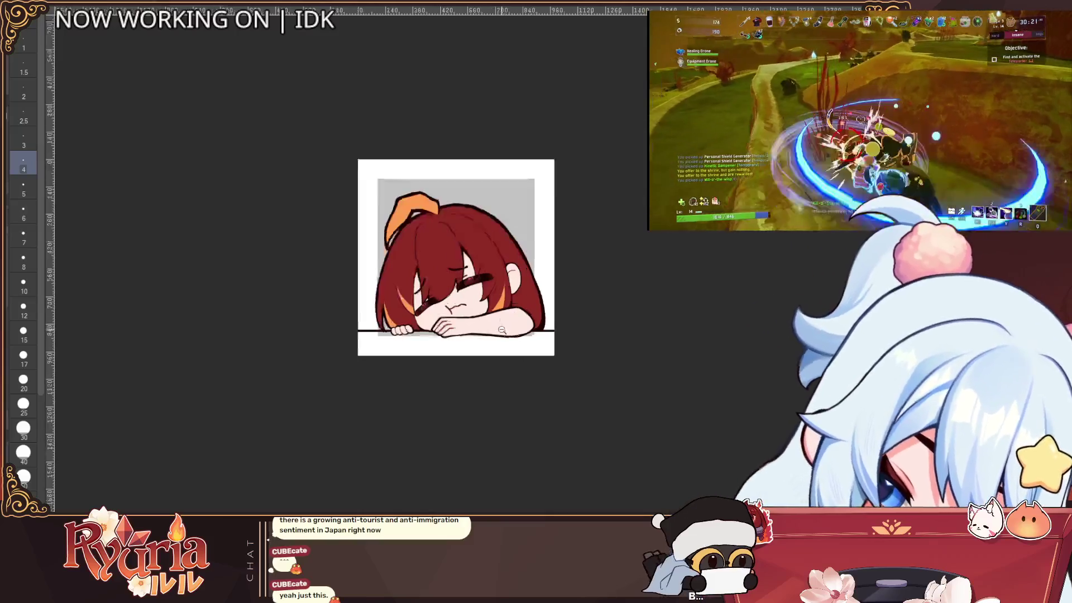
scroll(506, 327, up, 4)
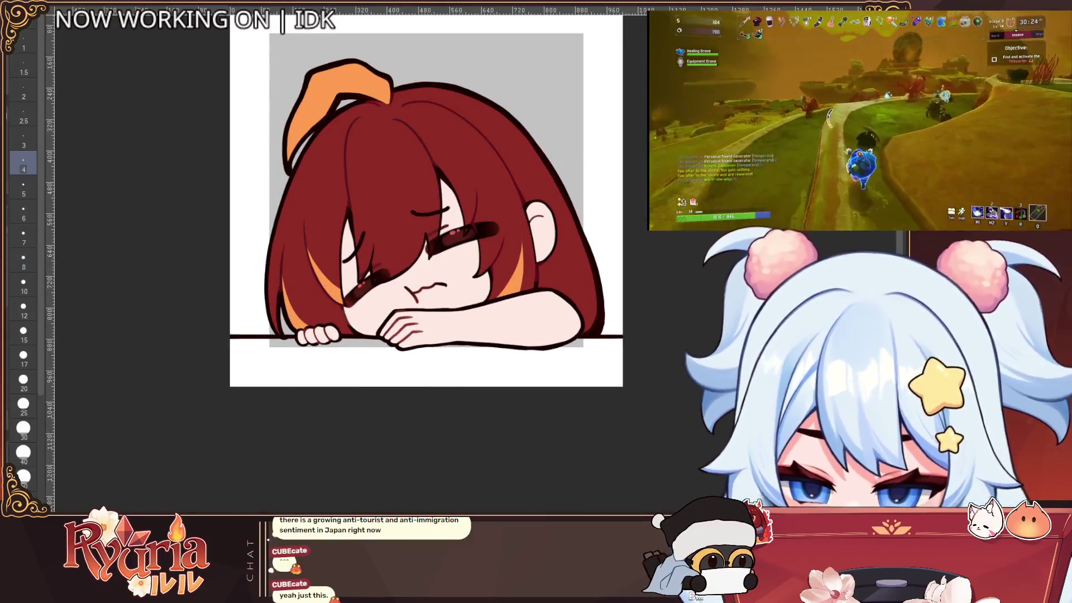
Erase the old mouth and redraw it as a short wavy pouting line.
click(24, 357)
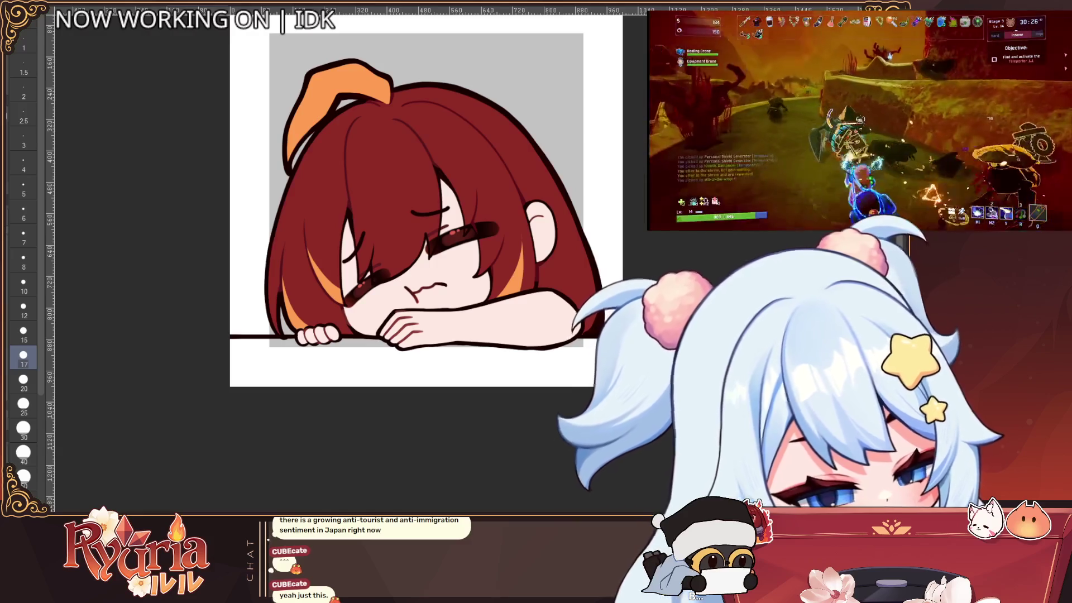
scroll(447, 282, up, 1)
key(bracketright)
drag(446, 286, 415, 288)
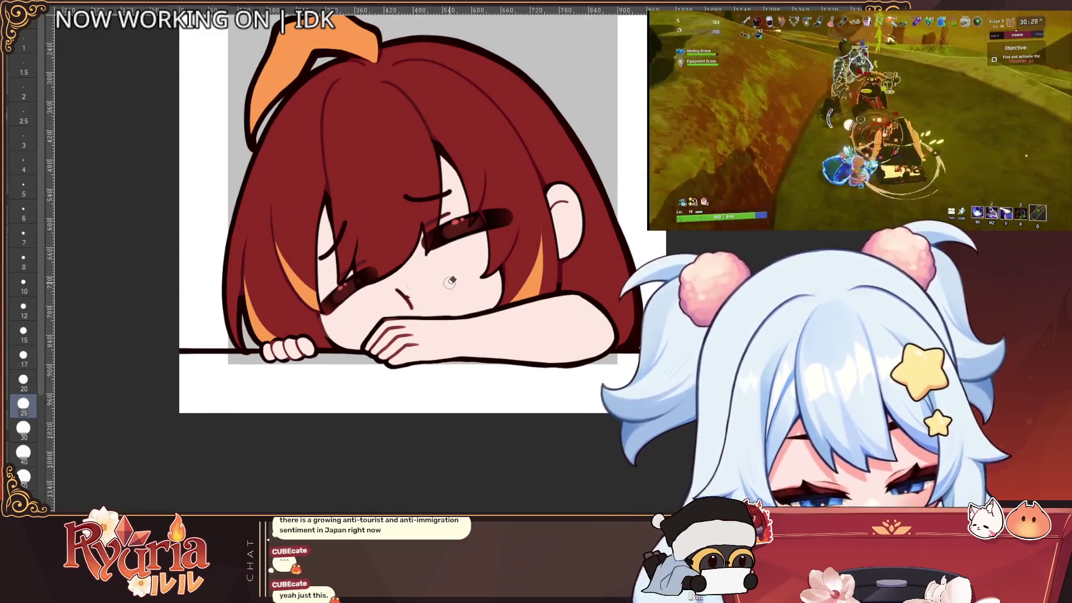
key(p)
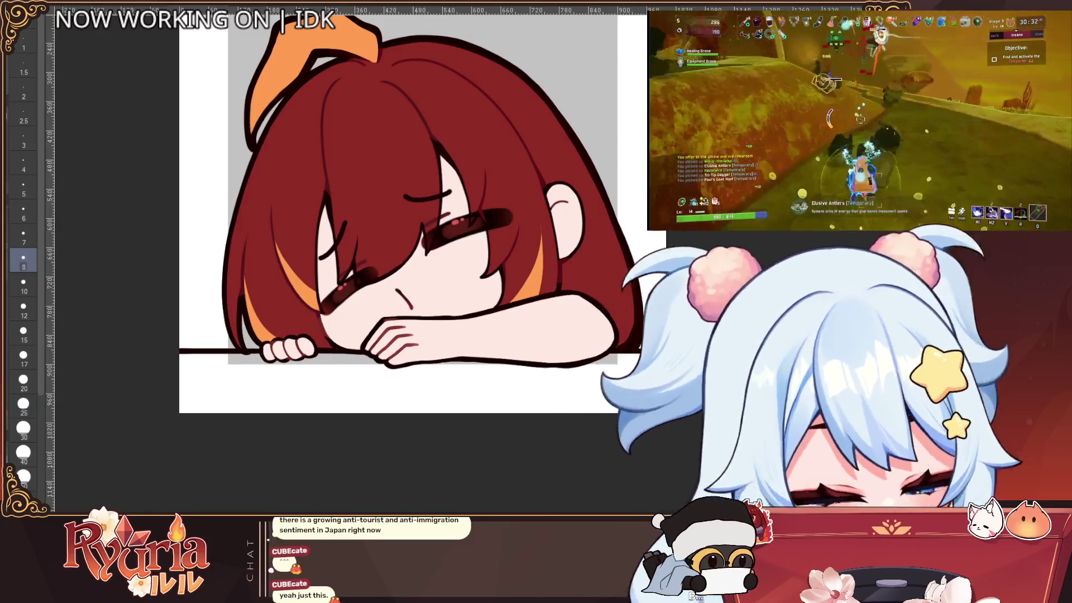
drag(408, 292, 448, 289)
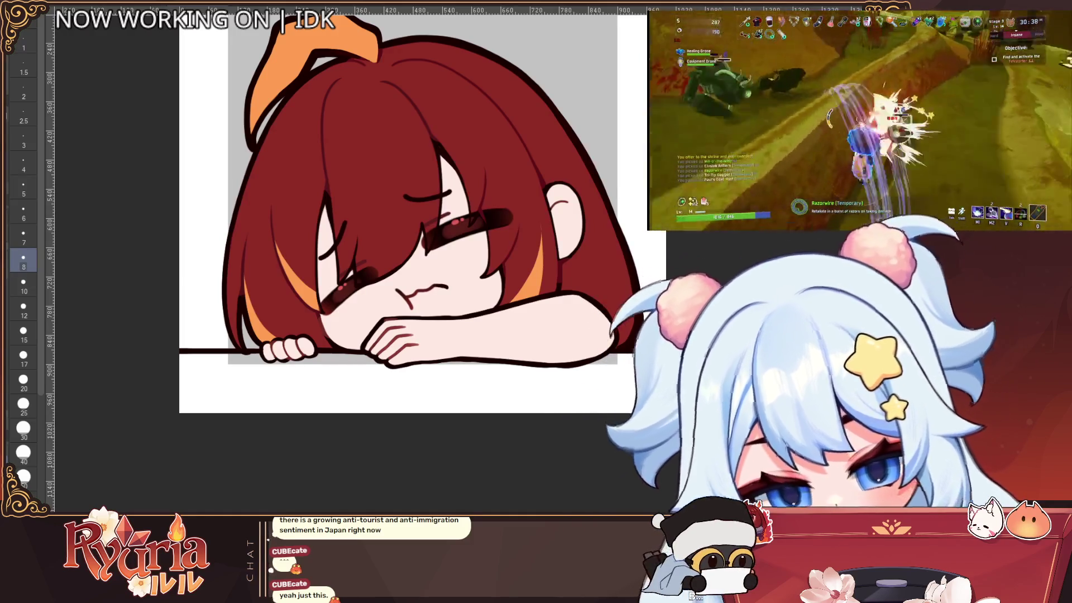
key(bracketright)
key(bracketright)
key(bracketright)
mouse_move(444, 286)
mouse_down()
mouse_move(411, 294)
mouse_move(463, 269)
mouse_up()
key(bracketleft)
key(bracketleft)
key(bracketleft)
key(ctrl+z)
key(ctrl+z)
key(bracketright)
drag(407, 298, 429, 285)
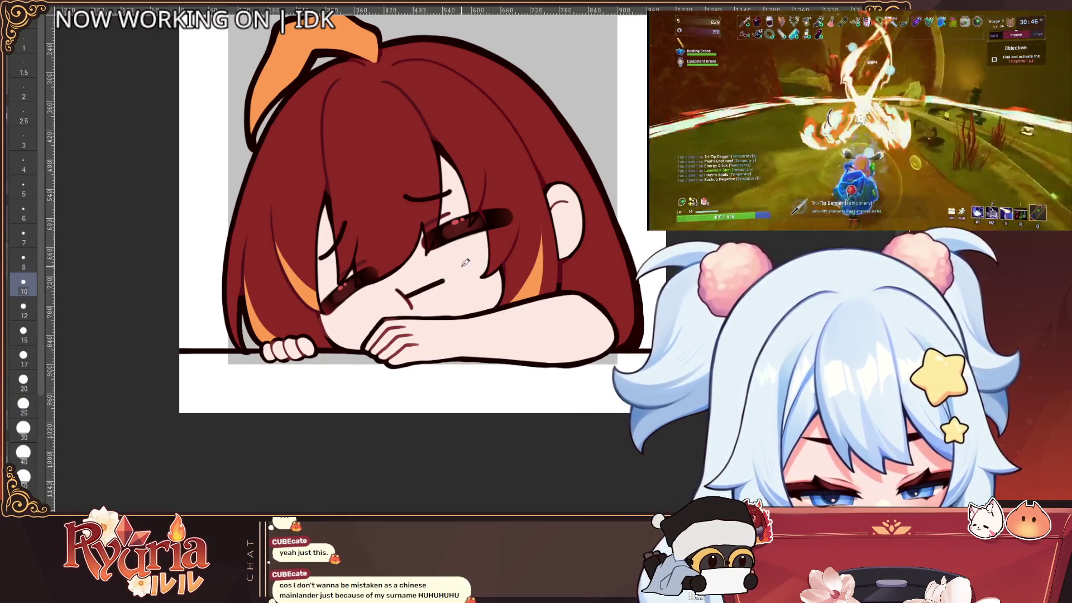
Add a dark lash line at the left closed eye with brush size 8.
scroll(465, 262, down, 2)
key(bracketright)
key(bracketright)
key(bracketright)
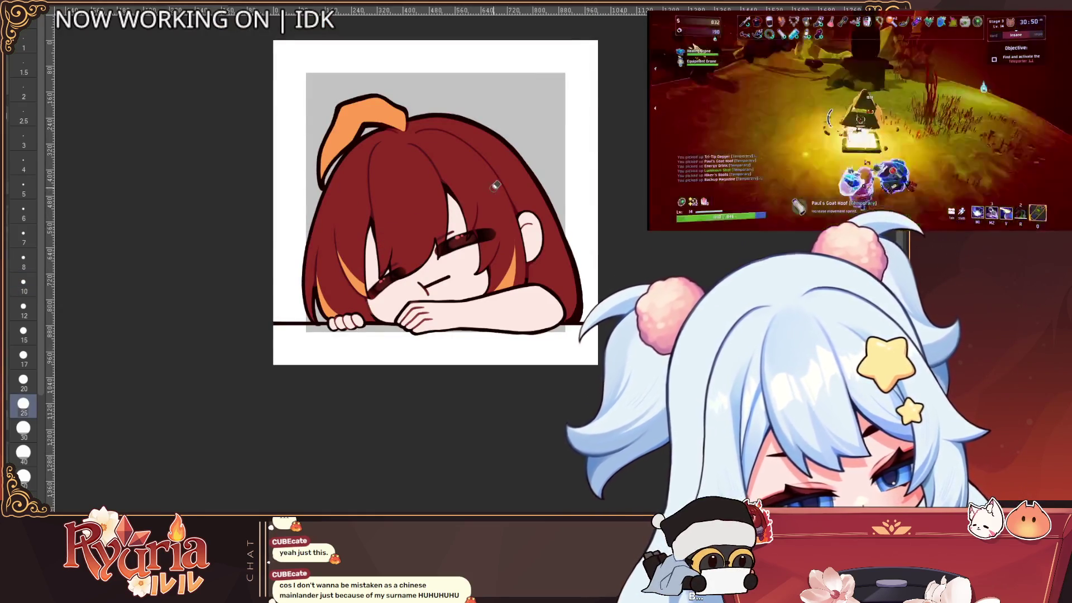
key(bracketleft)
key(bracketleft)
key(bracketleft)
scroll(388, 231, up, 2)
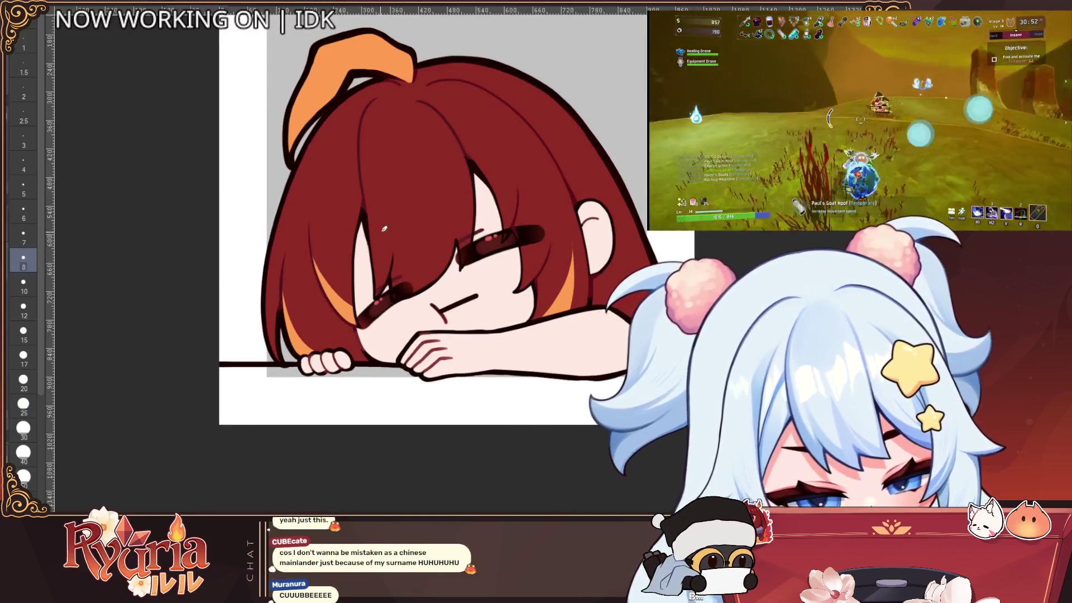
drag(387, 226, 352, 262)
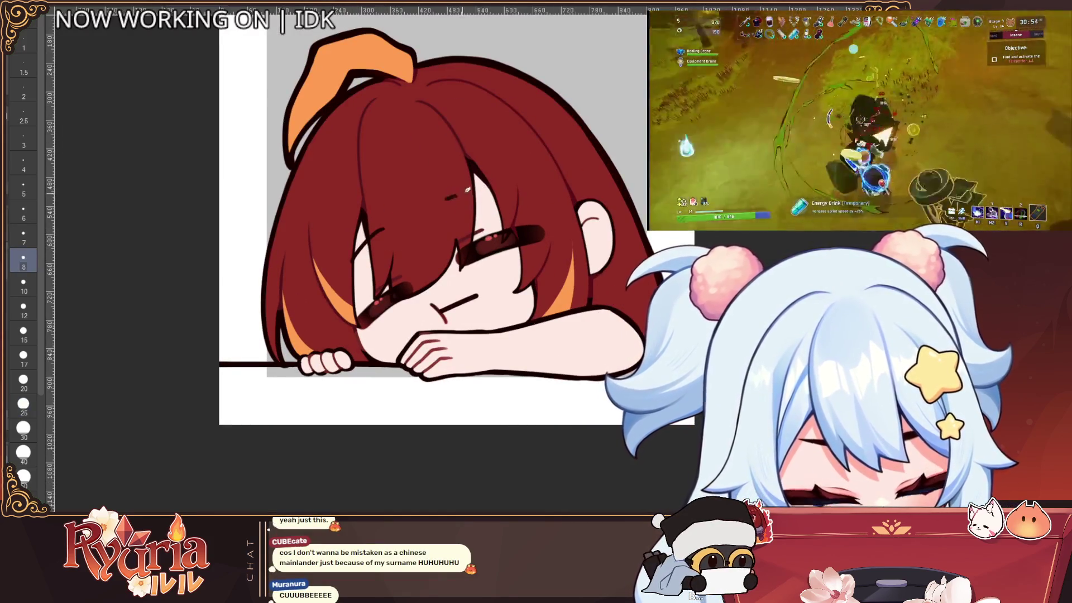
scroll(497, 181, down, 3)
scroll(618, 243, up, 3)
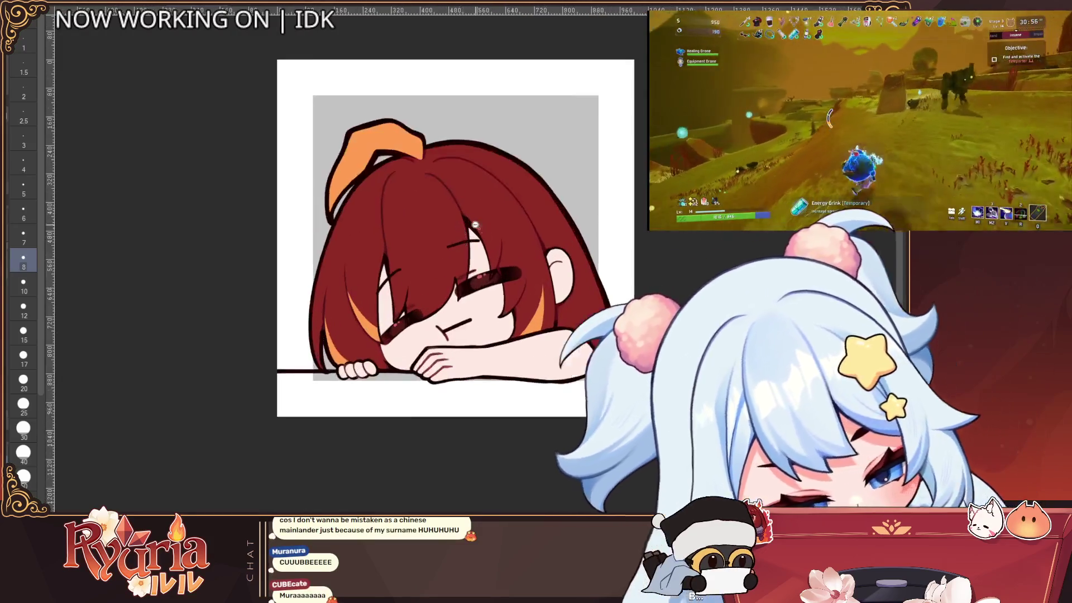
scroll(618, 243, down, 1)
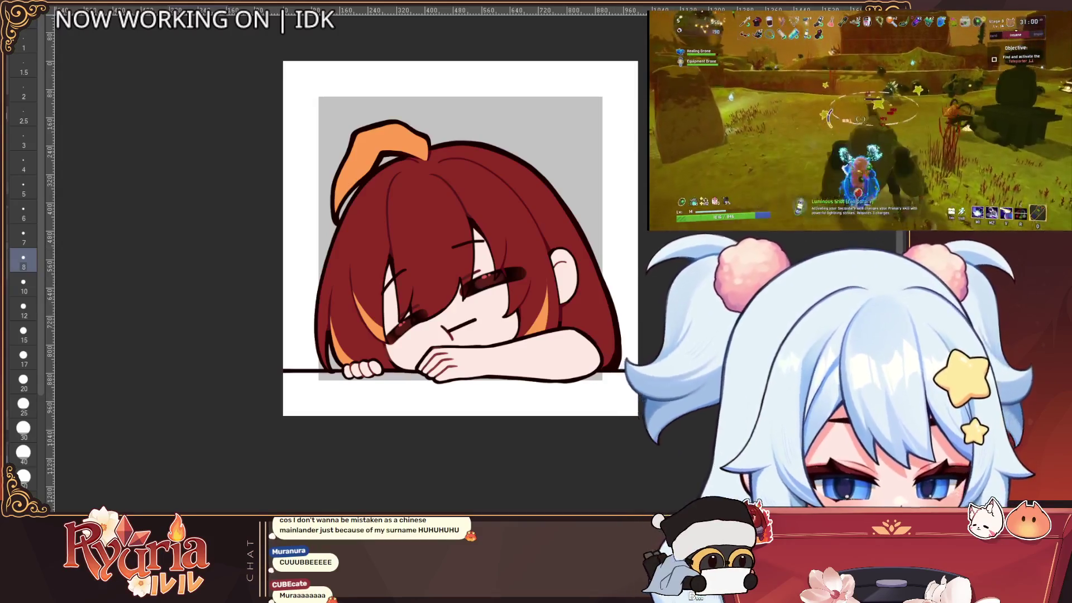
scroll(520, 288, up, 2)
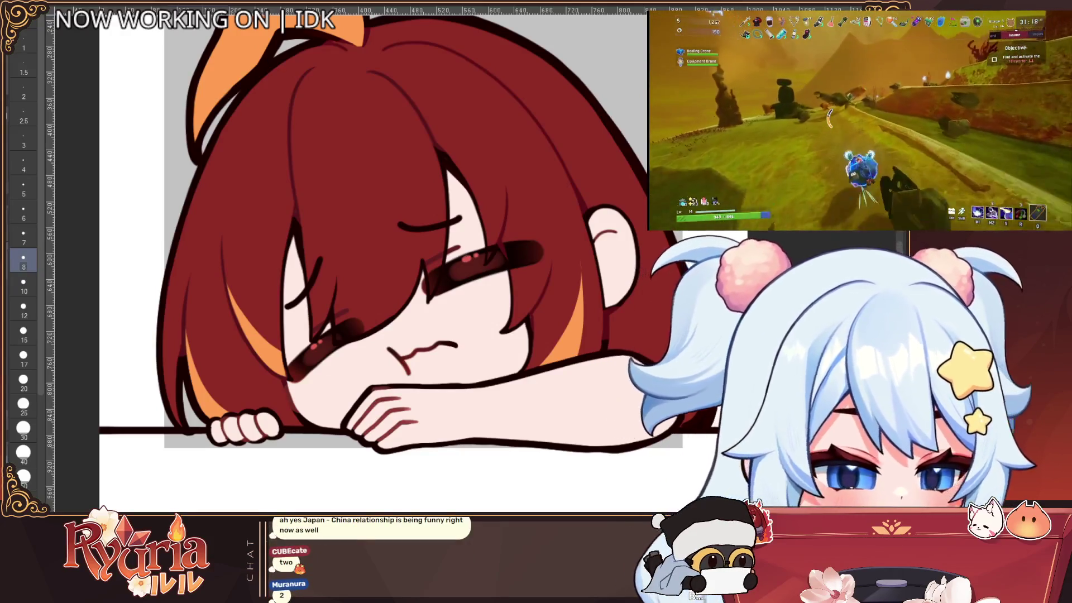
Fill the battery body and its tip with light grey using rectangle selections, then deselect.
scroll(357, 257, down, 3)
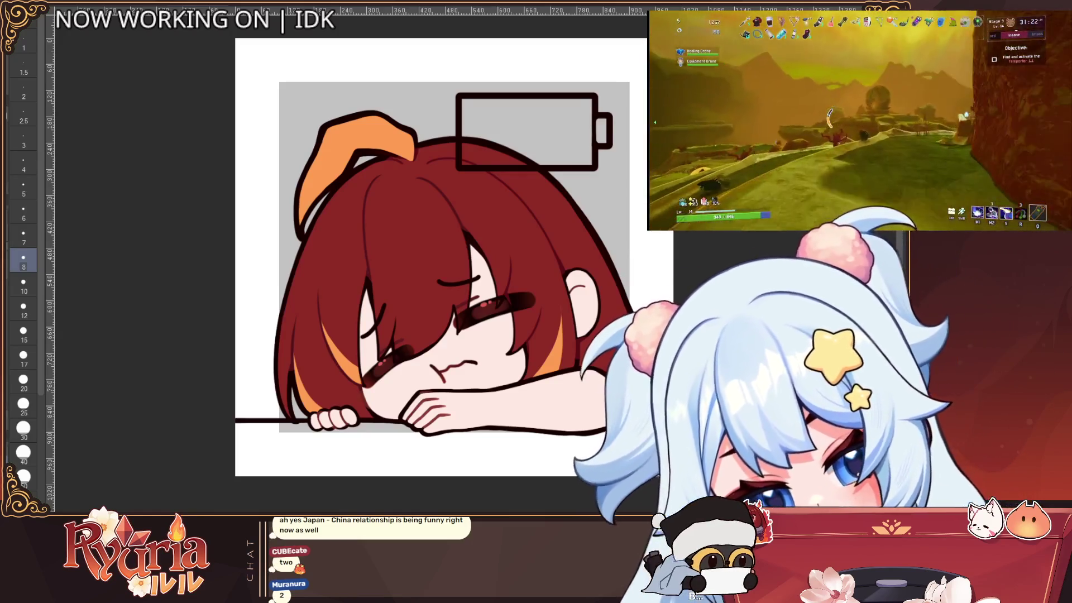
key(m)
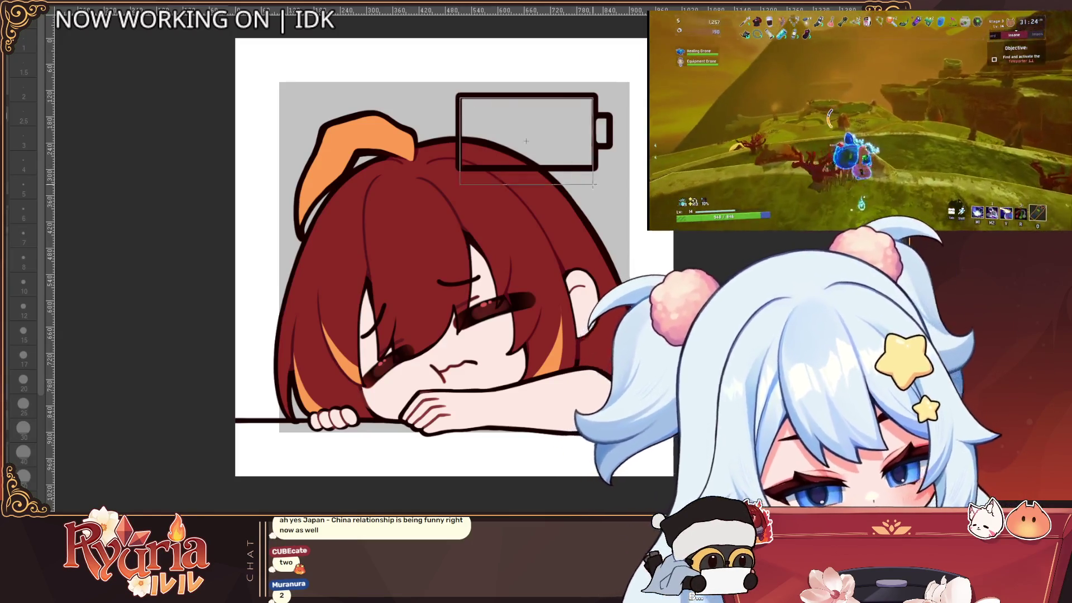
drag(460, 100, 594, 167)
click(591, 185)
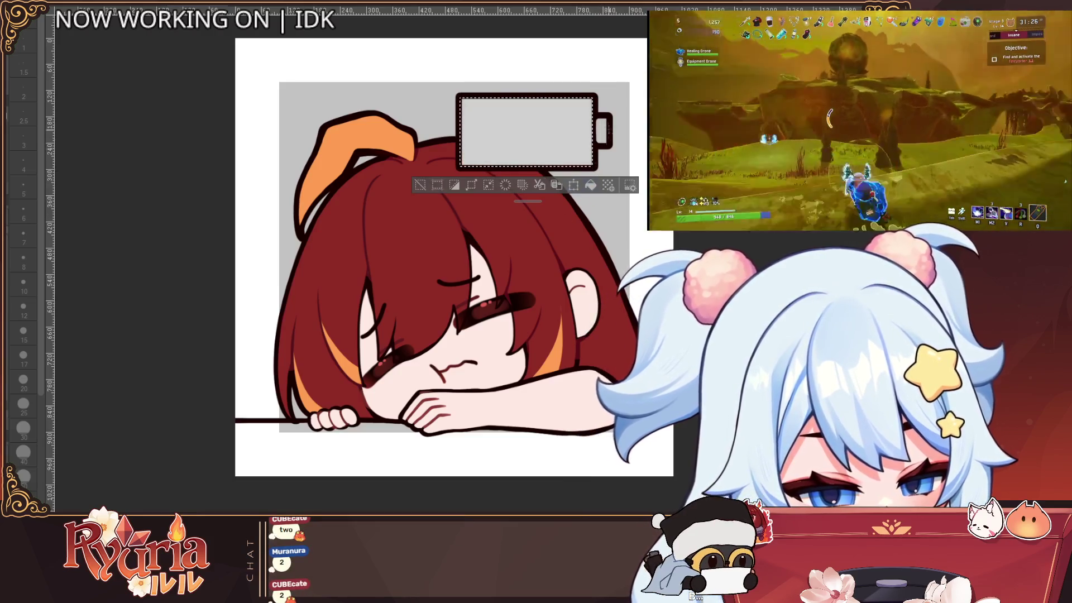
drag(594, 115, 610, 146)
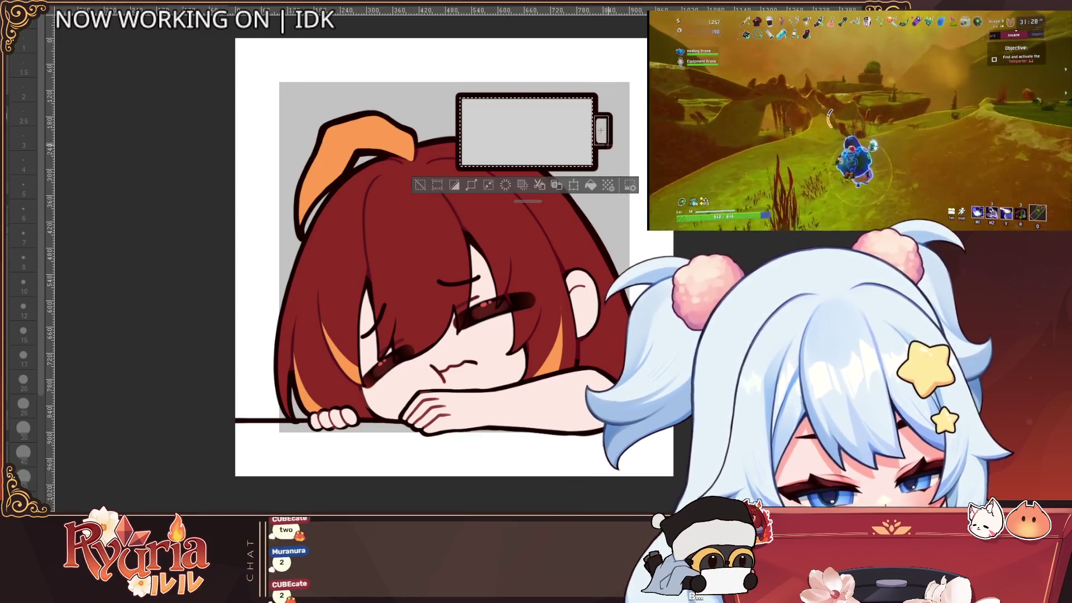
click(512, 162)
key(ctrl+d)
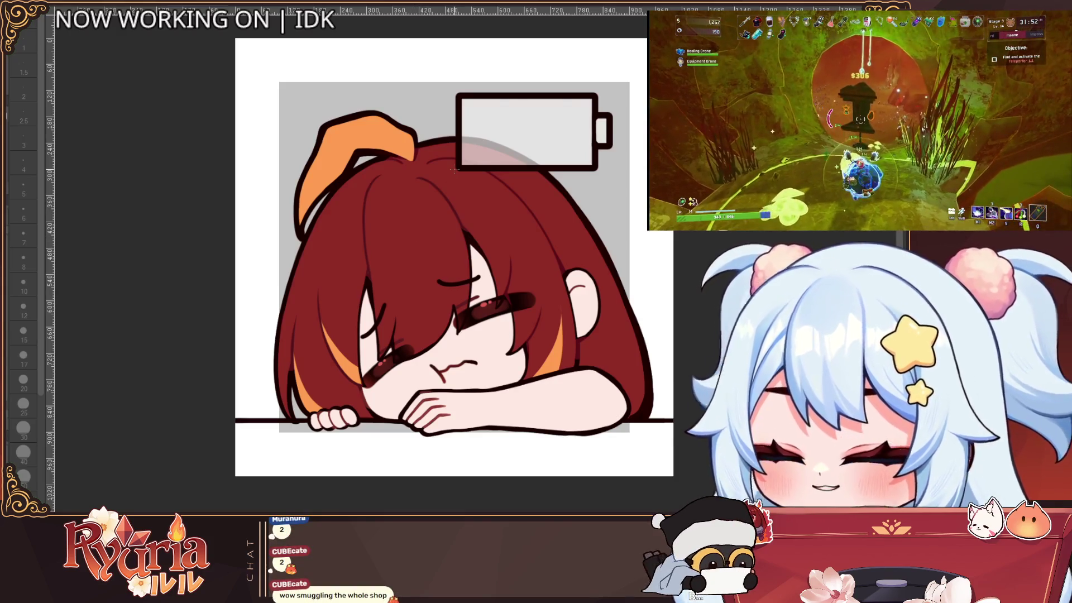
Fill a thin strip at the battery's left end with red as the low-charge bar.
drag(459, 97, 473, 165)
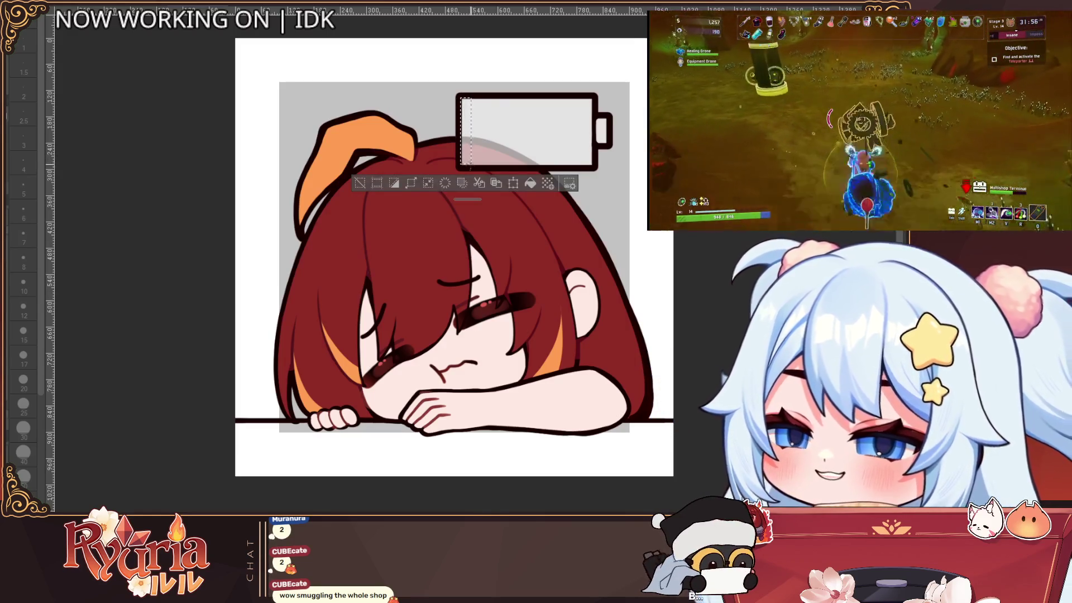
click(472, 80)
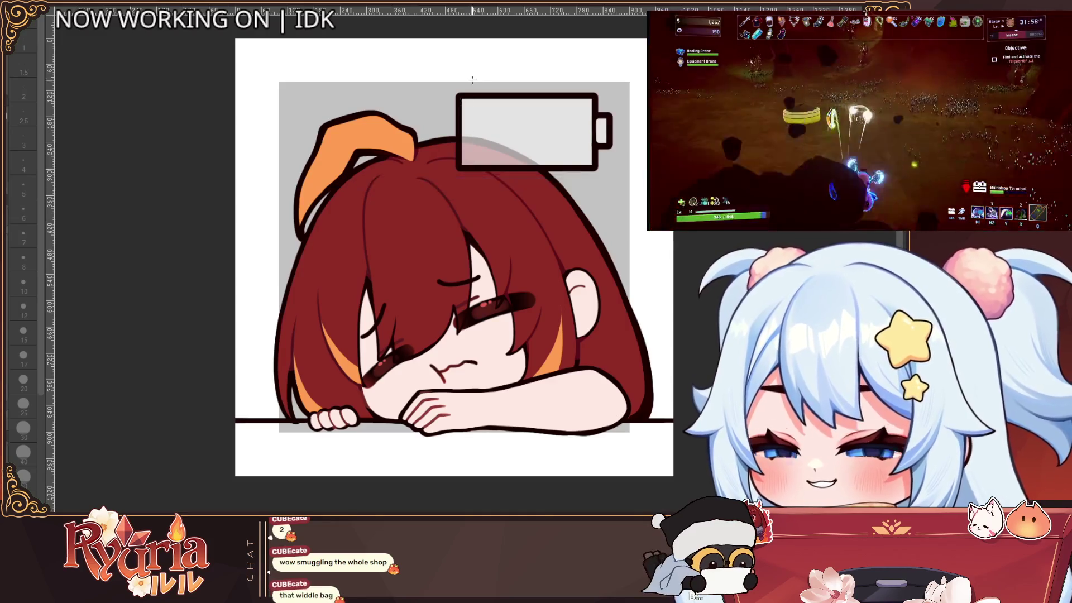
drag(464, 102, 473, 162)
click(536, 181)
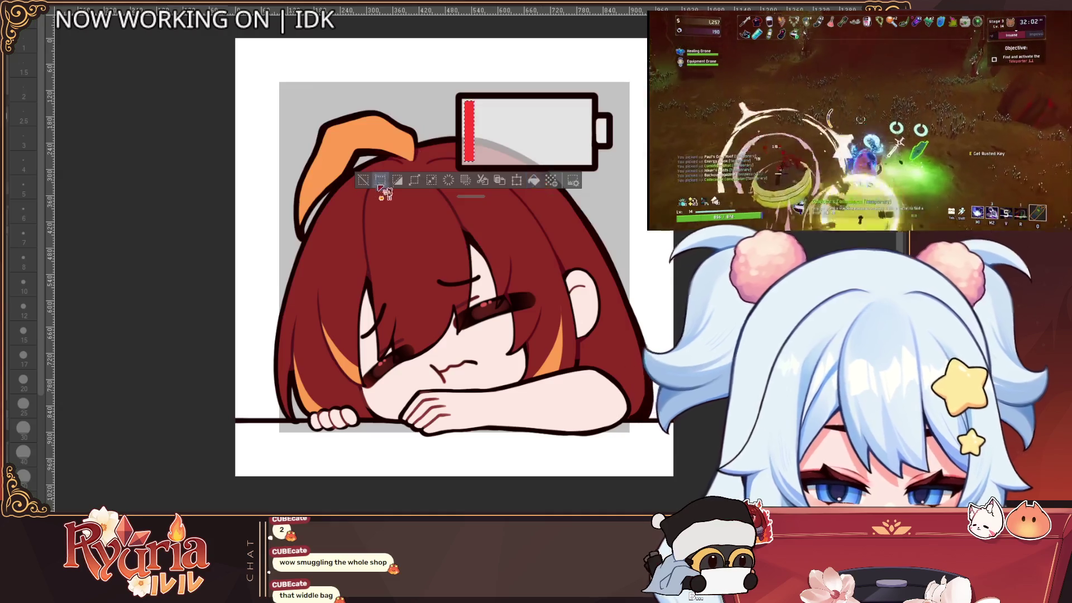
click(363, 180)
key(ctrl+minus)
key(ctrl+minus)
key(ctrl+minus)
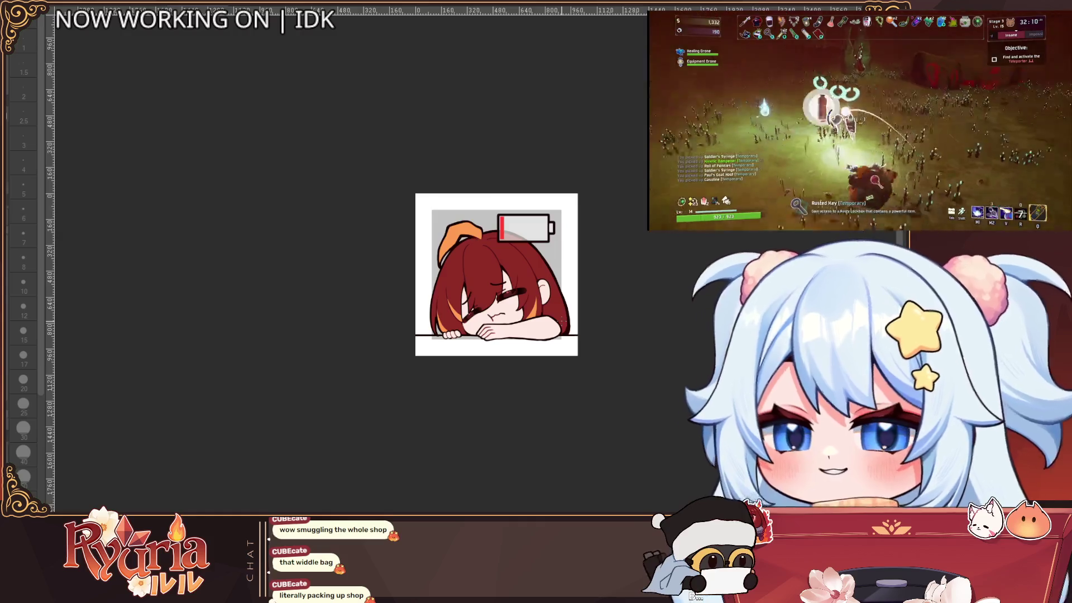
key(ctrl+plus)
key(ctrl+plus)
key(ctrl+plus)
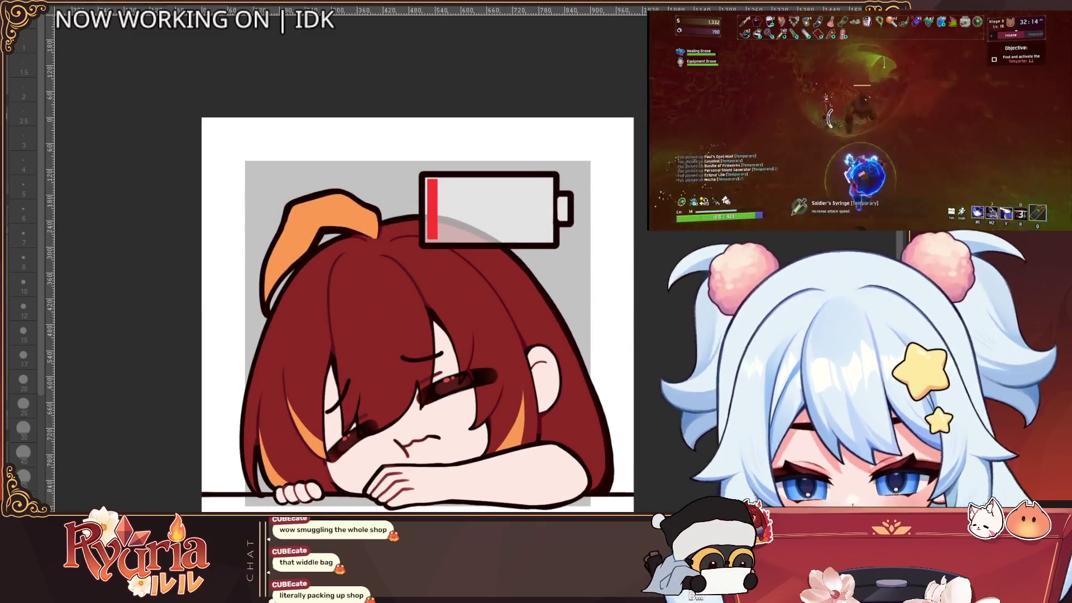
key(bracketright)
key(bracketright)
key(bracketright)
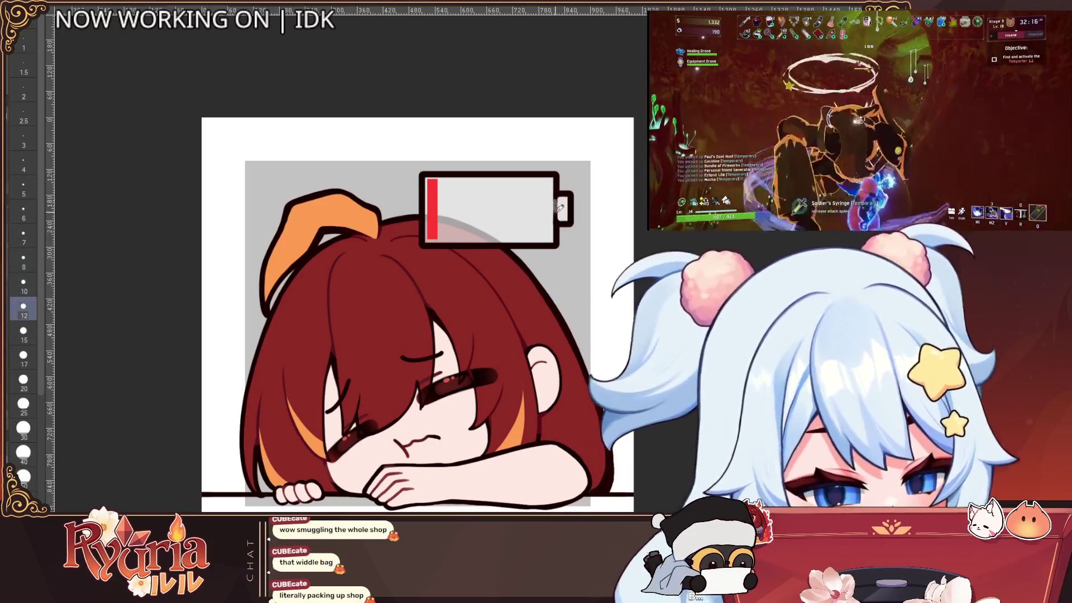
Scale the battery icon down slightly with Ctrl+T and confirm the transform.
key(ctrl+minus)
key(ctrl+minus)
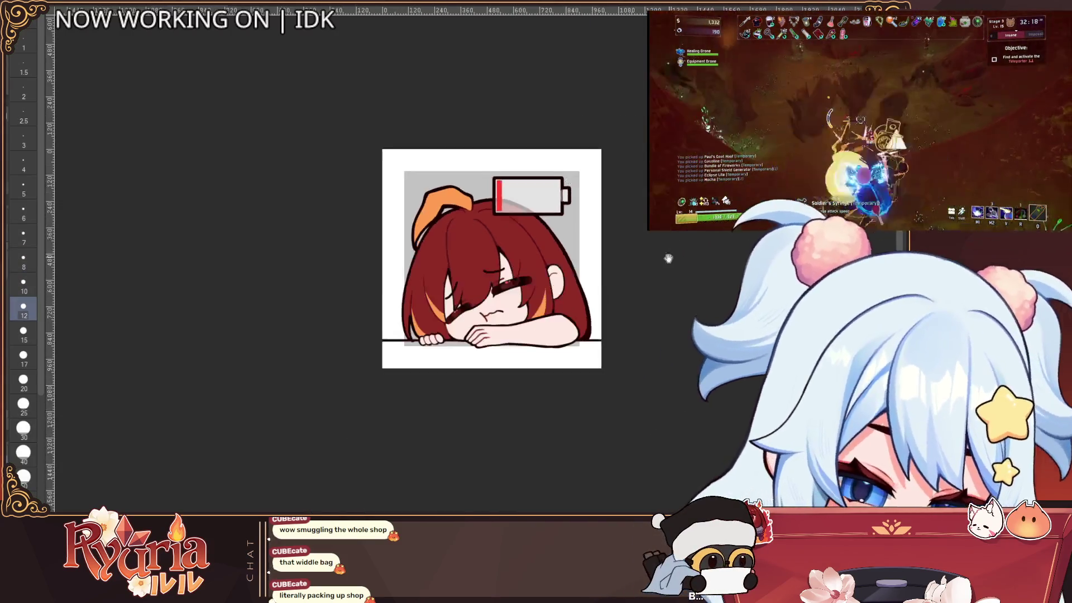
key(ctrl+plus)
key(ctrl+plus)
key(bracketright)
key(bracketright)
key(bracketright)
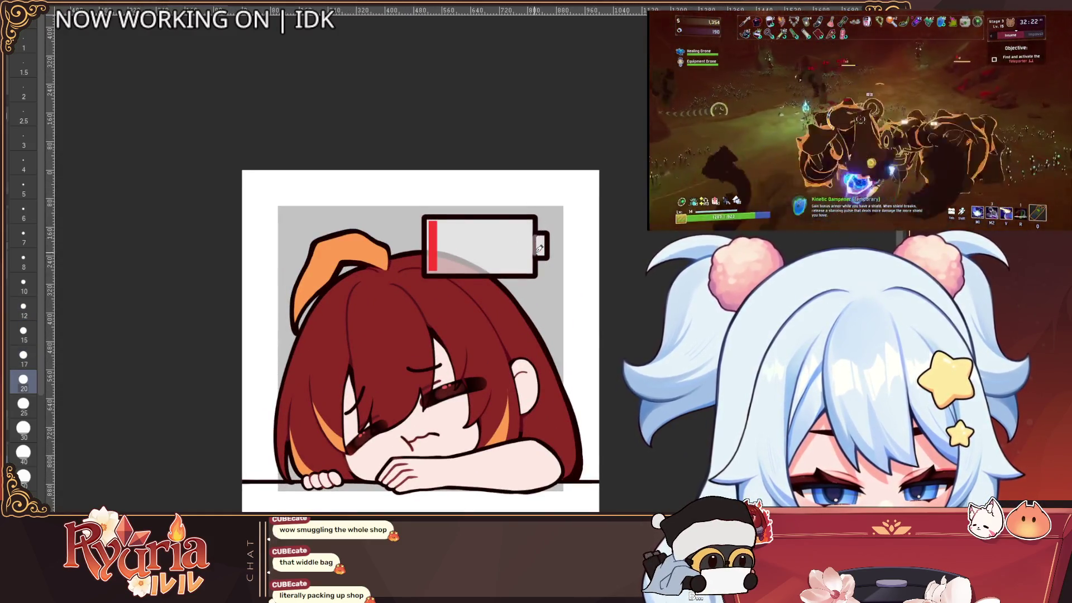
scroll(538, 230, down, 2)
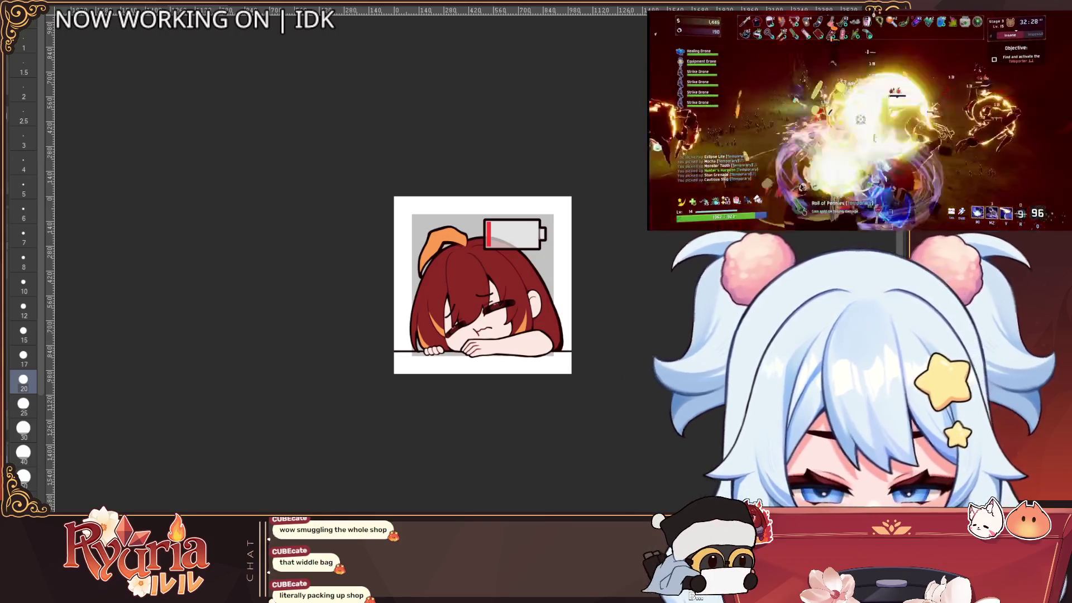
key(ctrl+t)
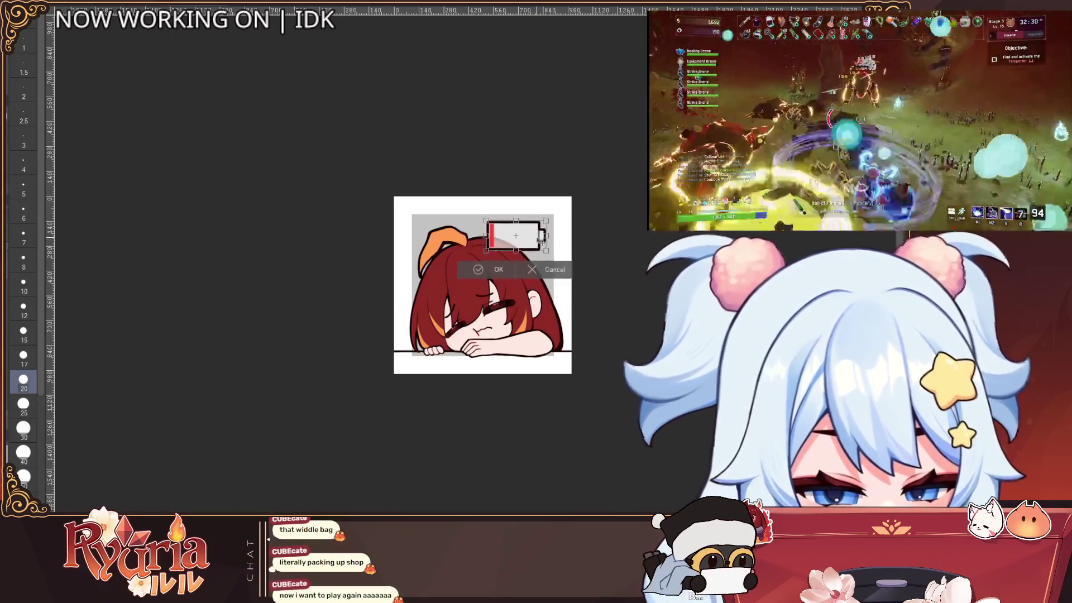
click(558, 266)
scroll(550, 289, up, 2)
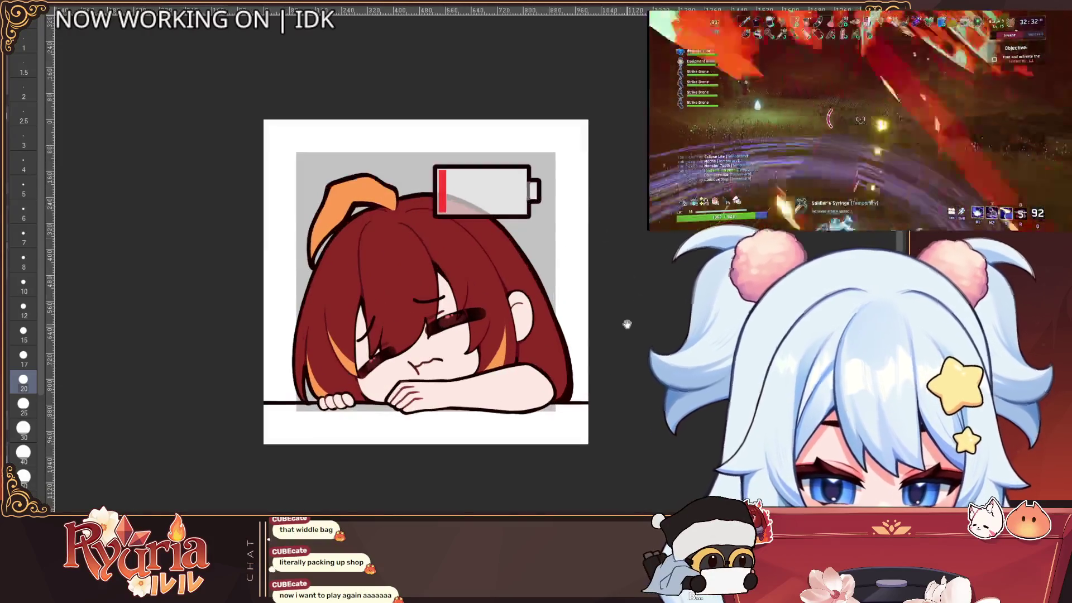
drag(627, 324, 631, 320)
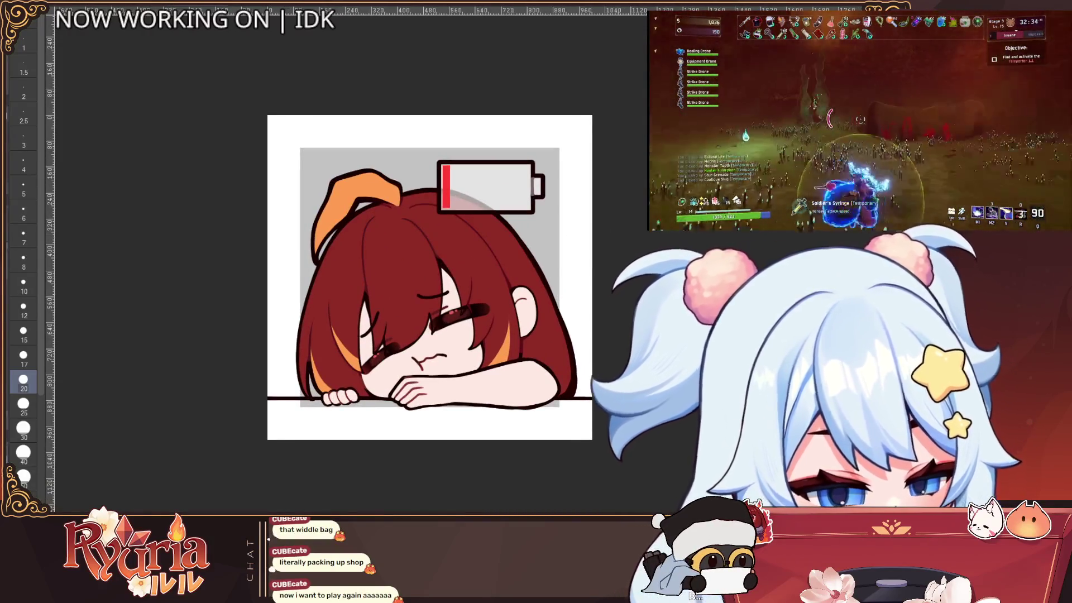
scroll(466, 357, down, 3)
Airbrush pink blush onto the left and right cheeks, reworking the left one.
scroll(463, 390, up, 2)
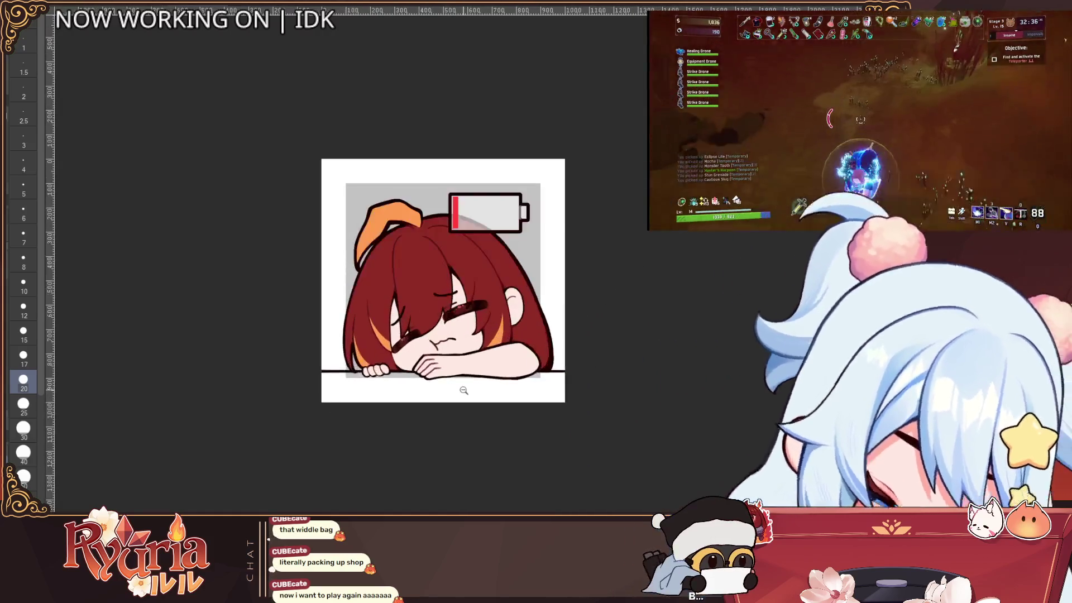
scroll(466, 387, up, 1)
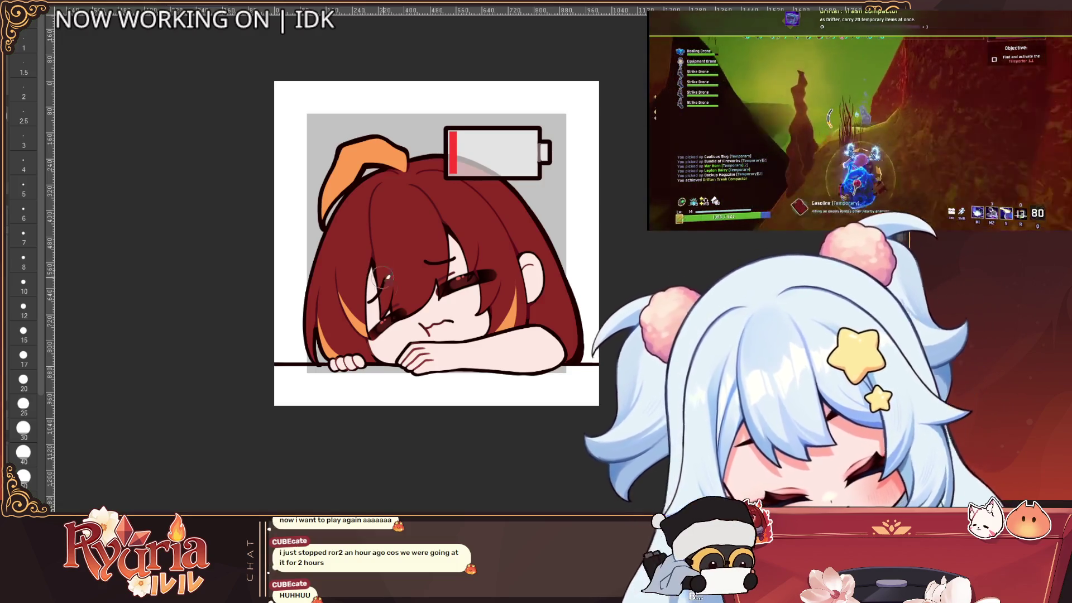
scroll(385, 279, up, 1)
mouse_move(383, 330)
mouse_down()
mouse_move(380, 343)
mouse_move(391, 335)
mouse_up()
scroll(411, 311, down, 1)
drag(492, 282, 508, 269)
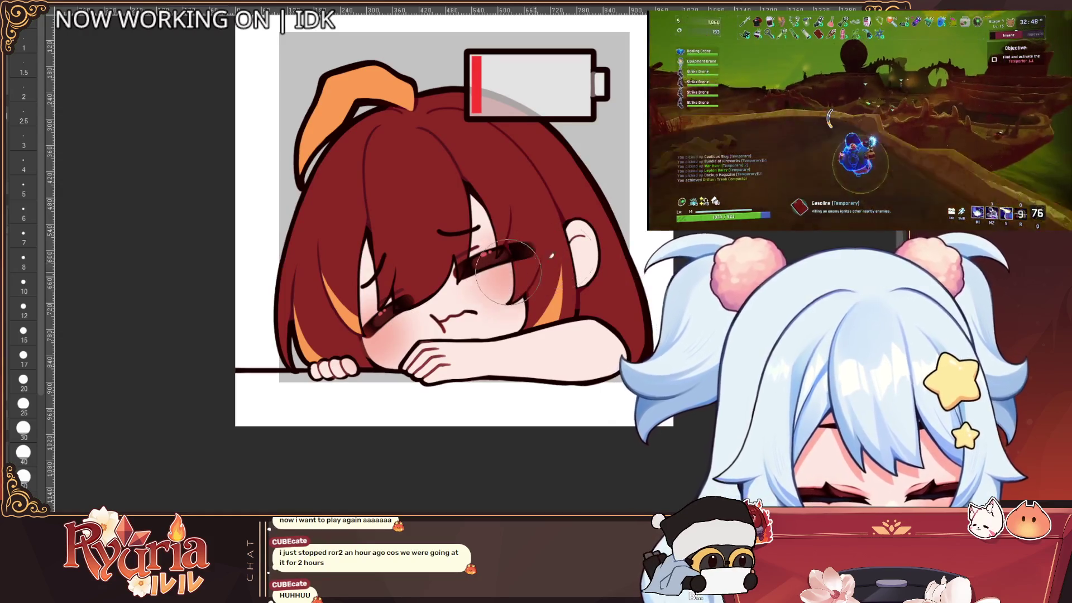
scroll(558, 246, down, 2)
scroll(542, 235, up, 3)
mouse_move(386, 321)
mouse_down()
mouse_move(391, 313)
mouse_move(380, 341)
mouse_move(391, 313)
mouse_up()
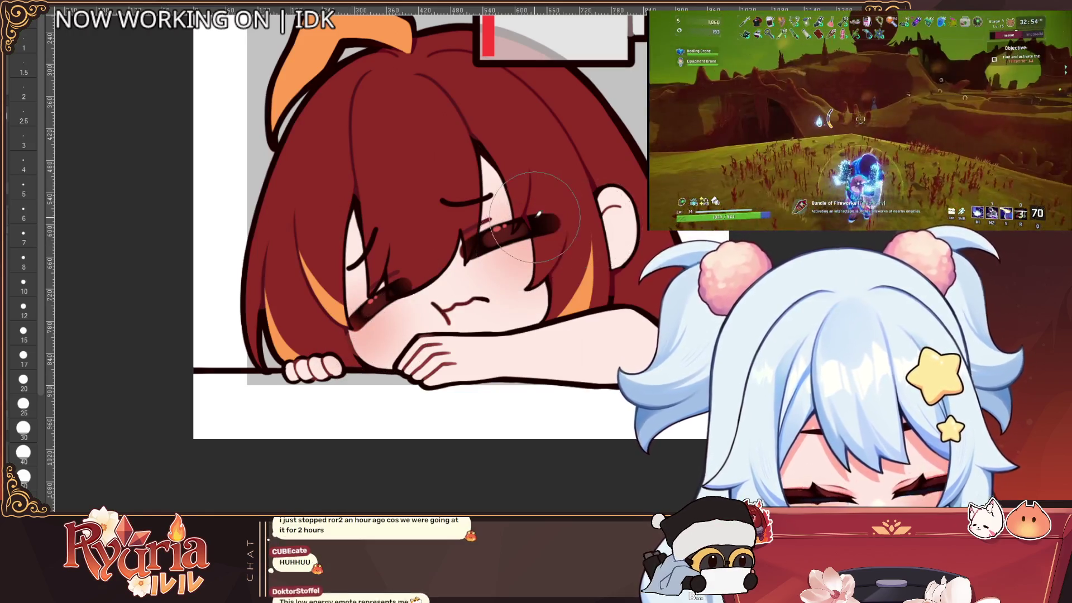
Set the pen to a small brush size of 5 for blush marks.
key(bracketleft)
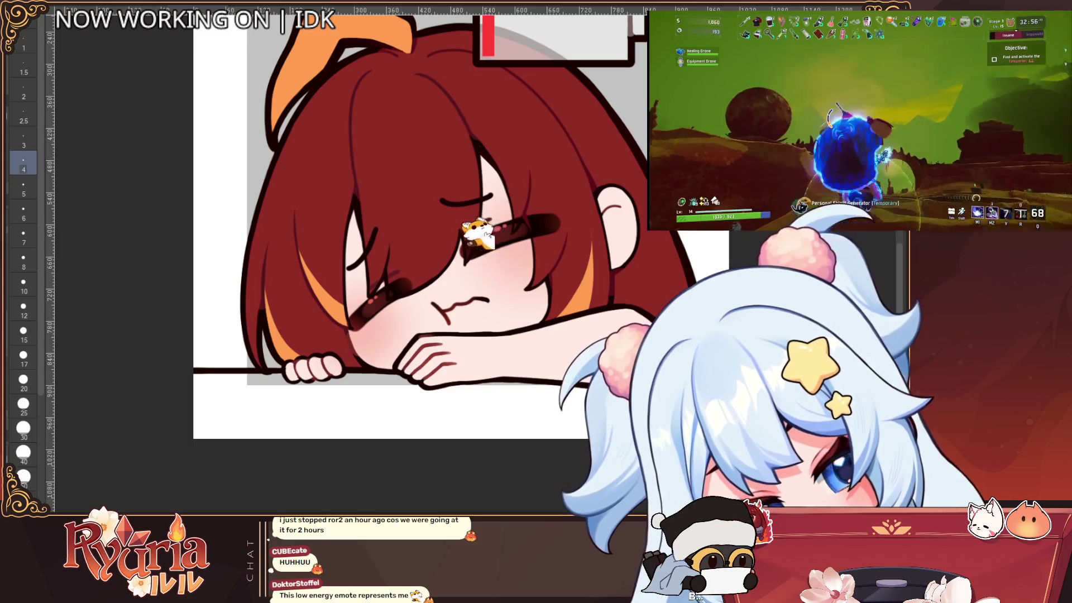
key(bracketright)
key(bracketright)
key(bracketright)
key(bracketleft)
key(bracketleft)
key(bracketleft)
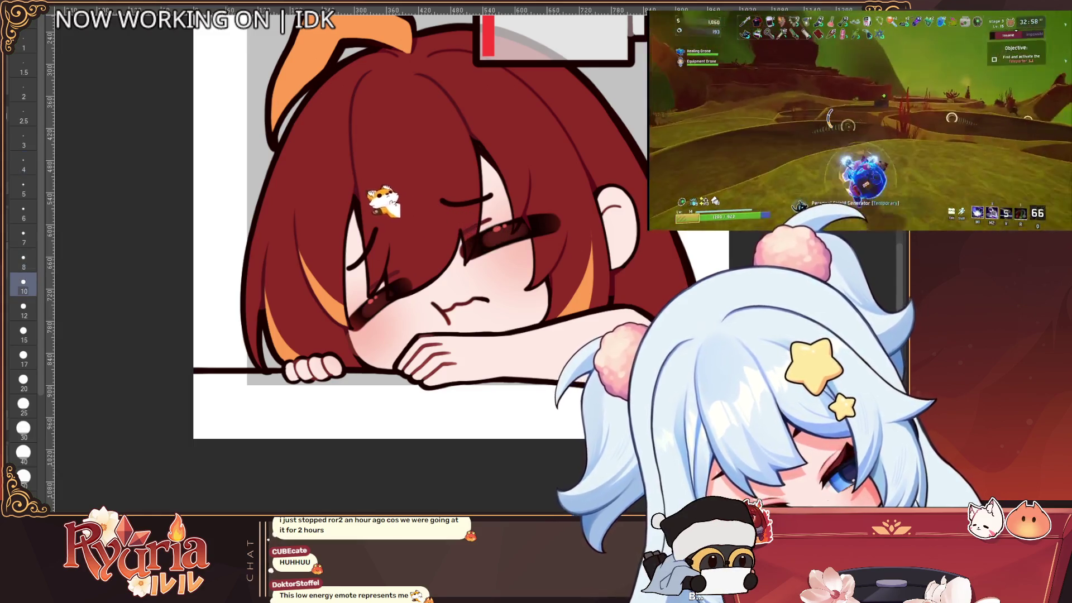
key(bracketright)
key(bracketright)
key(bracketright)
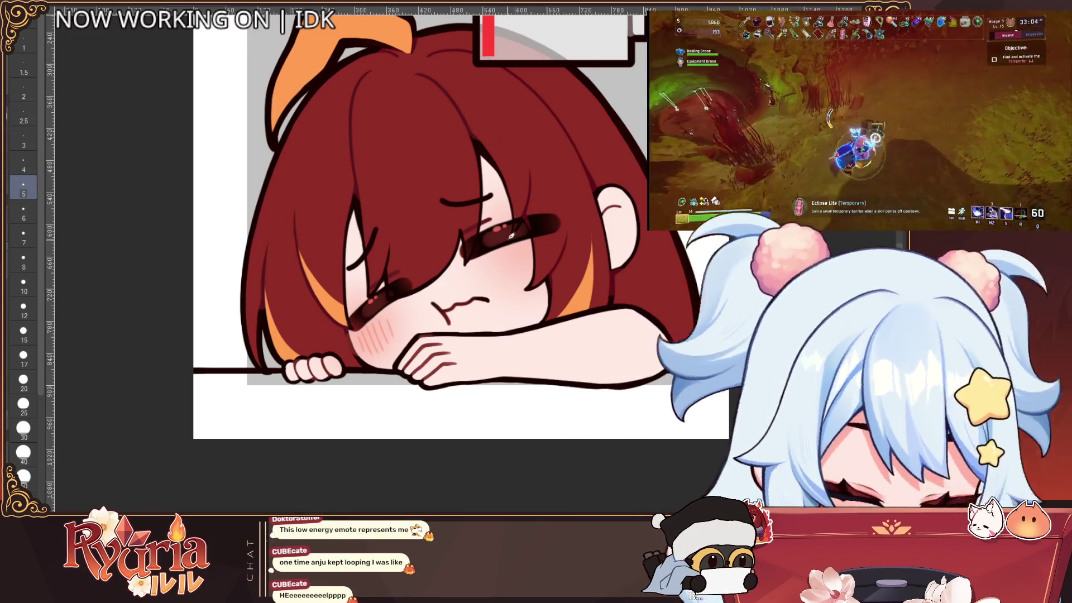
scroll(534, 269, down, 5)
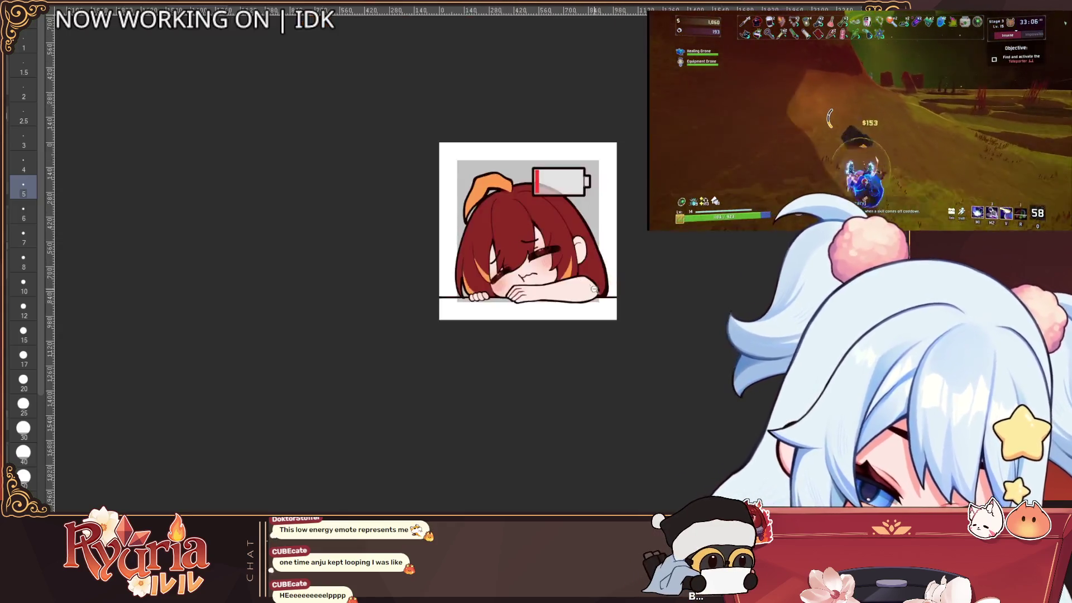
Set the brush size to 8 and frame the hair beside the eye.
scroll(623, 343, up, 4)
scroll(510, 302, down, 3)
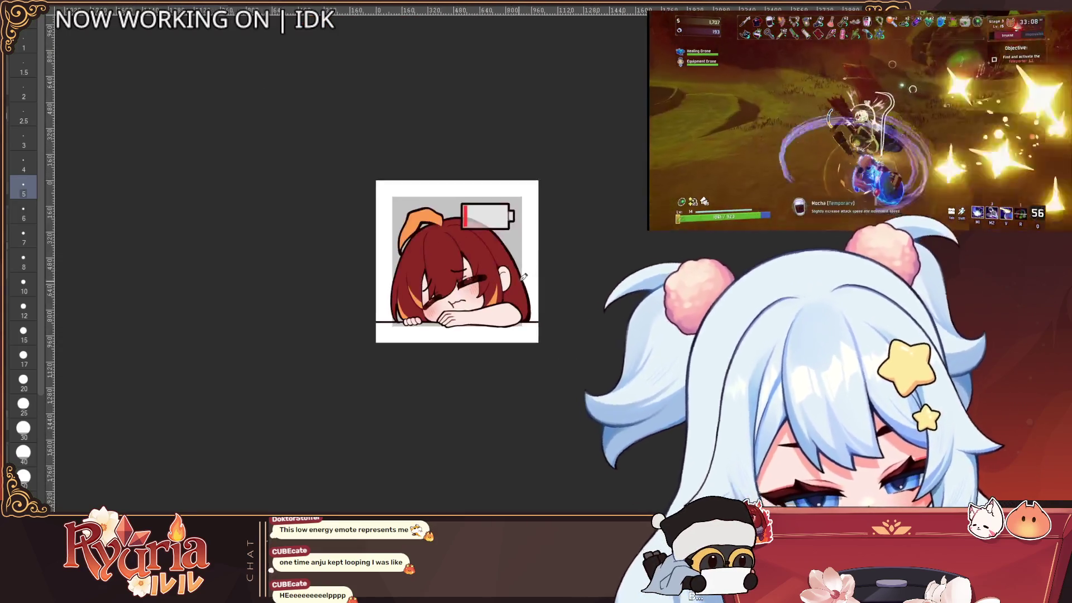
scroll(585, 257, up, 2)
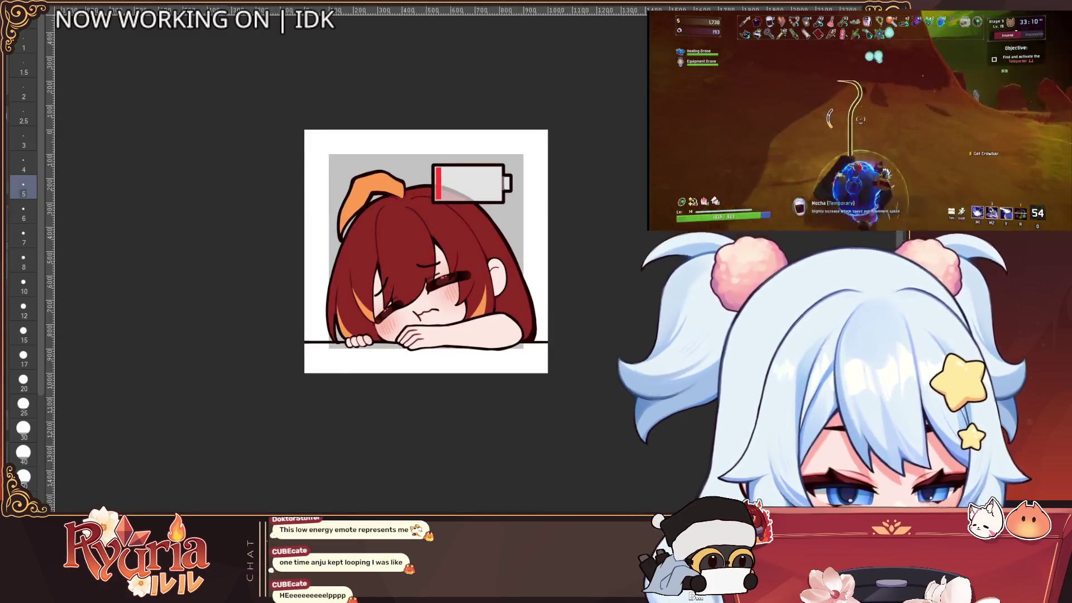
key(bracketright)
key(bracketright)
key(bracketright)
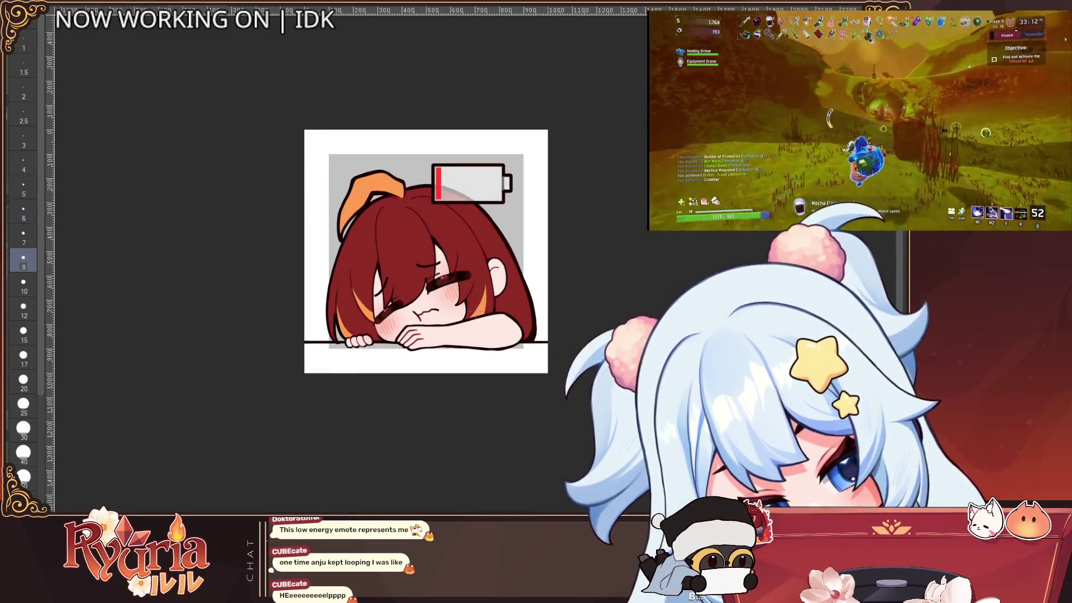
key(bracketleft)
key(bracketleft)
key(bracketleft)
key(bracketright)
key(bracketright)
key(bracketright)
key(bracketright)
scroll(411, 266, up, 2)
key(bracketright)
key(bracketright)
key(bracketright)
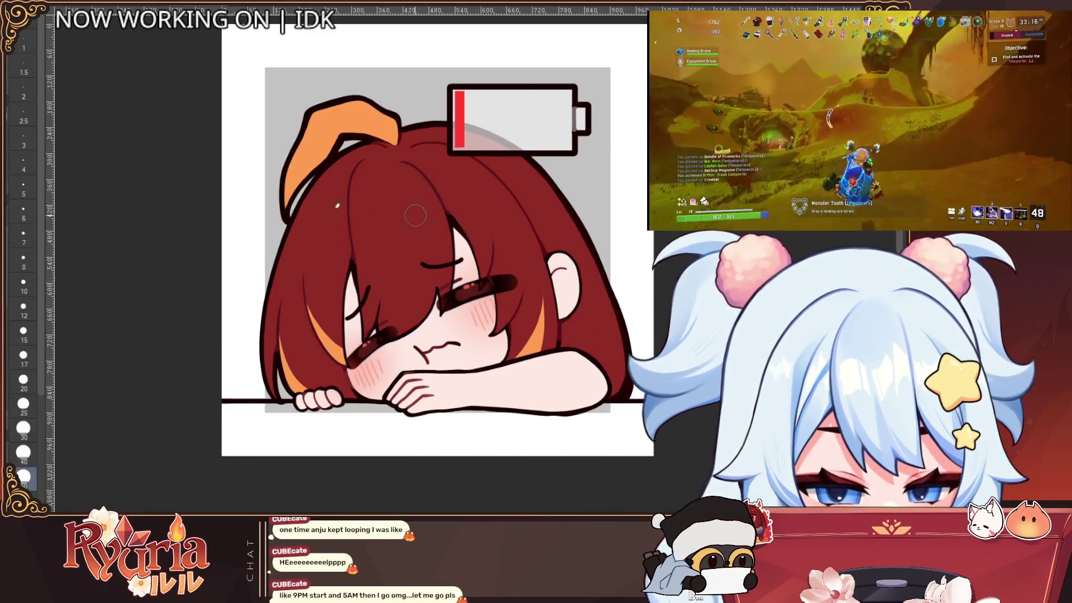
scroll(508, 212, down, 1)
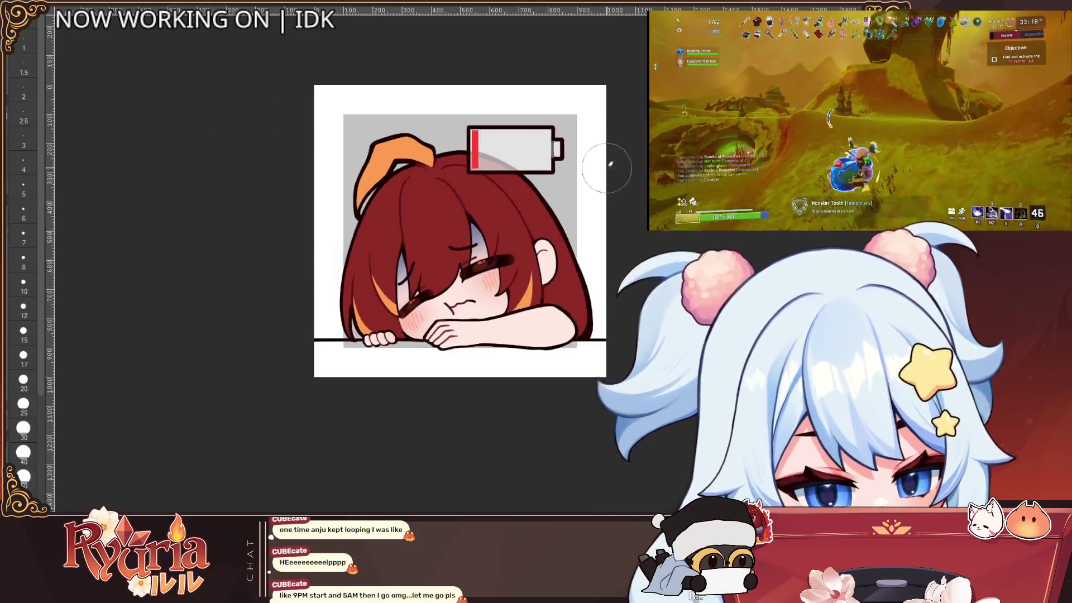
scroll(565, 212, down, 2)
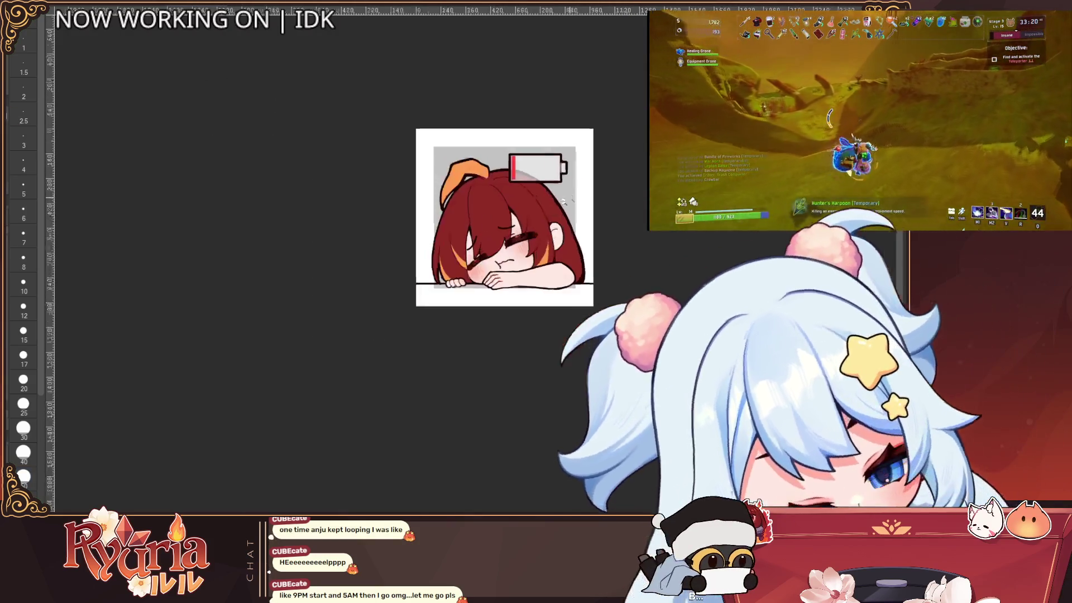
scroll(424, 298, up, 2)
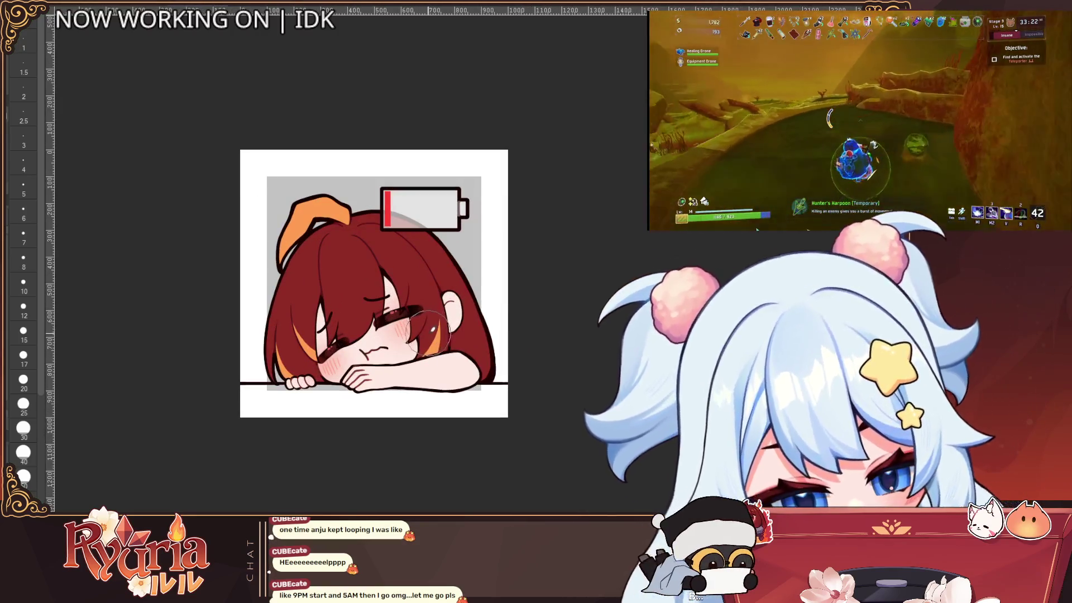
scroll(428, 336, down, 1)
scroll(428, 336, up, 1)
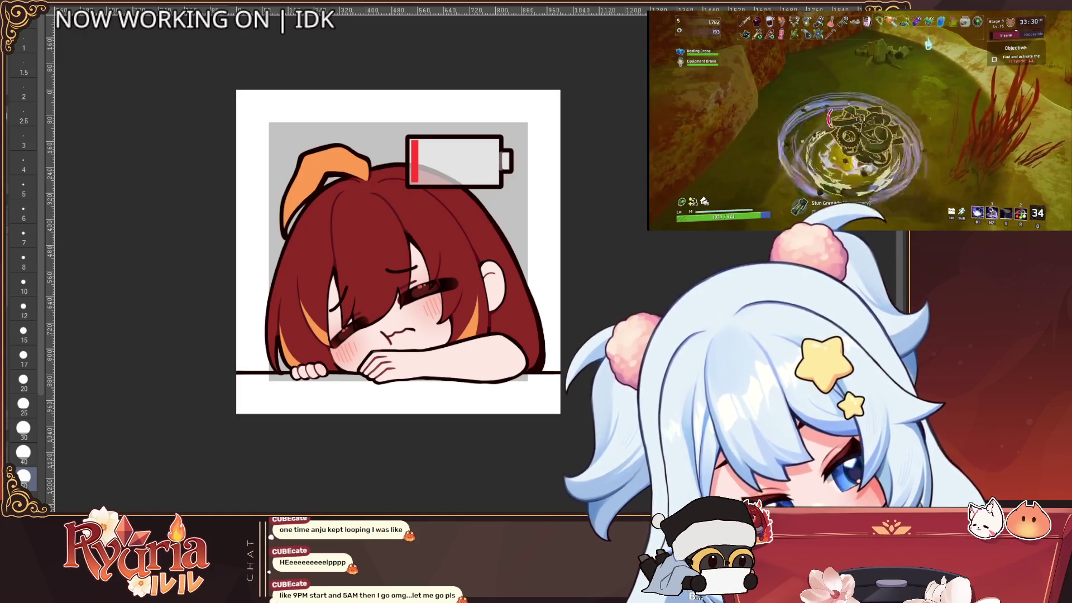
scroll(318, 280, up, 1)
Draw thin curved guide strokes up through the hair, undoing the one near the hand.
drag(331, 329, 335, 203)
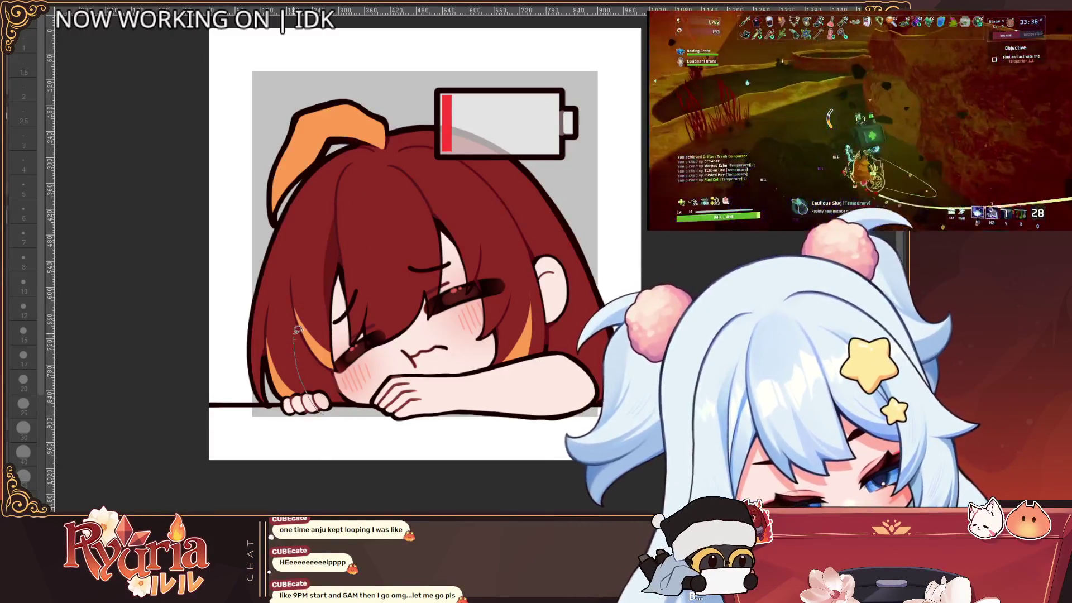
mouse_move(310, 401)
mouse_down()
mouse_move(295, 291)
mouse_move(335, 369)
mouse_move(317, 332)
mouse_up()
key(ctrl+z)
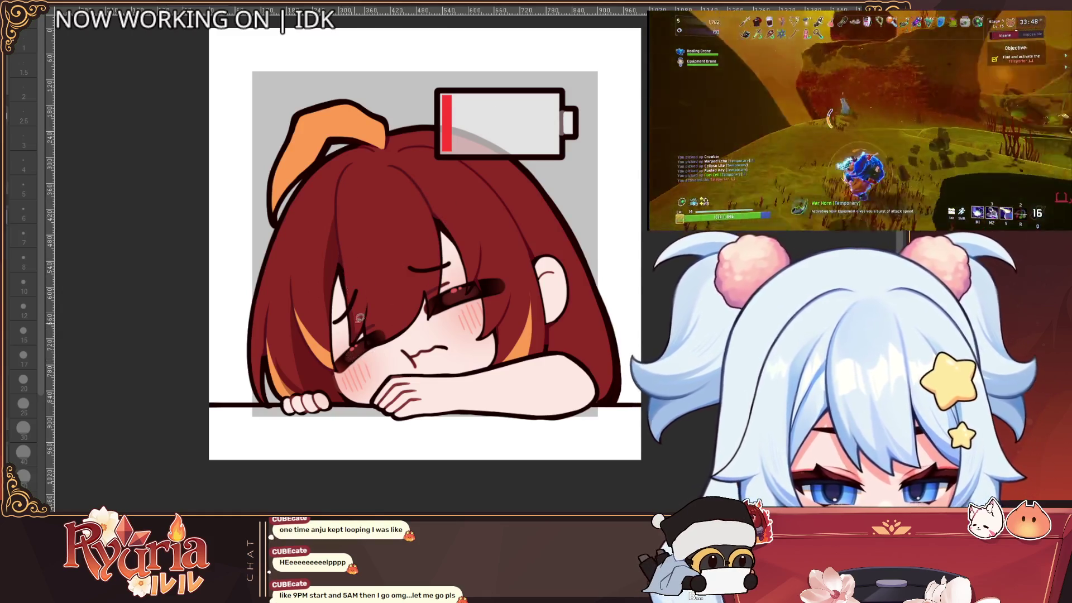
drag(353, 345, 376, 261)
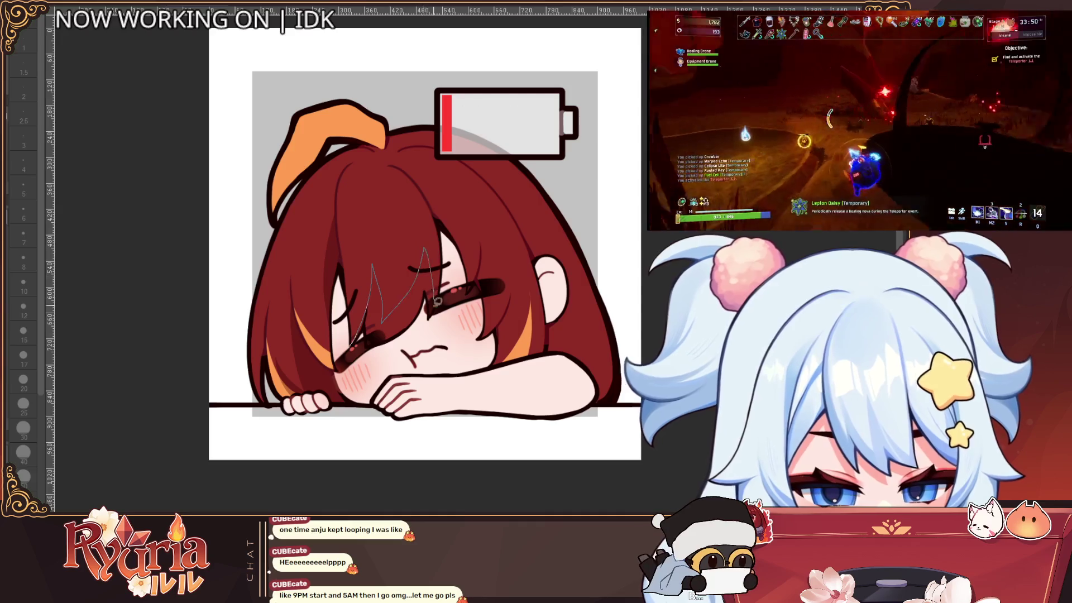
Try out and undo curved strand strokes through the hair and near the eye.
key(ctrl+z)
scroll(471, 275, down, 4)
scroll(471, 276, up, 2)
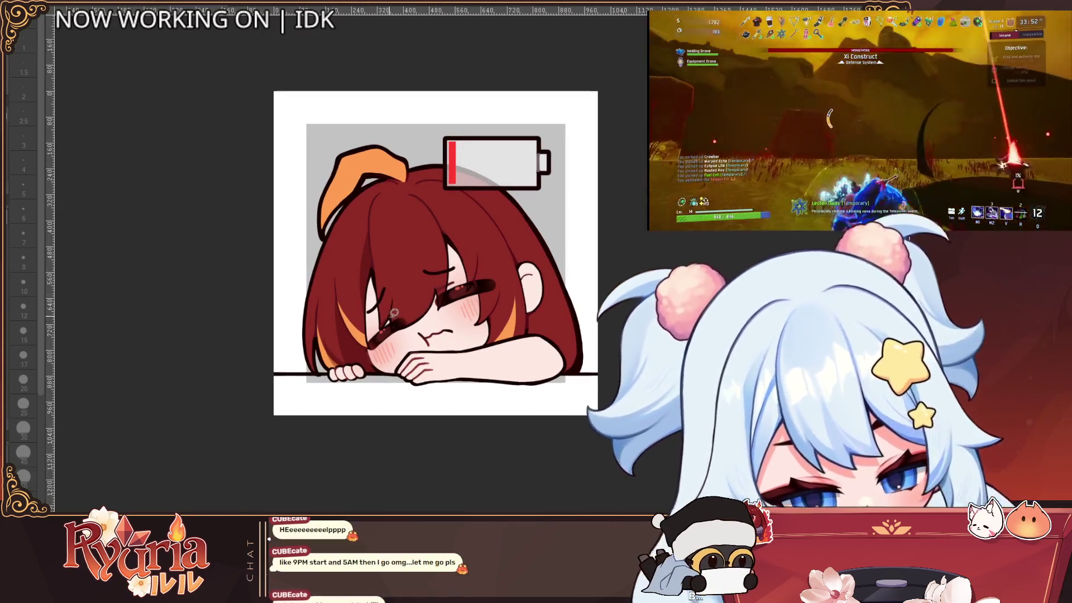
drag(398, 265, 394, 337)
key(ctrl+z)
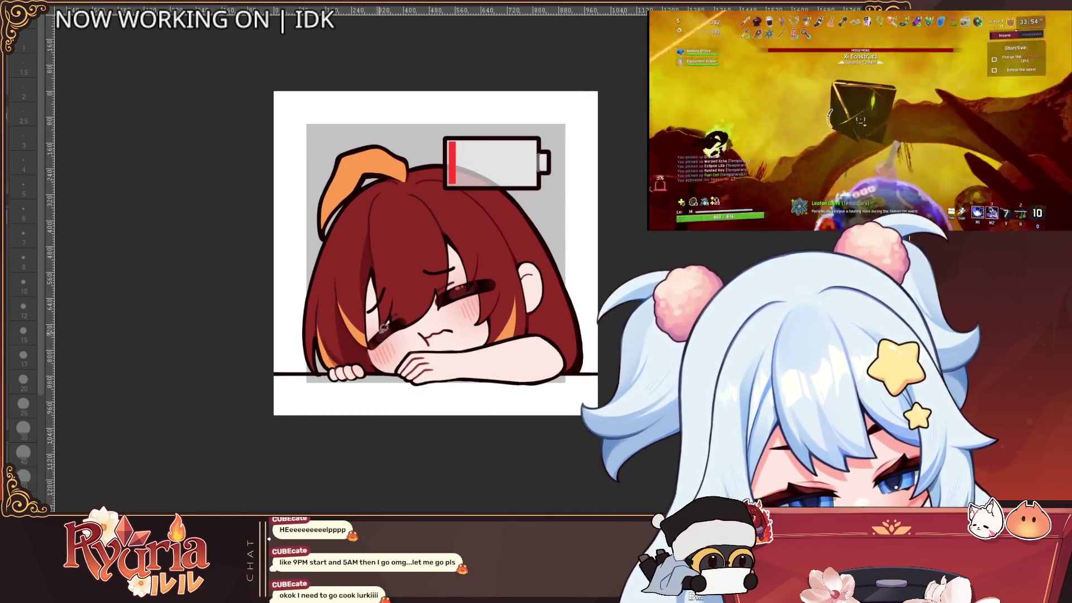
mouse_move(399, 264)
mouse_down()
mouse_move(394, 349)
mouse_move(479, 258)
mouse_up()
key(ctrl+z)
key(ctrl+z)
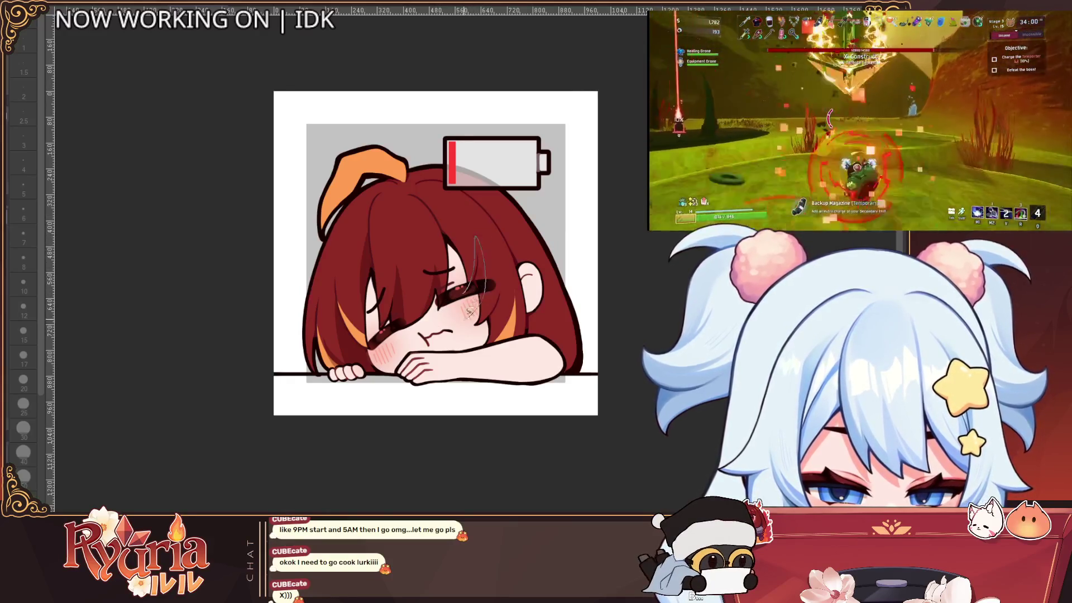
key(ctrl+z)
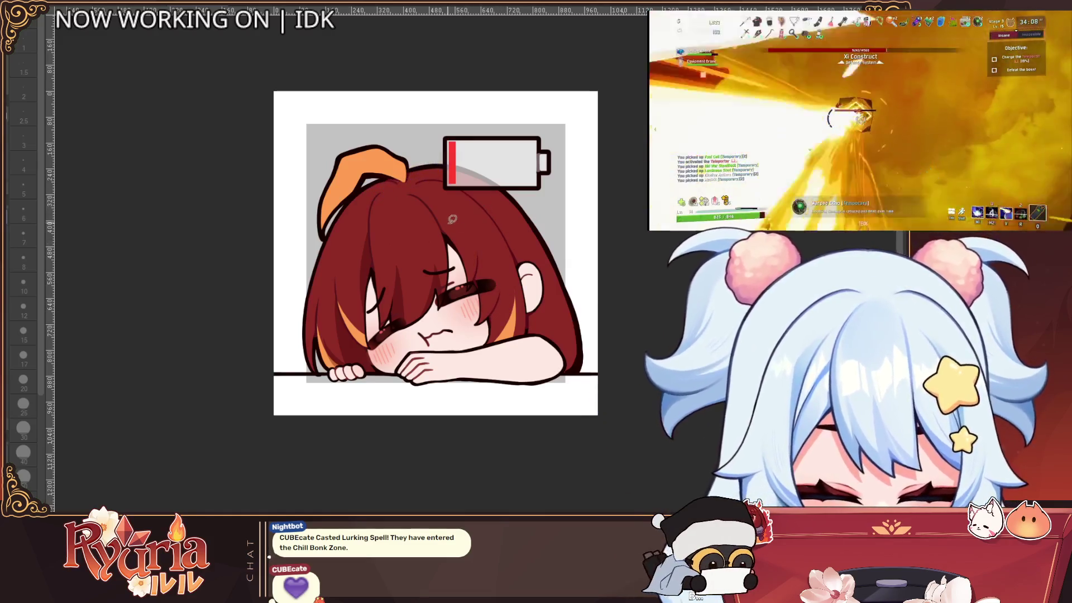
Try out and undo a strand stroke by the ear and a crease on the orange tuft.
drag(430, 211, 497, 329)
key(ctrl+z)
key(ctrl+z)
key(ctrl+z)
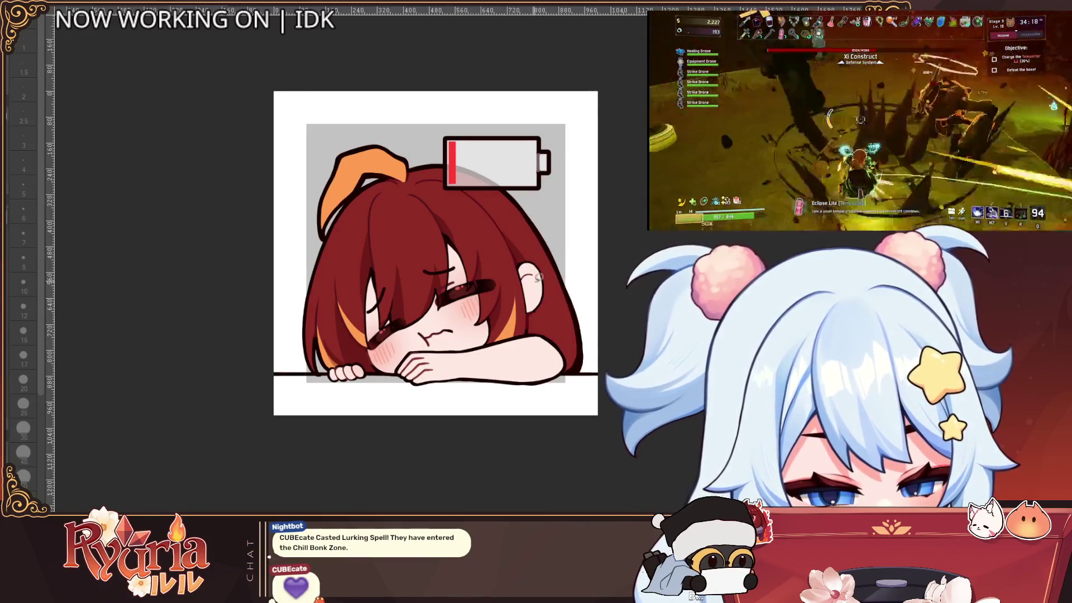
key(ctrl+z)
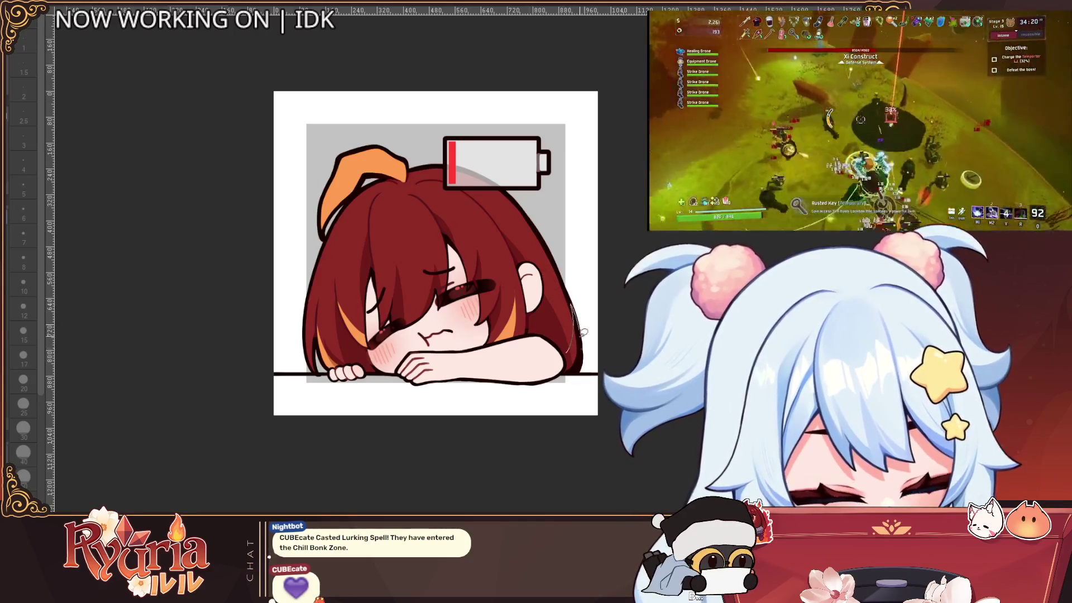
scroll(596, 298, down, 3)
scroll(596, 298, up, 3)
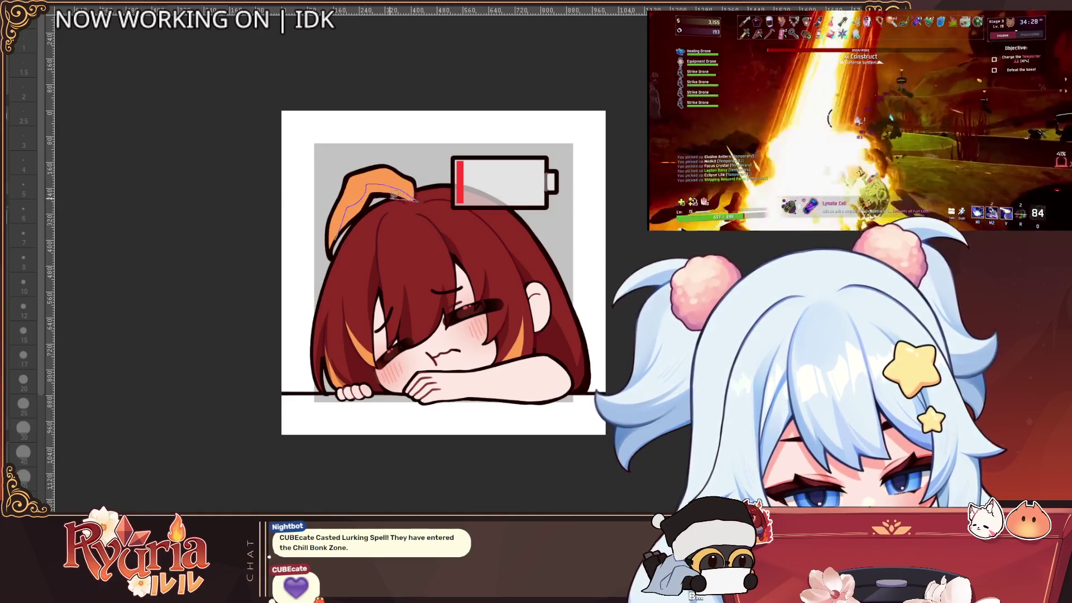
drag(360, 216, 357, 246)
key(ctrl+z)
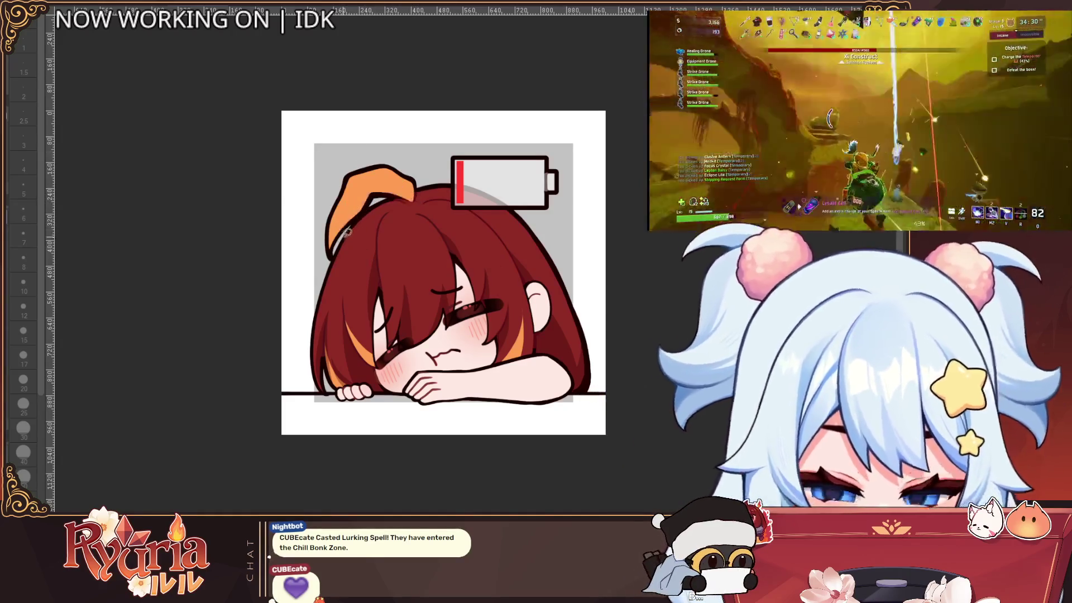
Lasso-fill a darker shade along the lower edge of the orange tuft.
drag(375, 194, 345, 262)
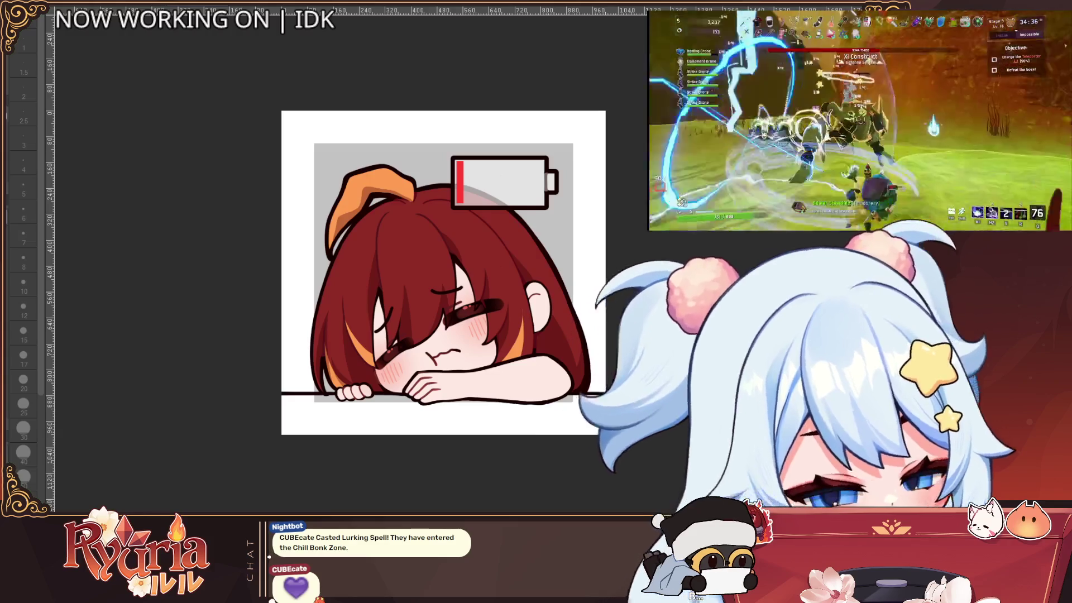
scroll(560, 351, down, 3)
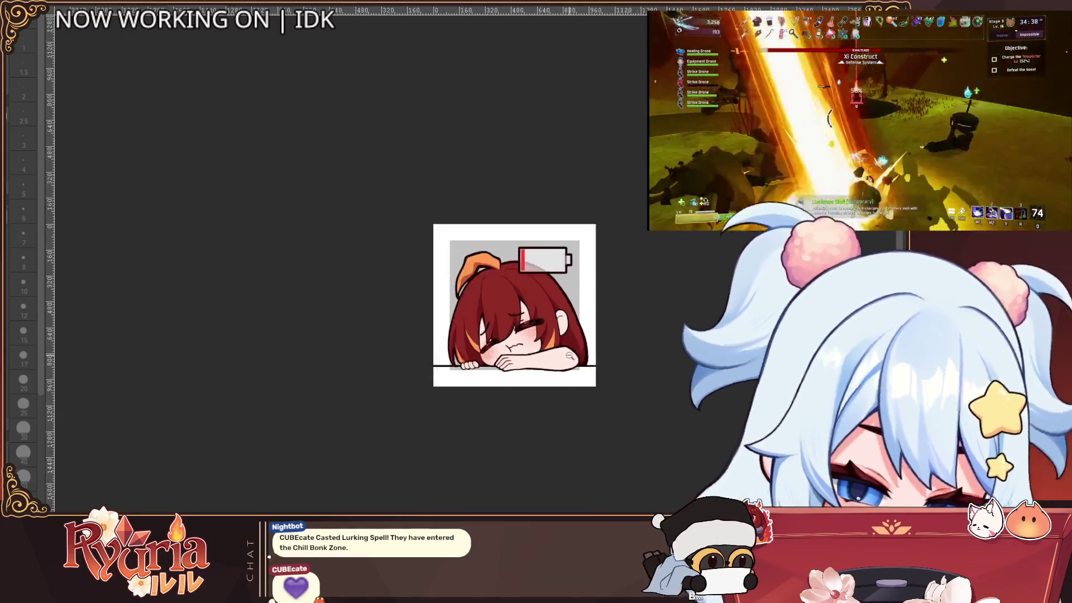
scroll(524, 402, up, 3)
scroll(554, 305, down, 2)
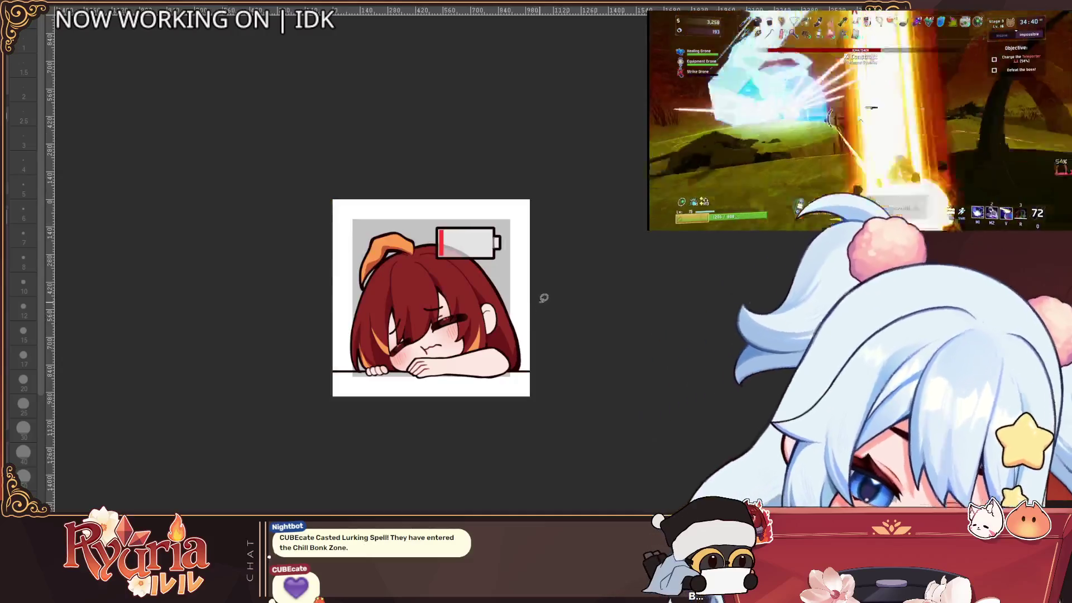
scroll(526, 329, up, 2)
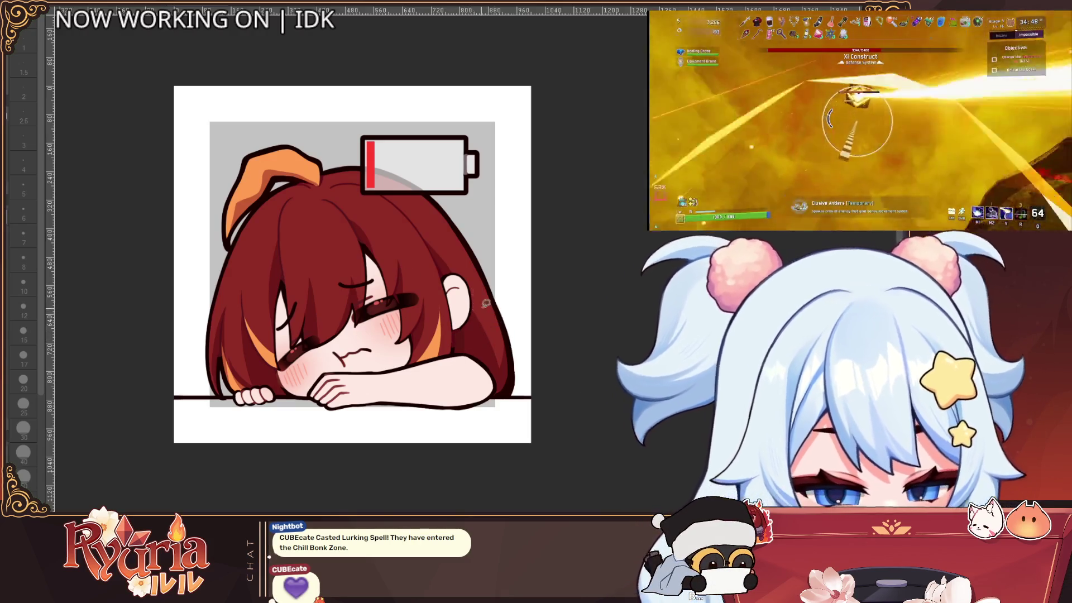
mouse_move(451, 365)
mouse_down()
mouse_move(460, 321)
mouse_move(472, 363)
mouse_up()
key(ctrl+z)
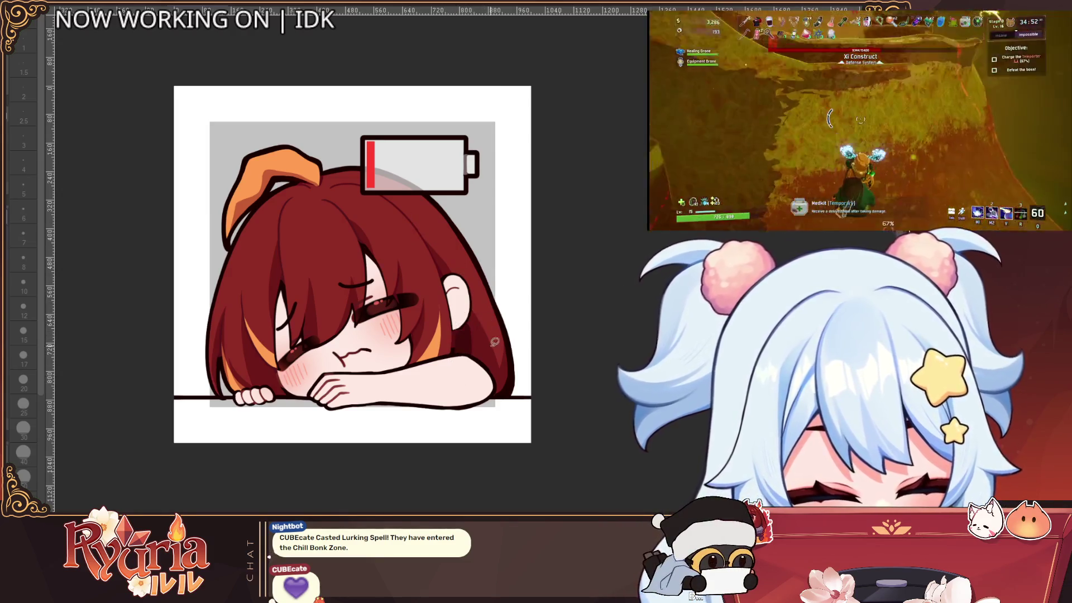
key(ctrl+z)
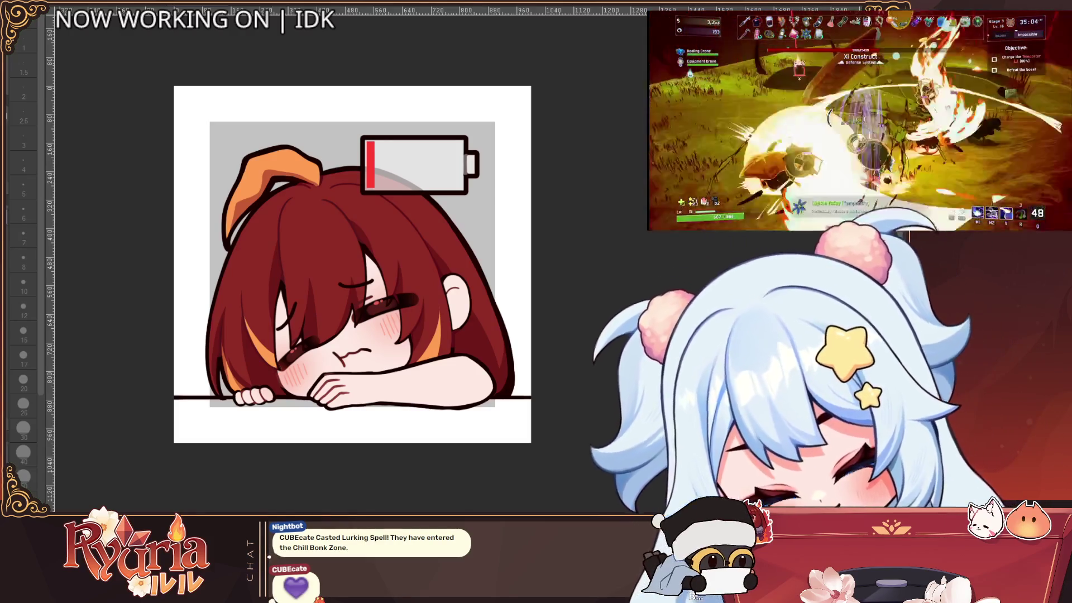
scroll(345, 423, up, 1)
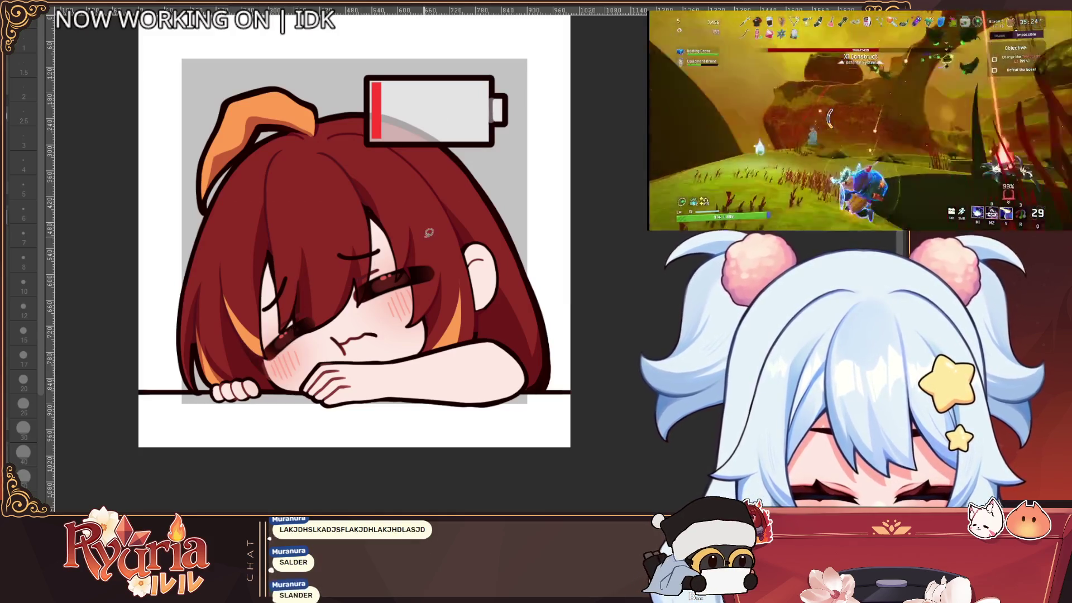
scroll(427, 239, down, 1)
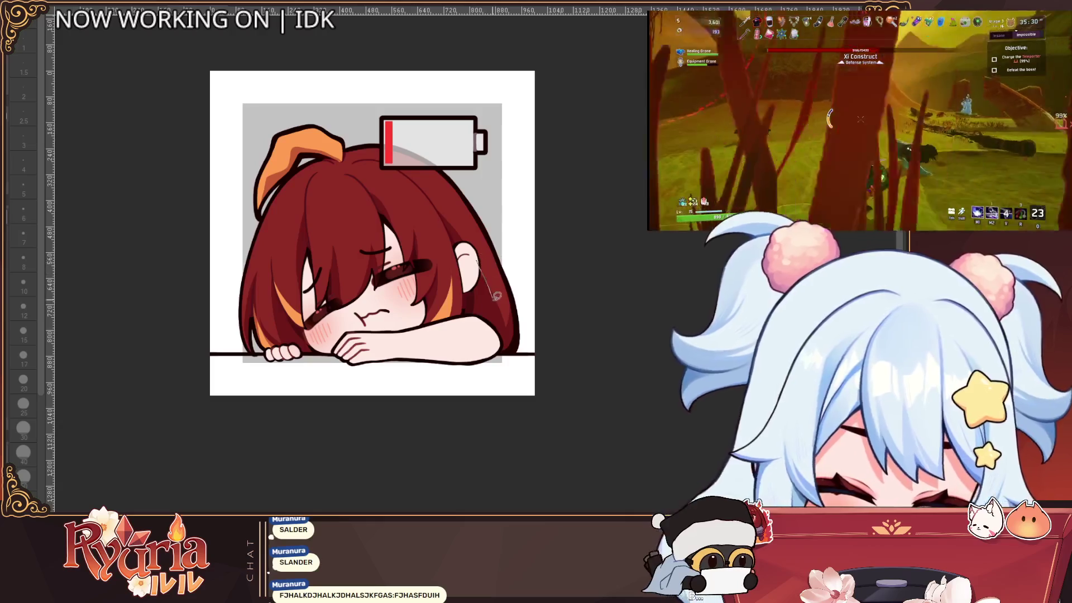
scroll(511, 247, down, 2)
scroll(559, 295, up, 3)
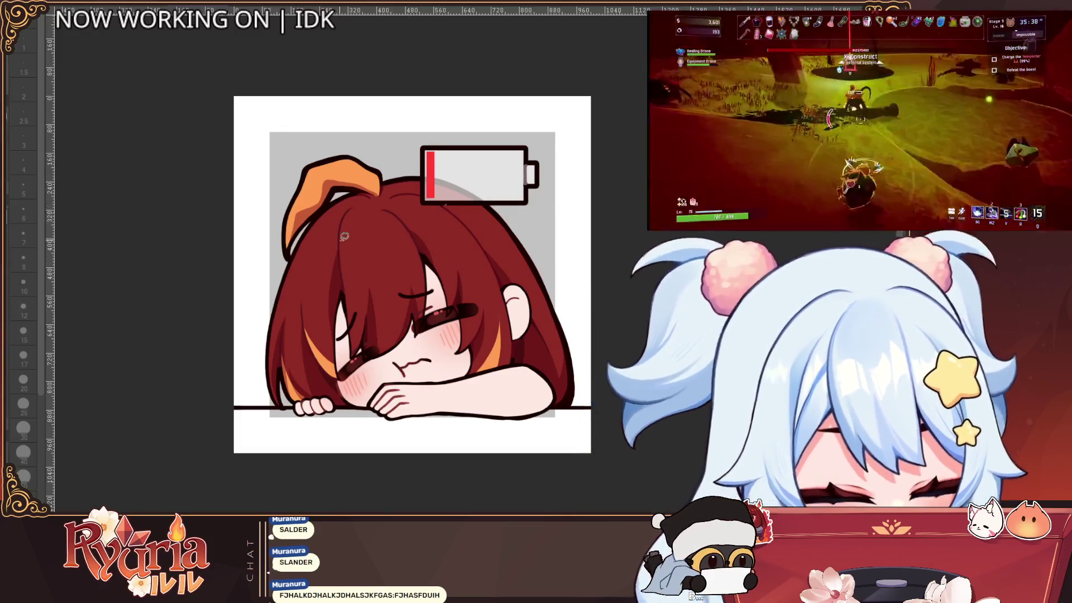
mouse_move(356, 272)
mouse_down()
mouse_move(334, 234)
mouse_move(395, 188)
mouse_move(390, 172)
mouse_up()
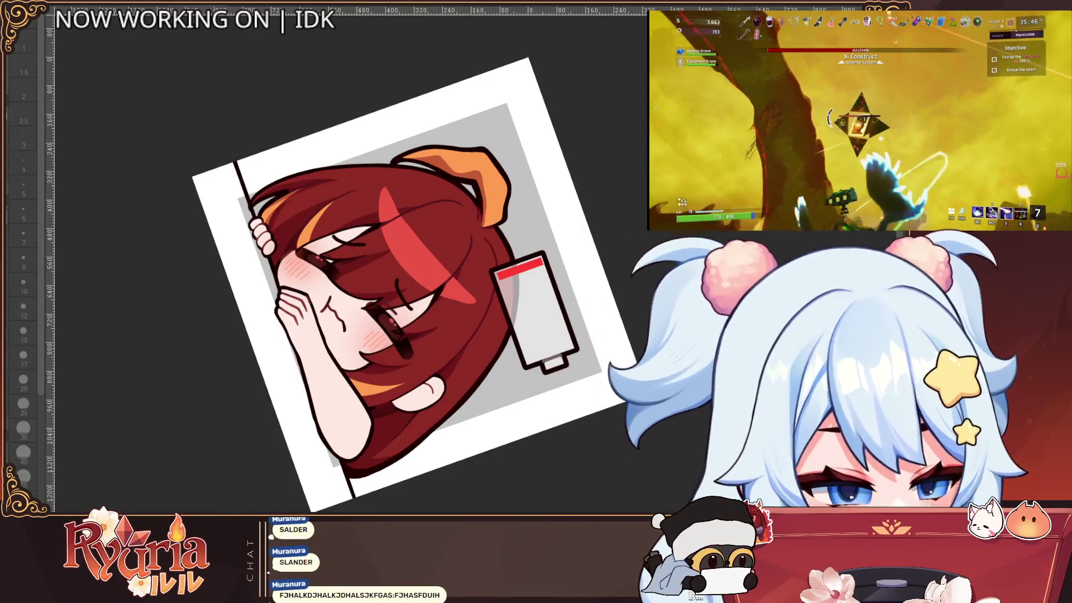
key(ctrl+0)
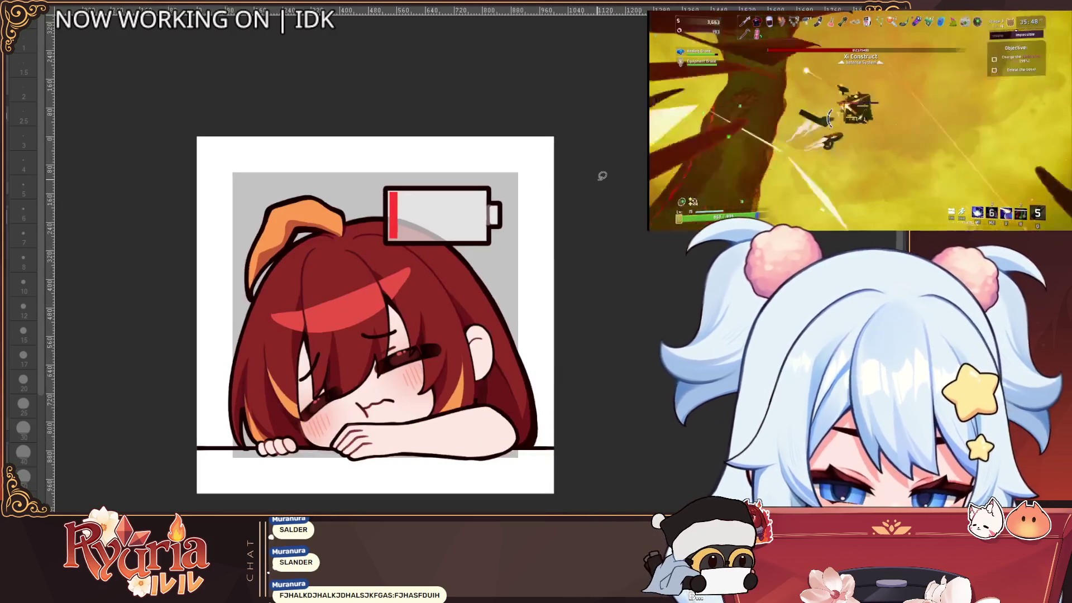
key(b)
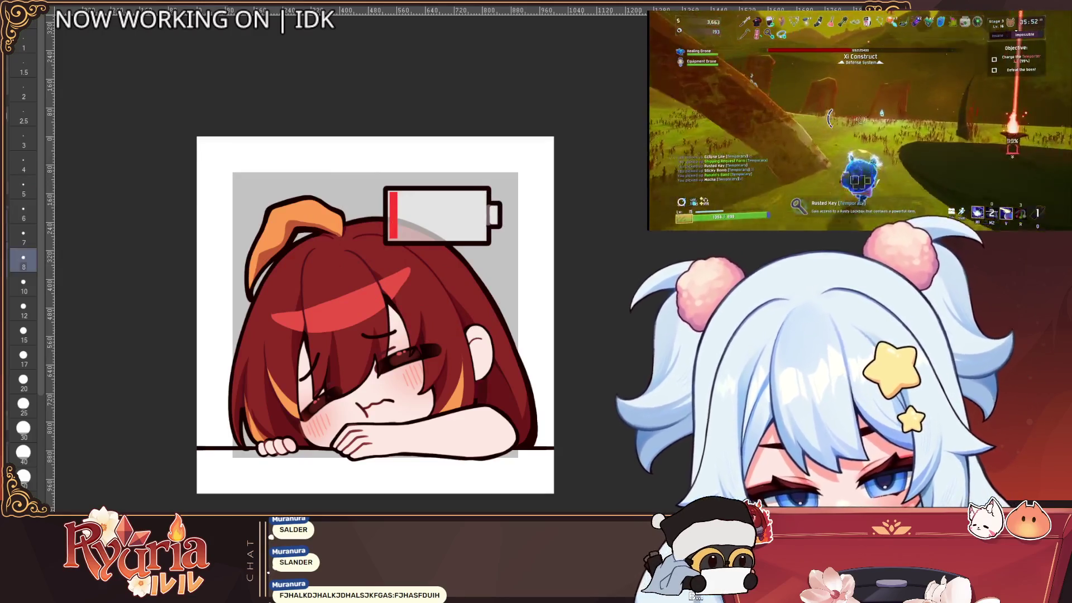
click(23, 284)
click(23, 308)
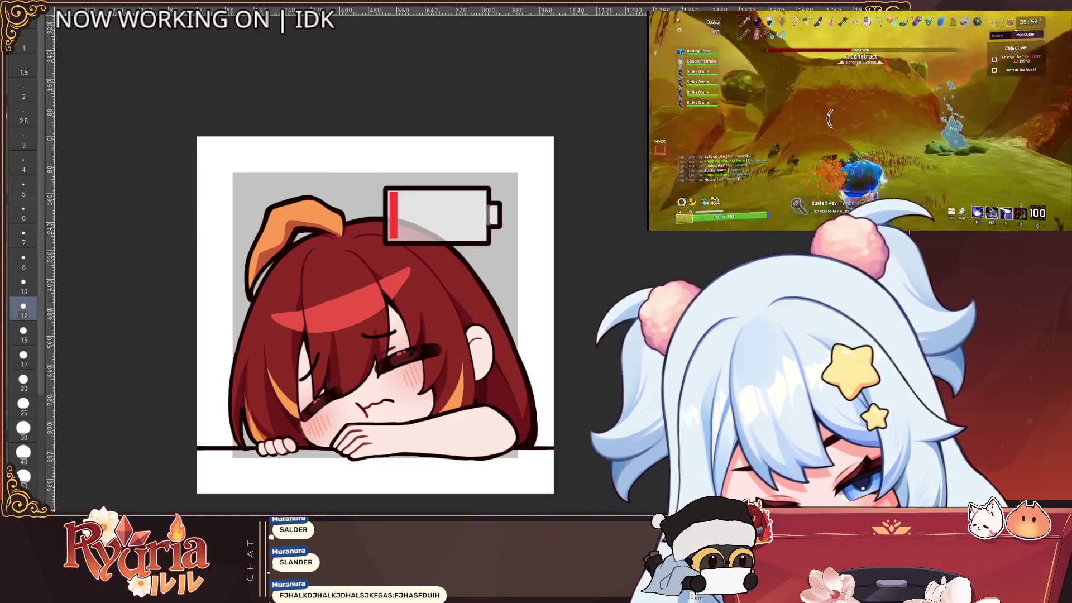
click(23, 259)
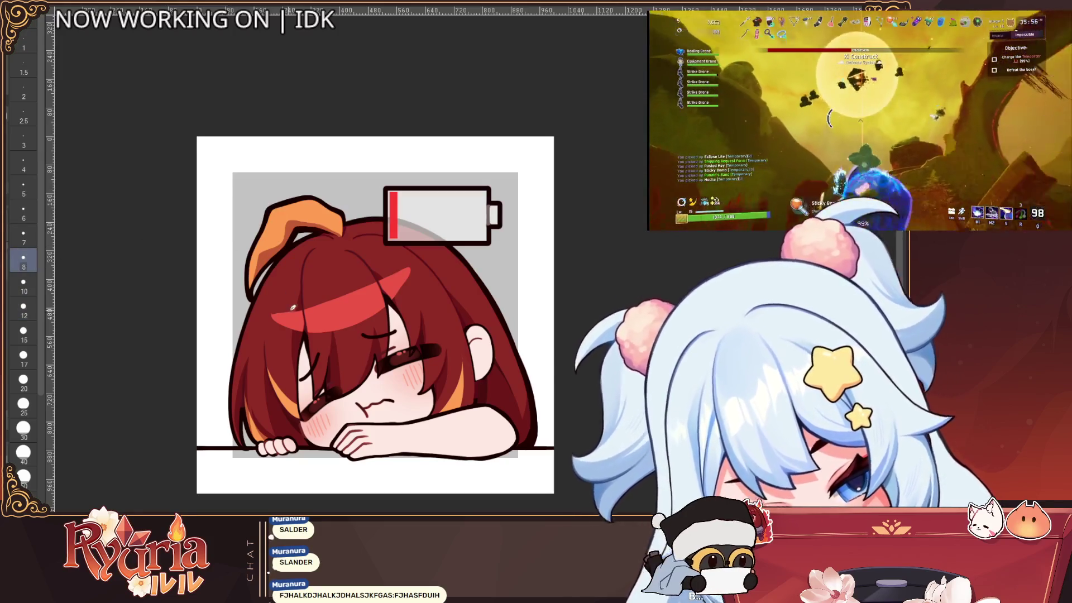
key(bracketright)
key(bracketright)
key(bracketright)
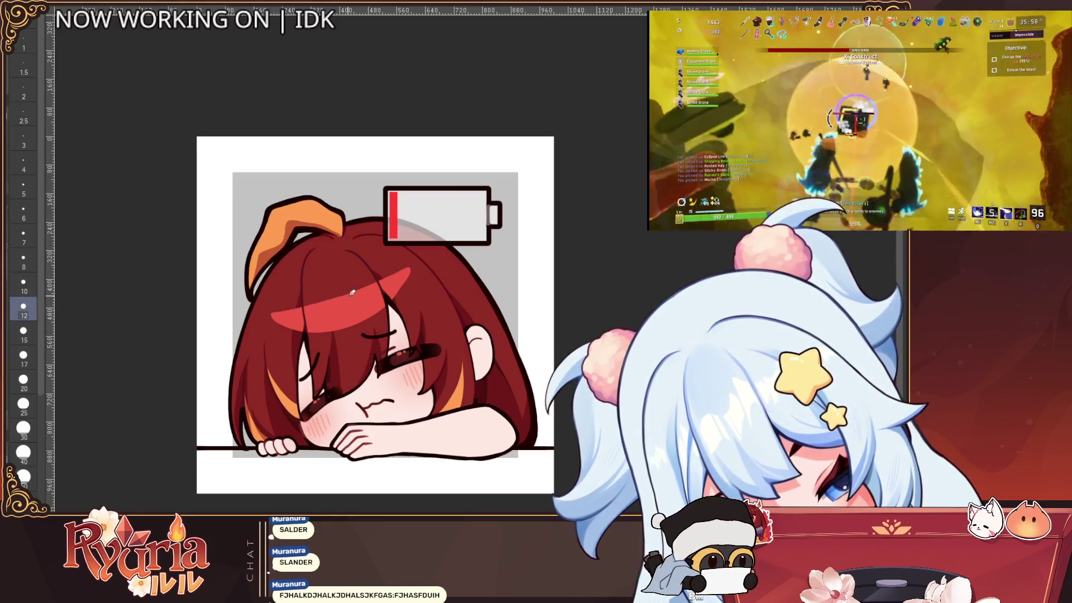
key(bracketright)
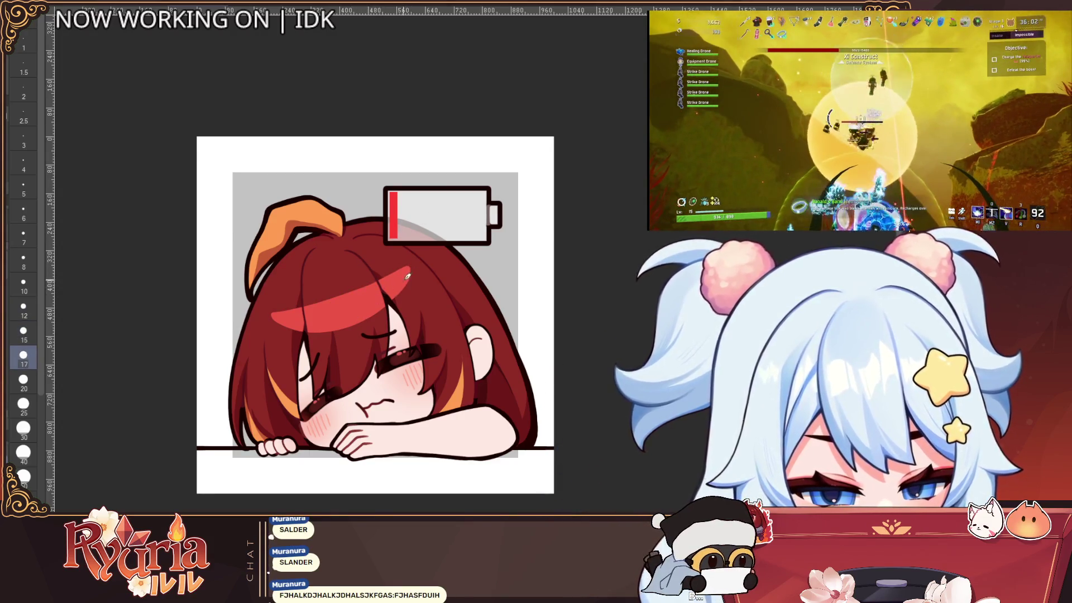
ctrl+alt+click(417, 267)
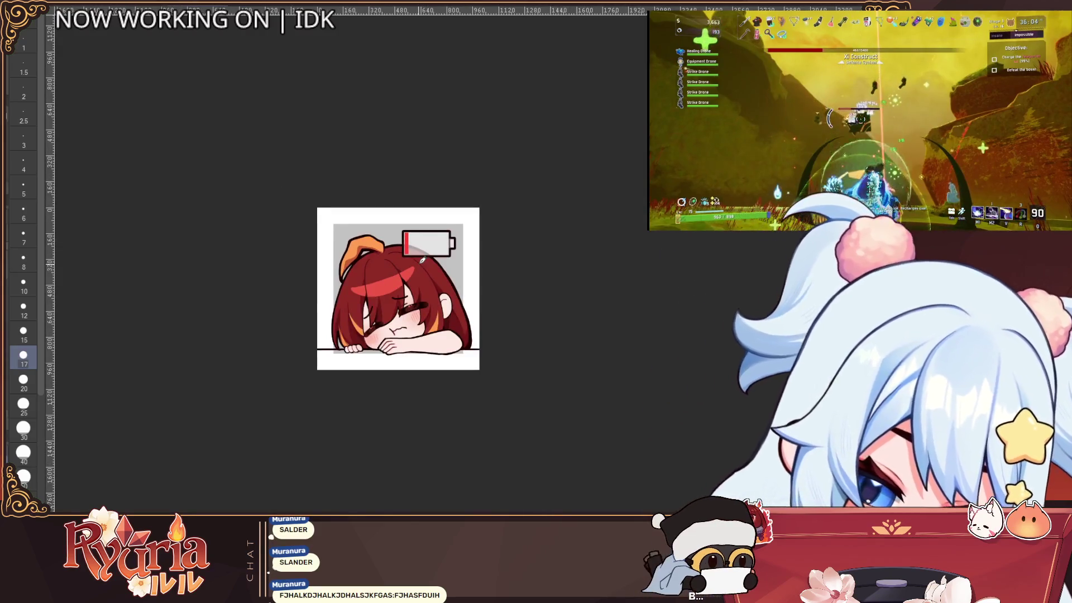
ctrl+alt+drag(347, 305, 379, 304)
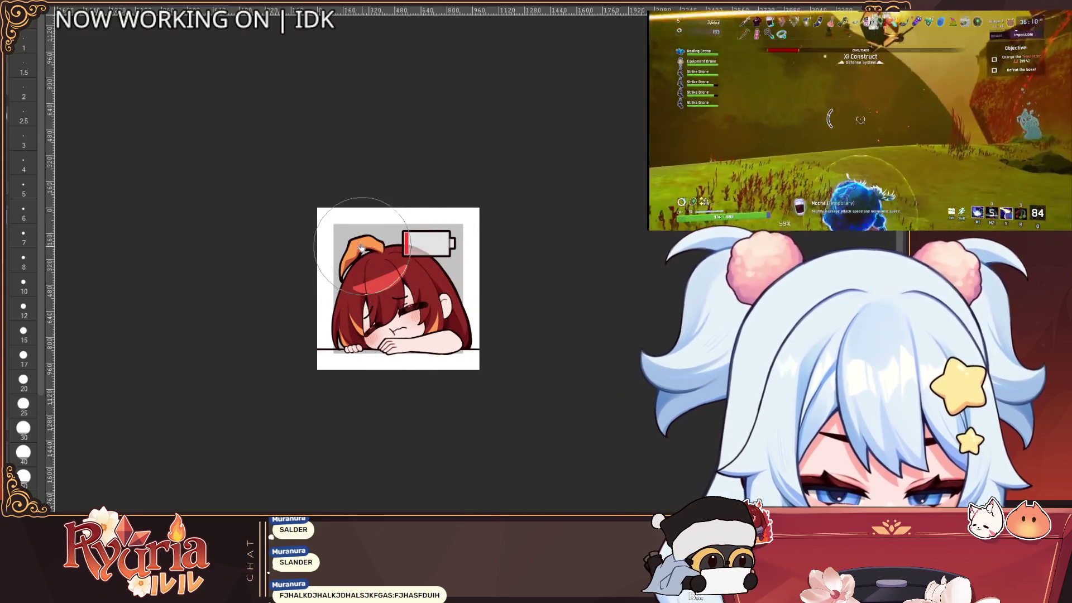
key(bracketleft)
key(bracketleft)
key(bracketright)
key(bracketright)
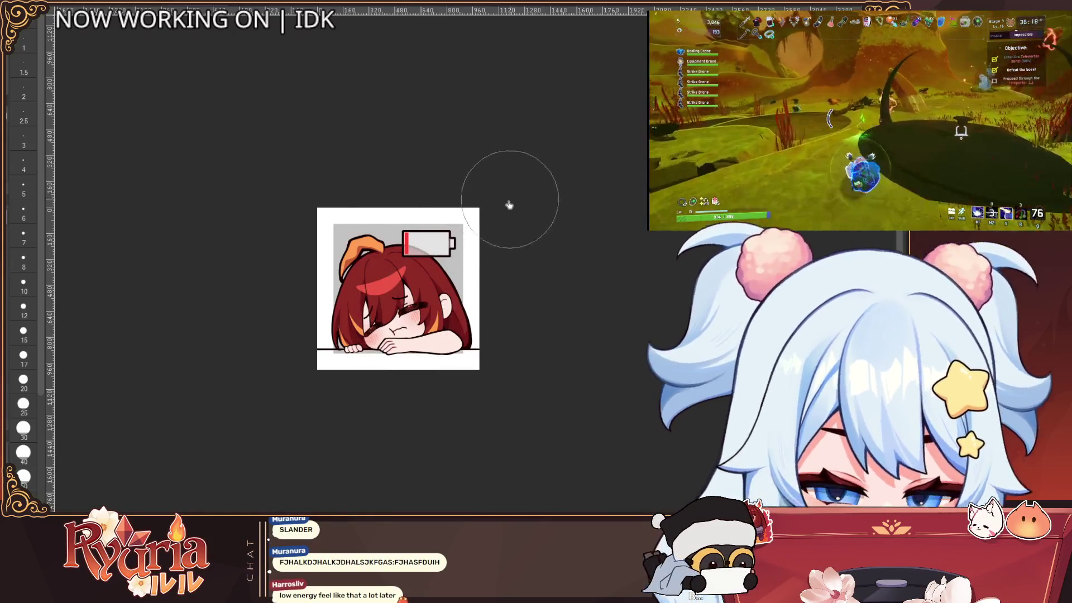
Zoom in on the canvas and pick brush size 8, then step down to 7.
scroll(508, 204, down, 1)
scroll(408, 295, up, 2)
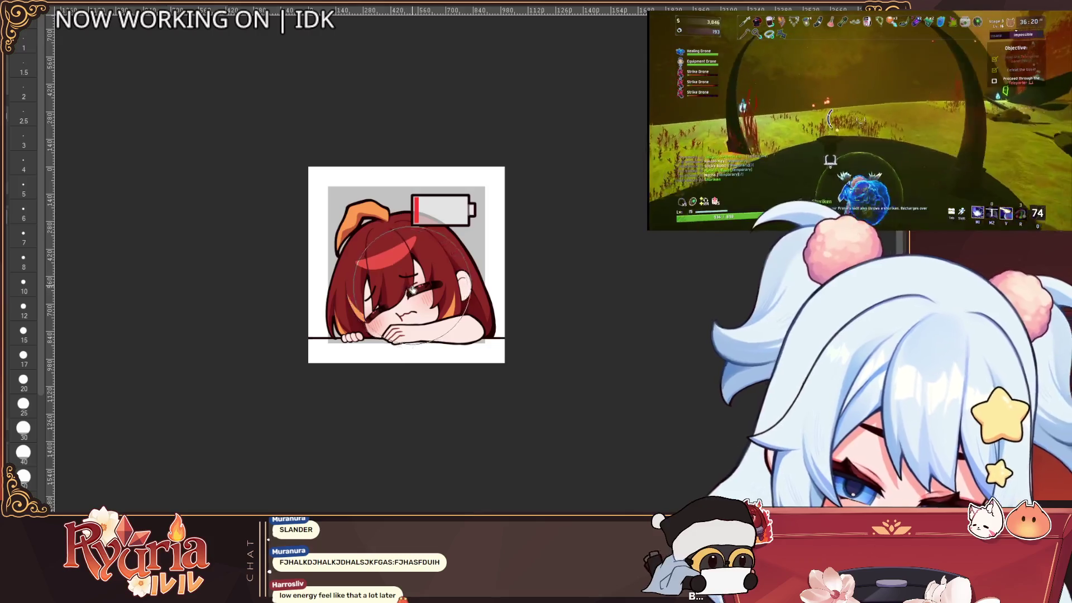
scroll(407, 294, up, 3)
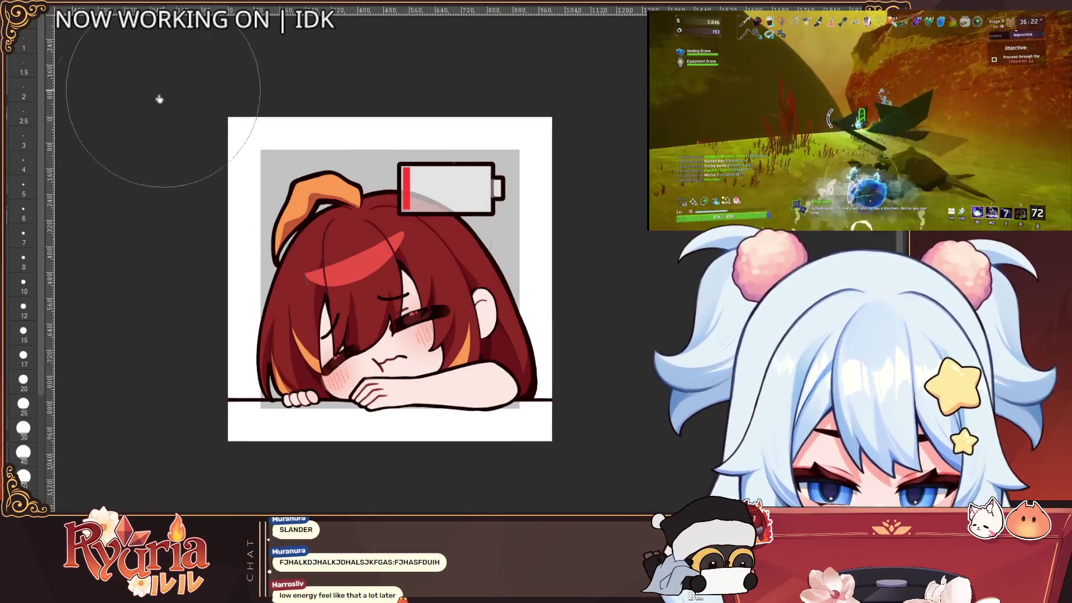
click(23, 258)
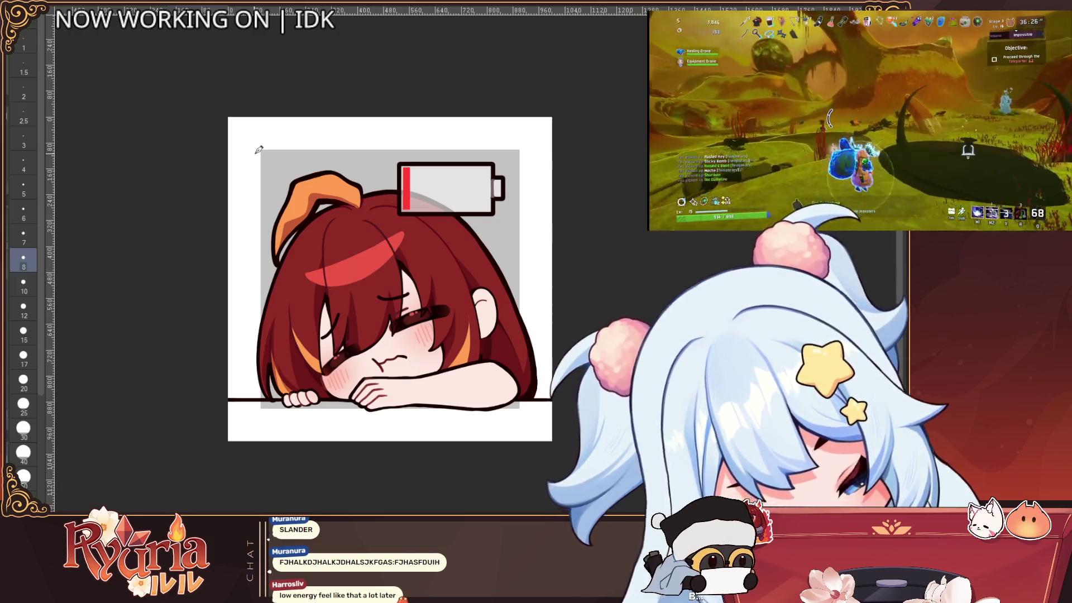
key(bracketleft)
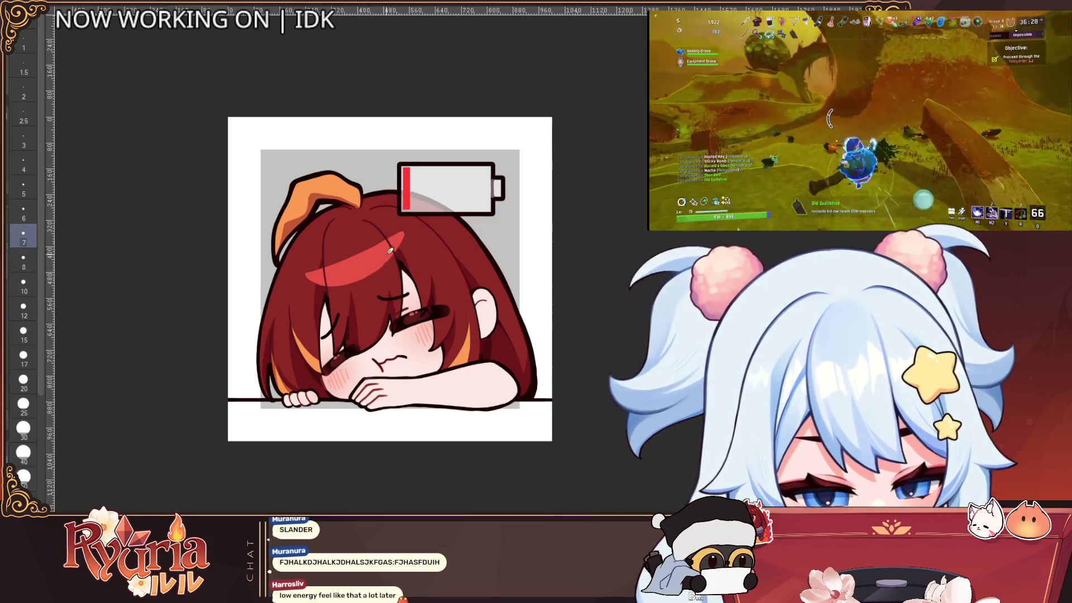
scroll(404, 238, down, 3)
scroll(446, 226, up, 3)
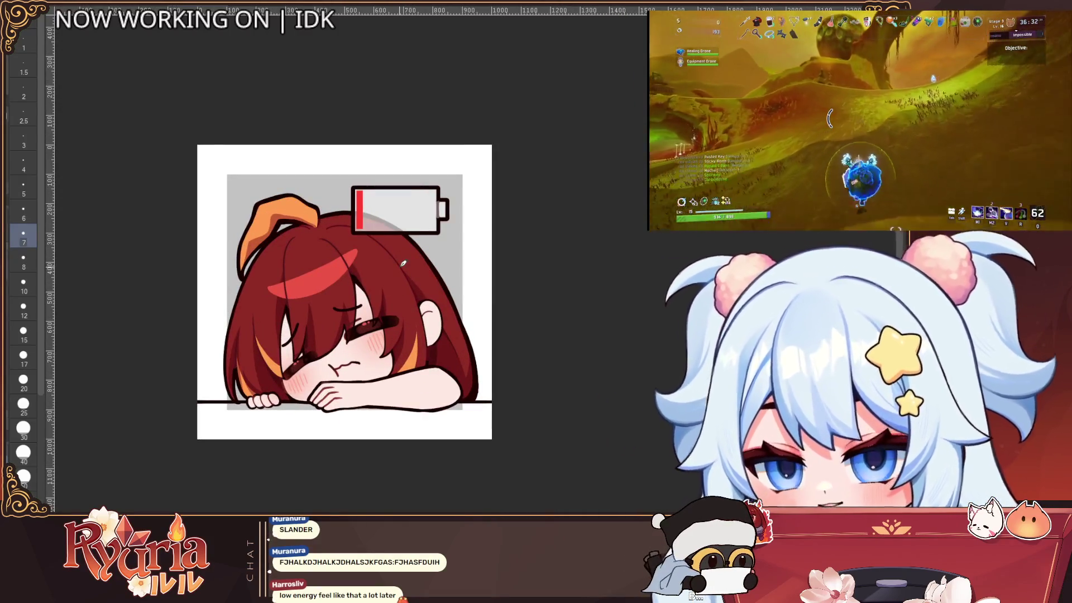
scroll(330, 263, up, 1)
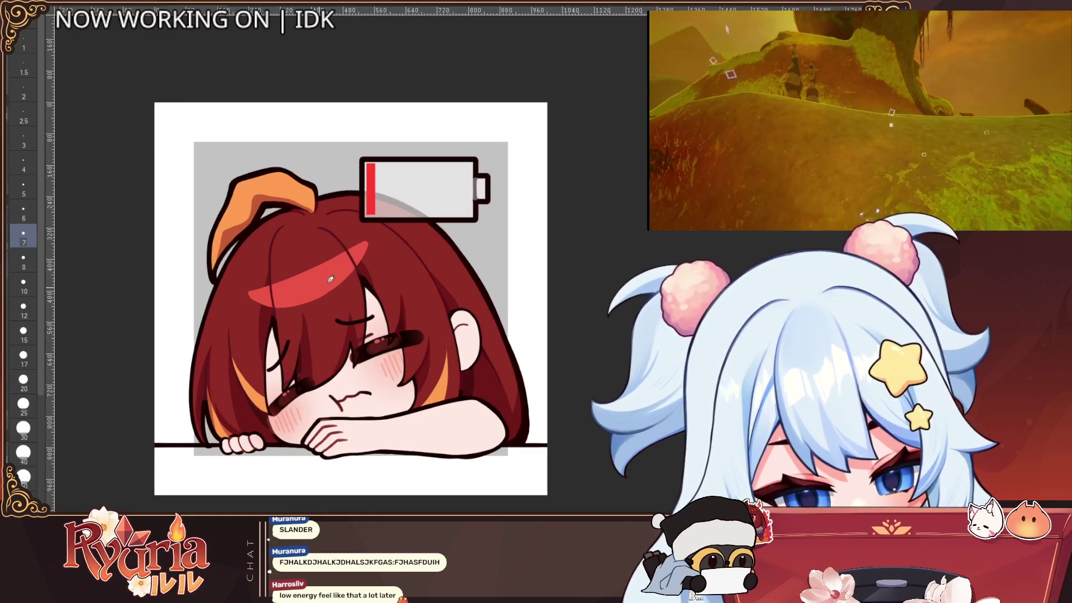
scroll(347, 263, down, 3)
scroll(517, 240, up, 3)
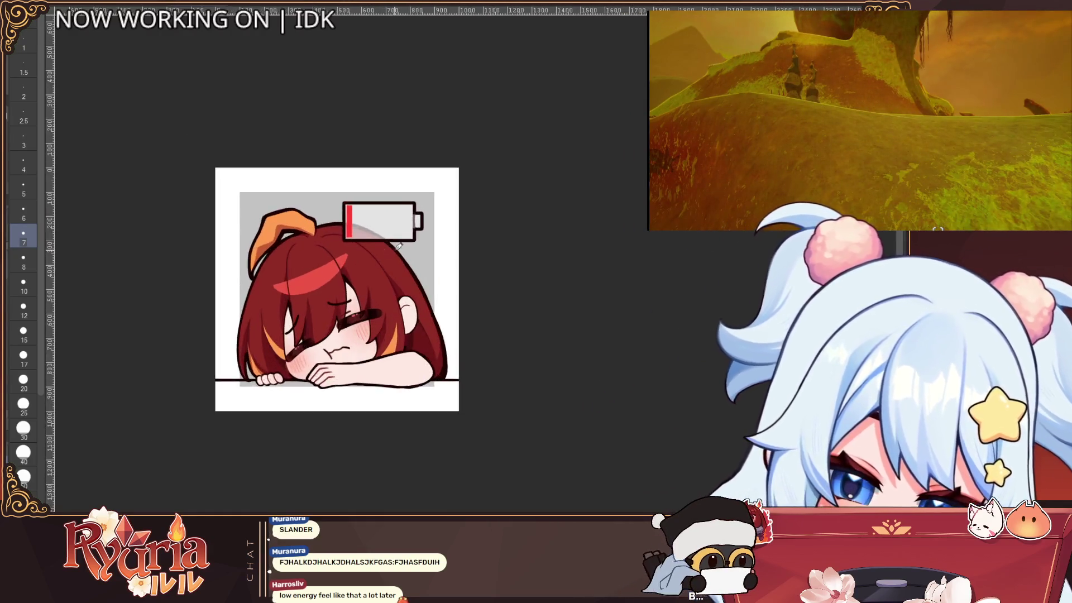
scroll(551, 229, down, 2)
scroll(551, 229, up, 2)
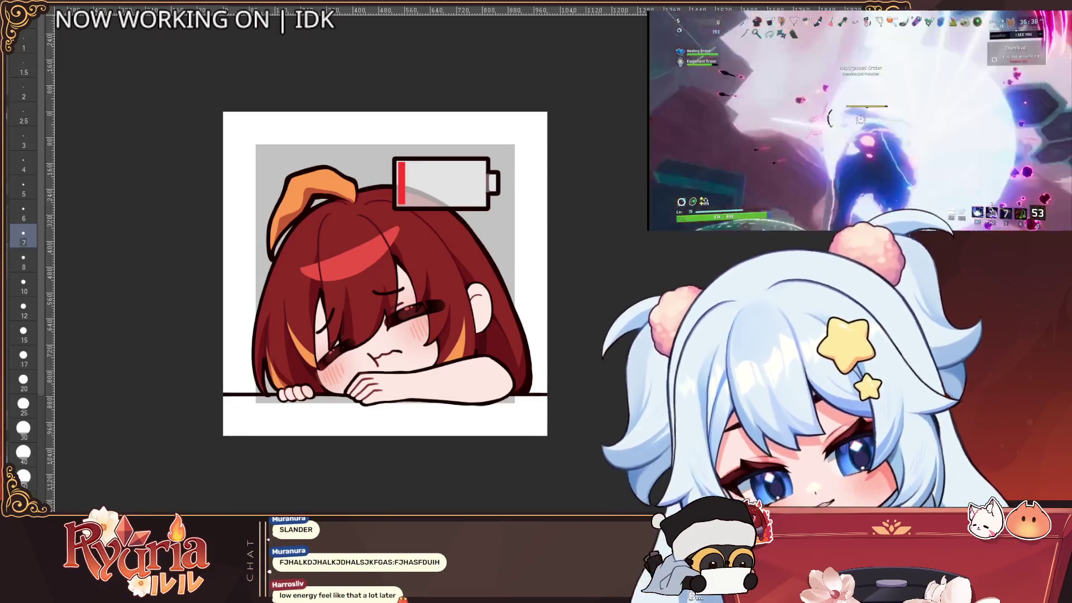
Step the brush size up through 12 and 17 to 25.
key(bracketright)
key(bracketright)
key(bracketright)
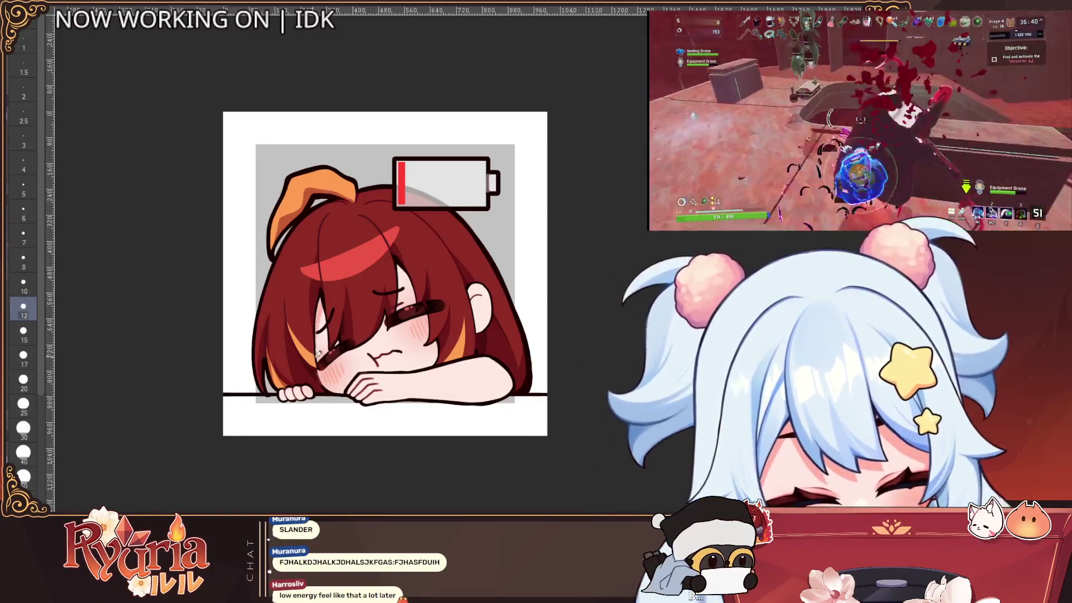
key(bracketright)
key(bracketright)
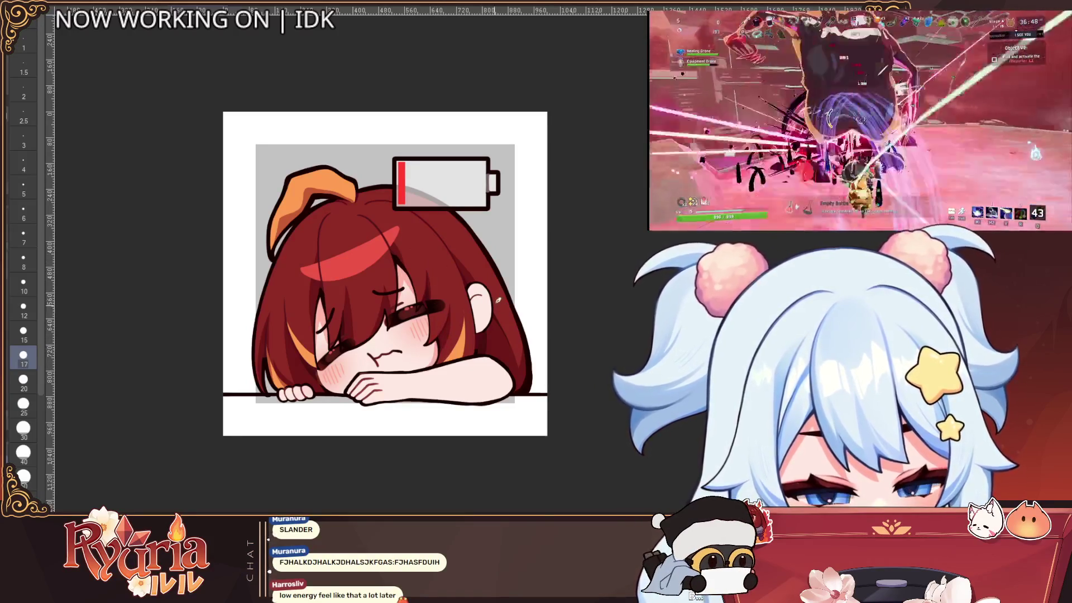
key(bracketright)
key(bracketright)
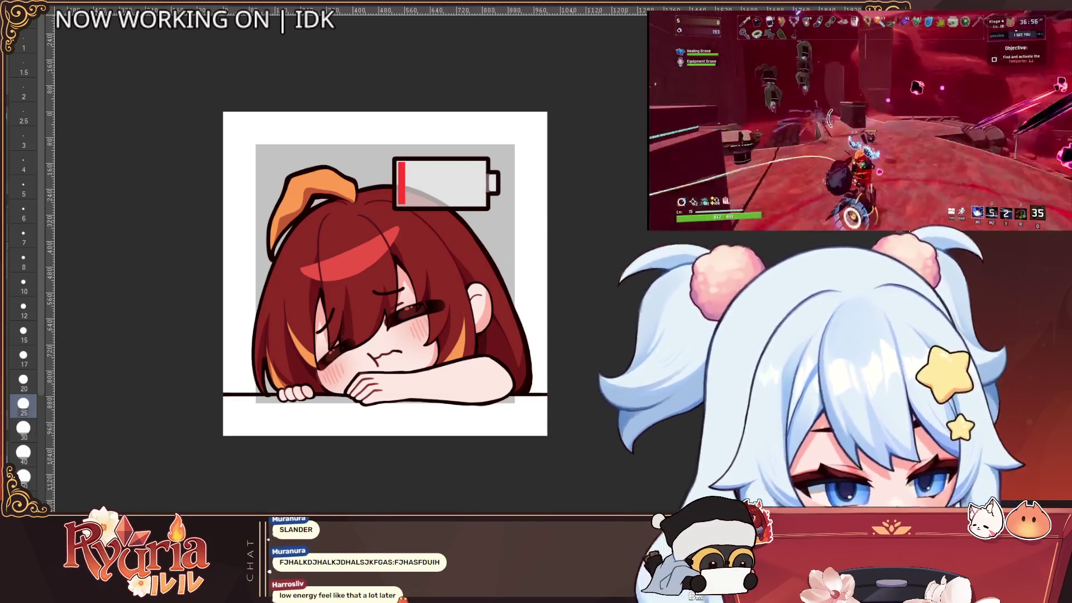
scroll(409, 412, up, 1)
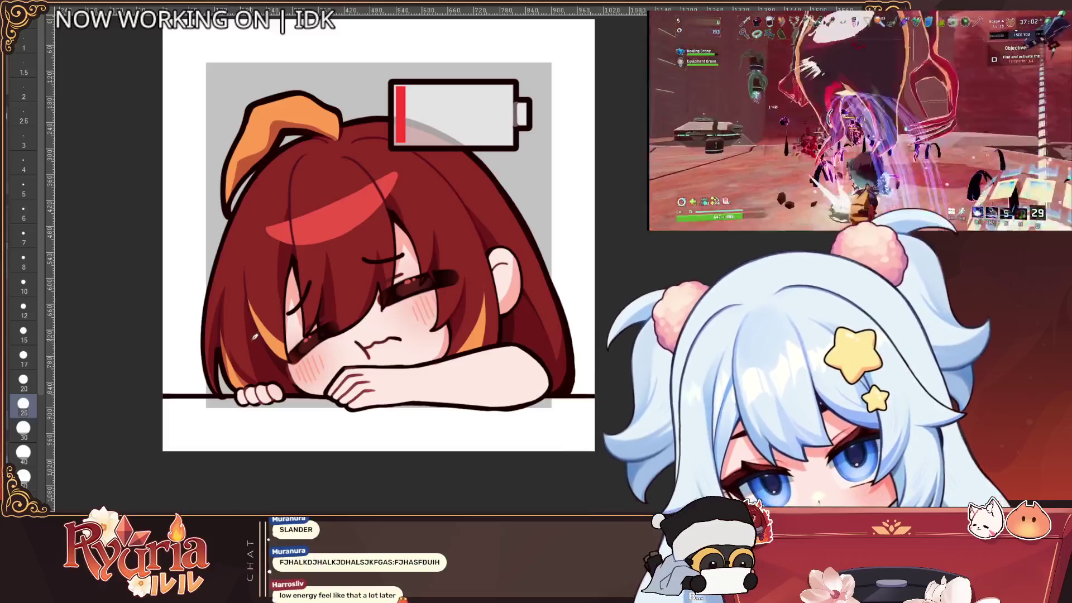
Cycle the brush through sizes 10, 20, 12, 20, 25 and 15.
key(bracketleft)
key(bracketleft)
key(bracketleft)
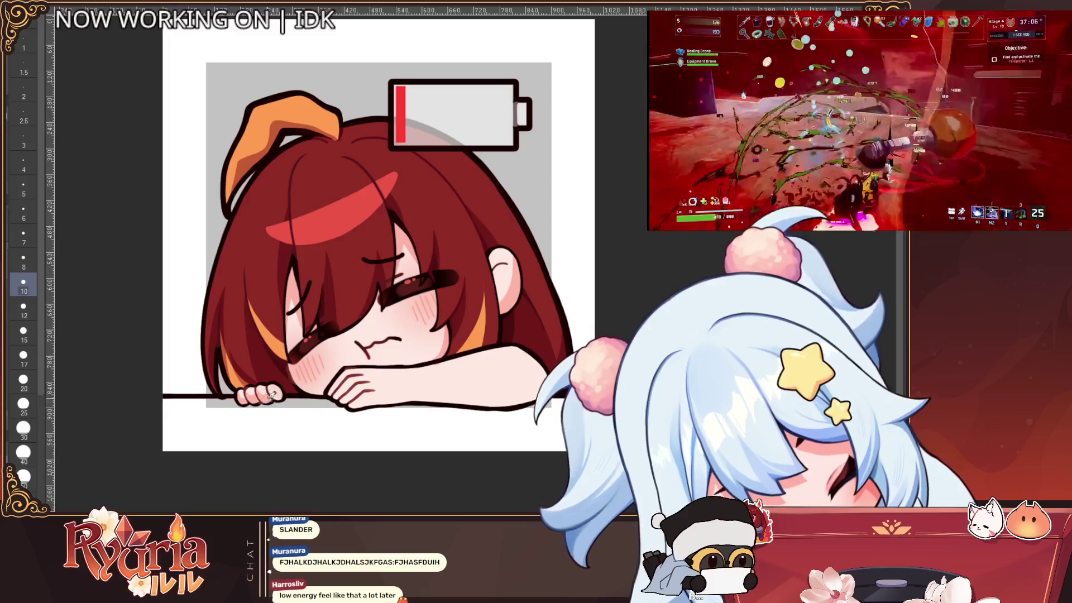
key(bracketright)
key(bracketright)
key(bracketright)
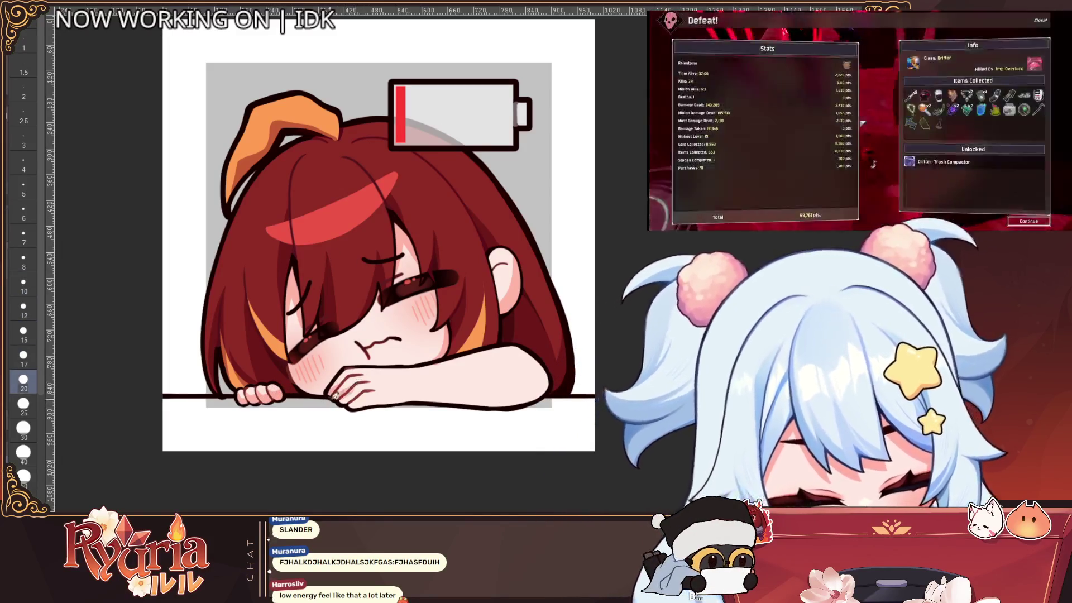
key(bracketleft)
key(bracketleft)
key(bracketleft)
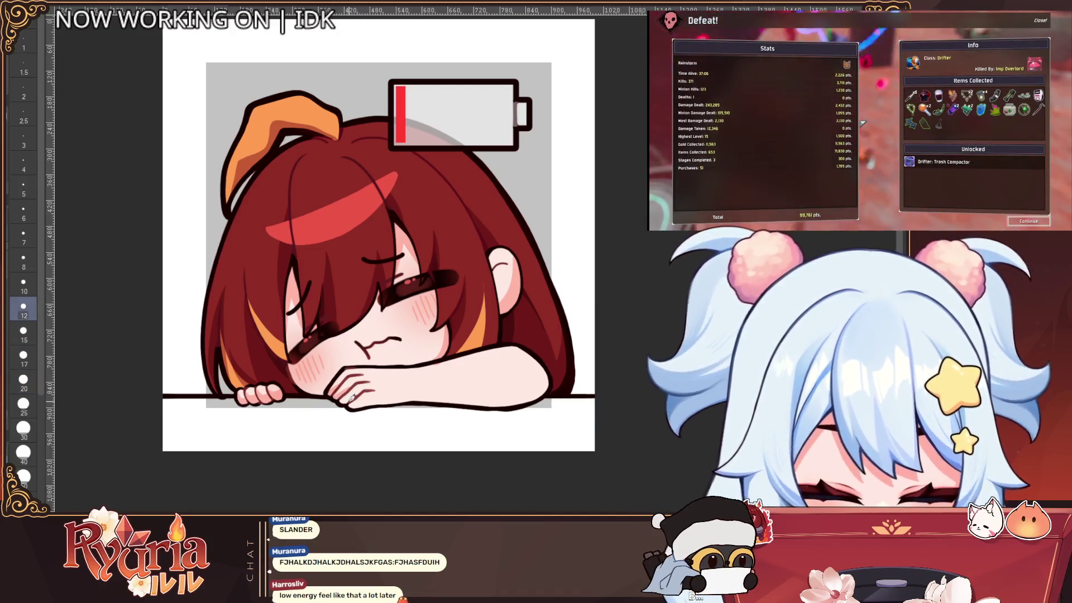
key(bracketright)
key(bracketright)
key(bracketright)
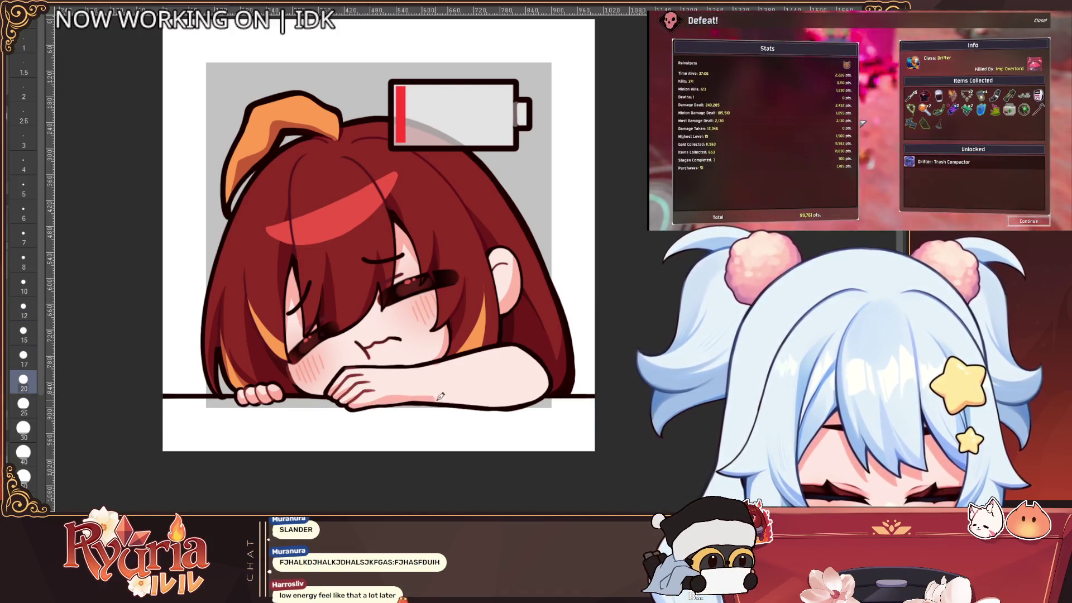
key(bracketright)
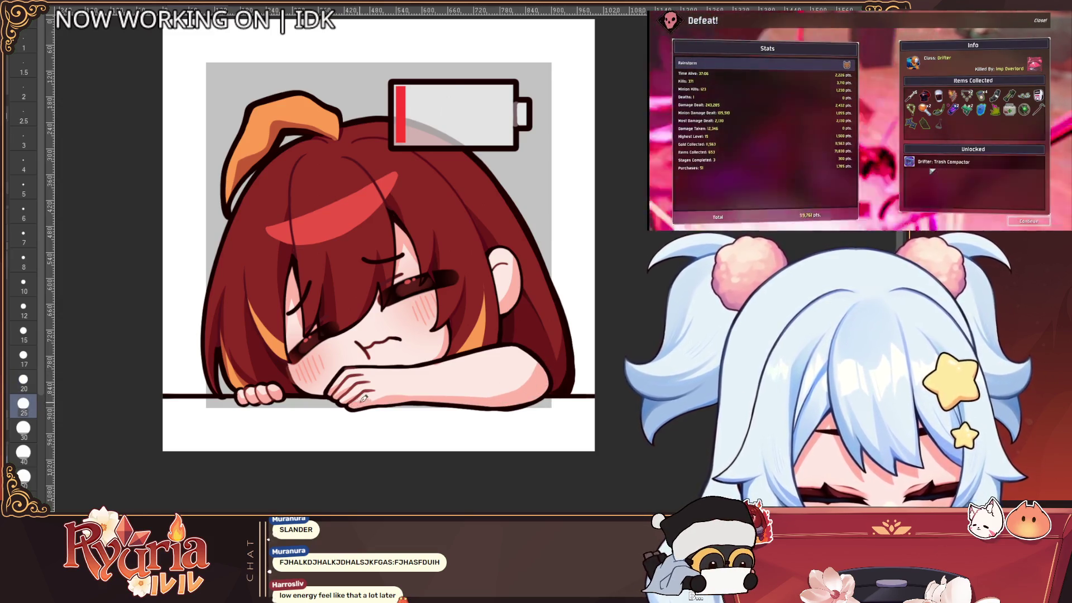
key(bracketleft)
key(bracketleft)
key(bracketleft)
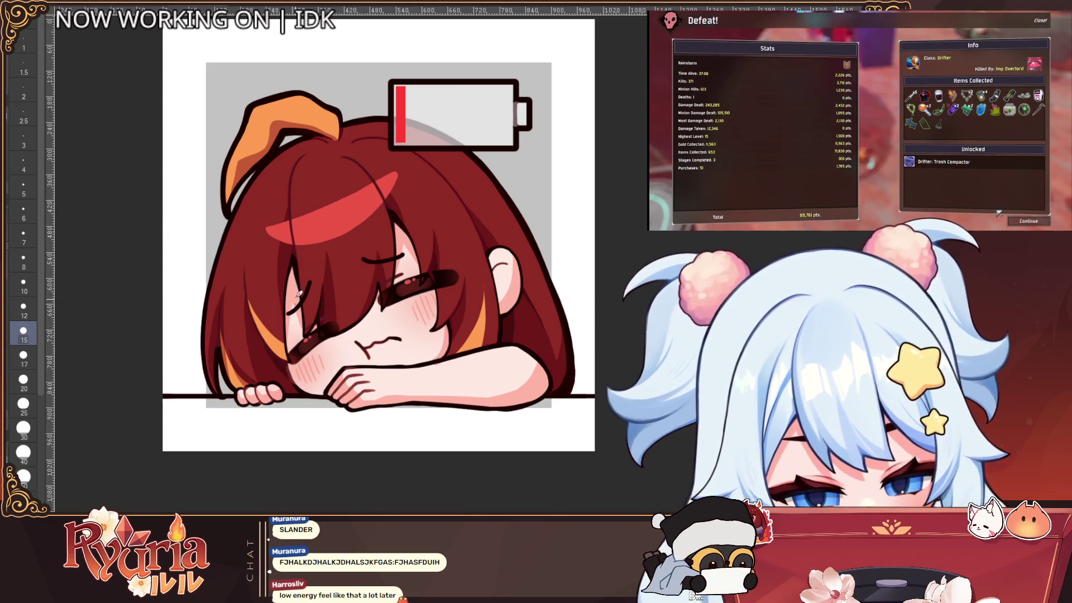
Bump the brush to 17, then settle on size 20 while zooming the canvas.
key(bracketright)
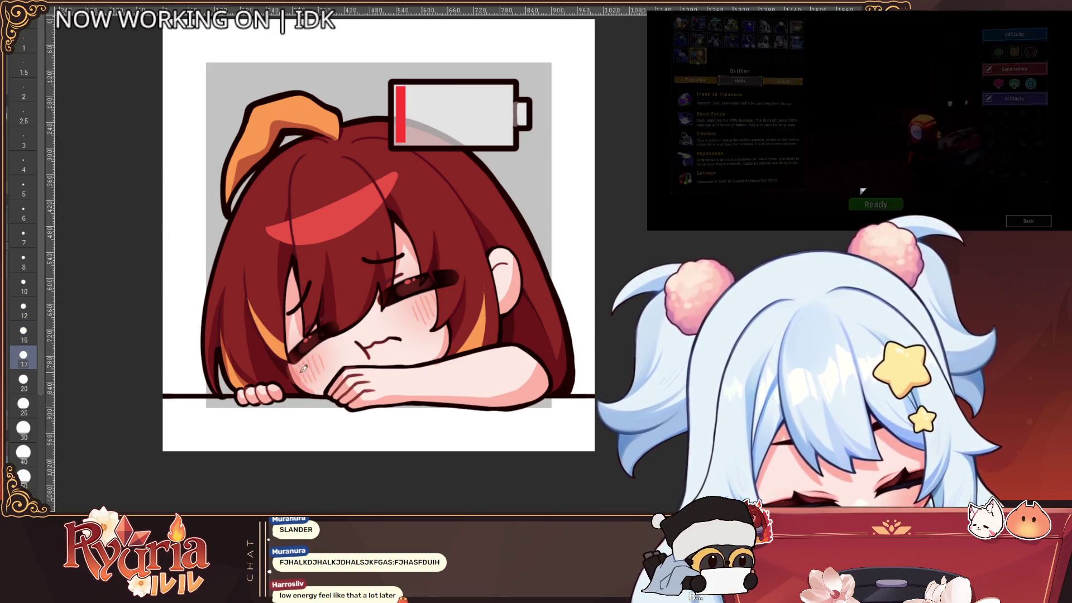
scroll(321, 328, down, 3)
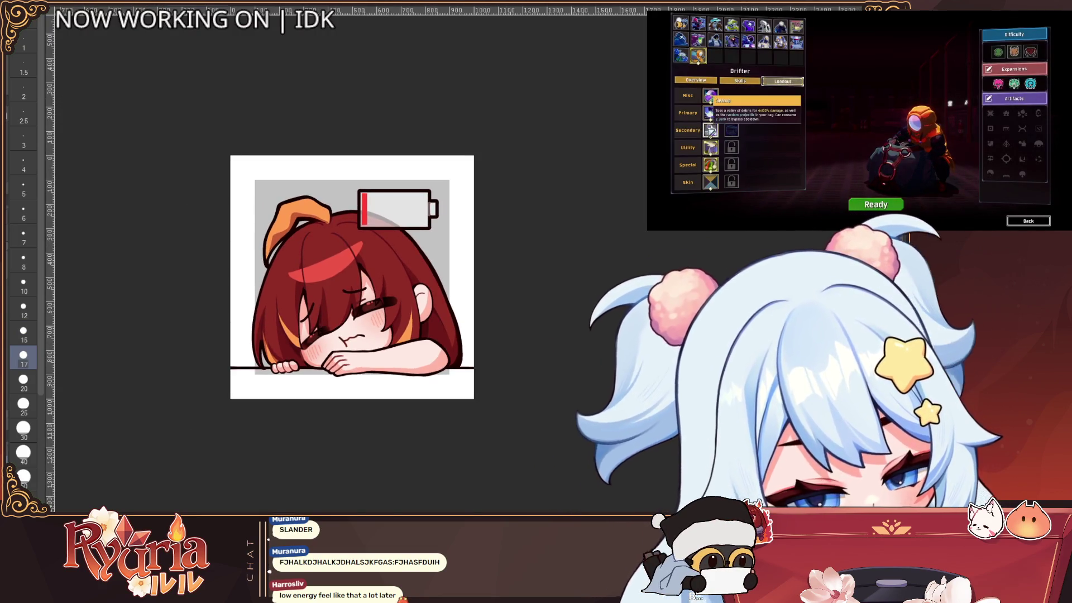
scroll(306, 349, up, 3)
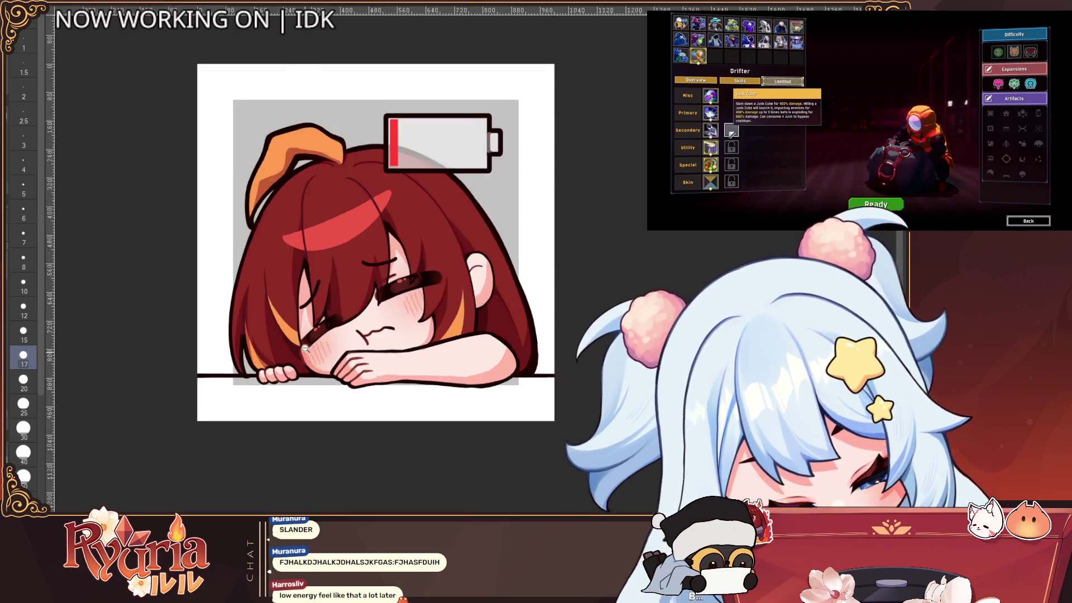
key(bracketright)
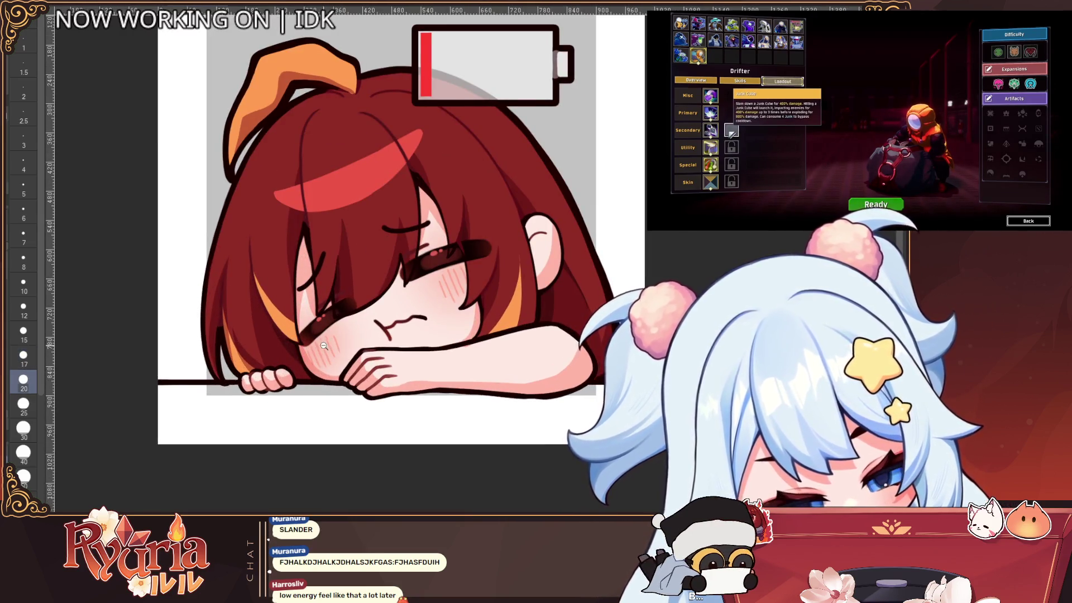
scroll(324, 346, down, 4)
scroll(481, 397, up, 4)
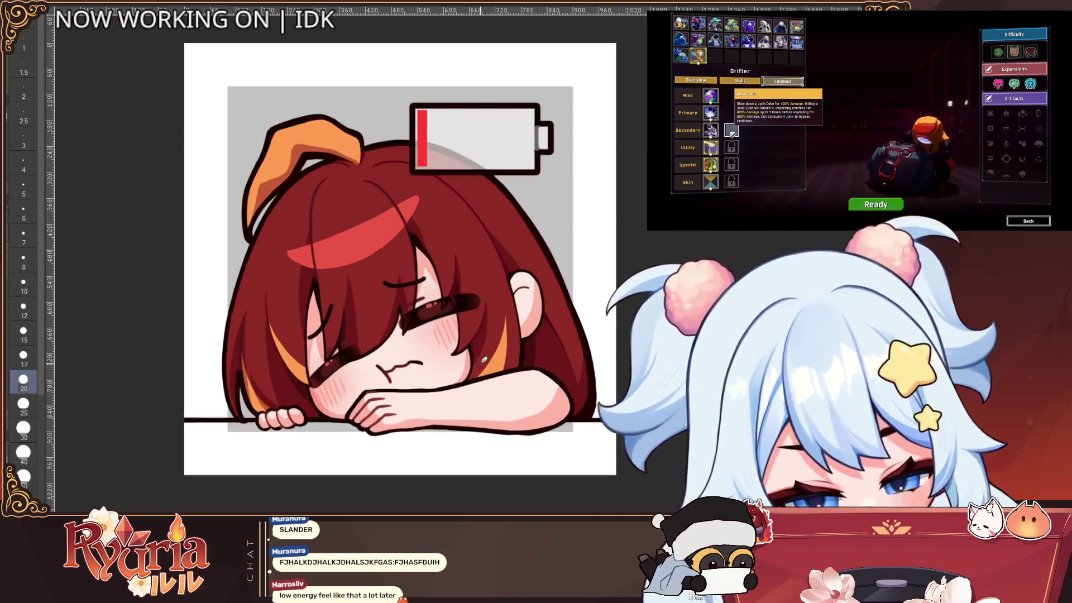
scroll(612, 331, down, 2)
scroll(617, 339, up, 2)
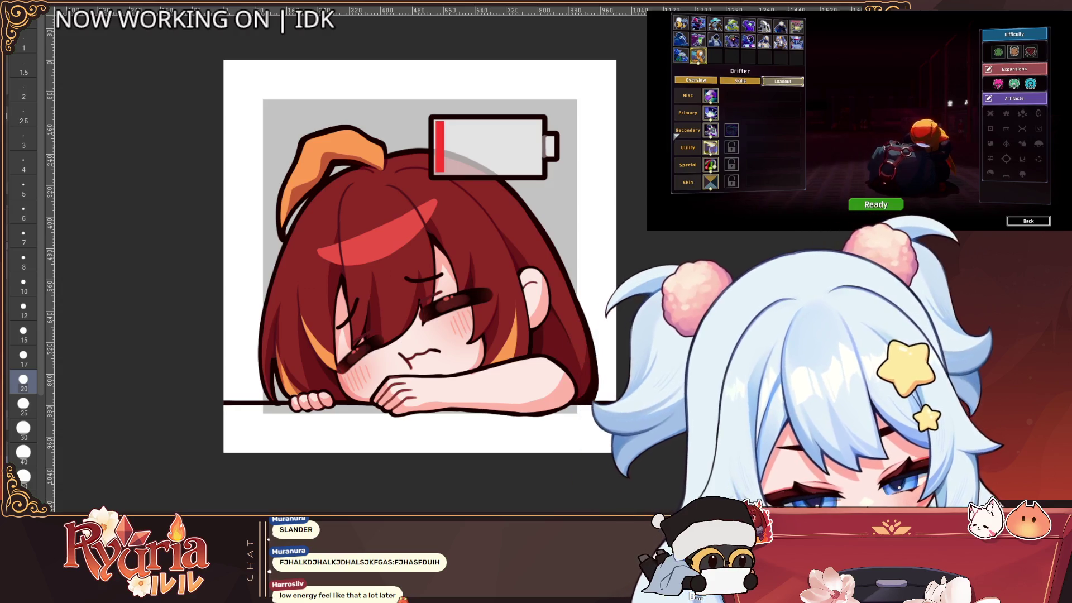
scroll(502, 350, down, 5)
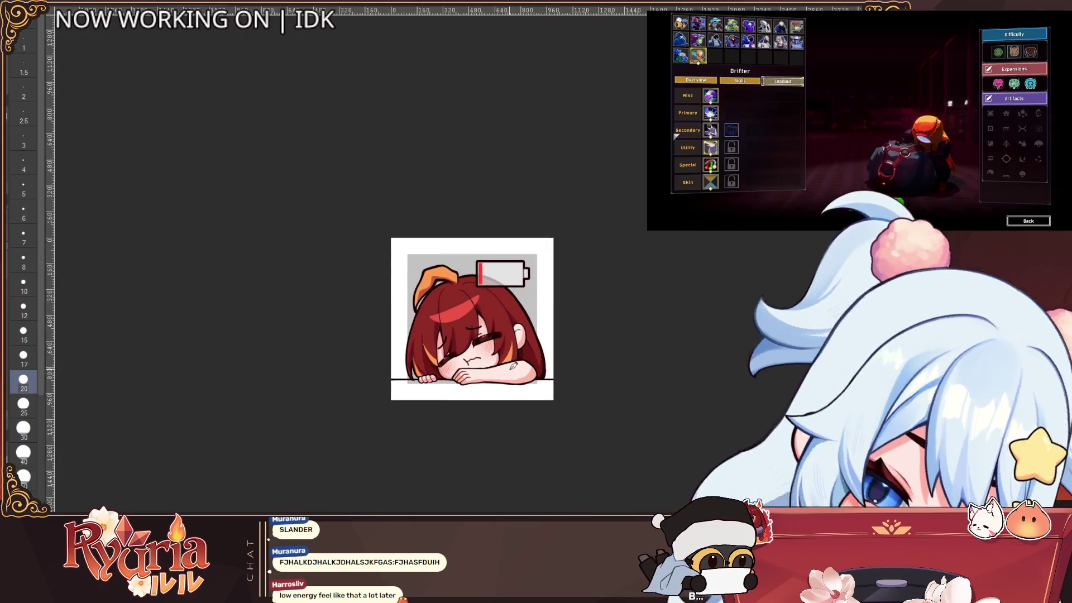
Zoom the canvas and try brush sizes 10 and 12, then a smaller size.
scroll(503, 350, up, 3)
scroll(503, 351, up, 2)
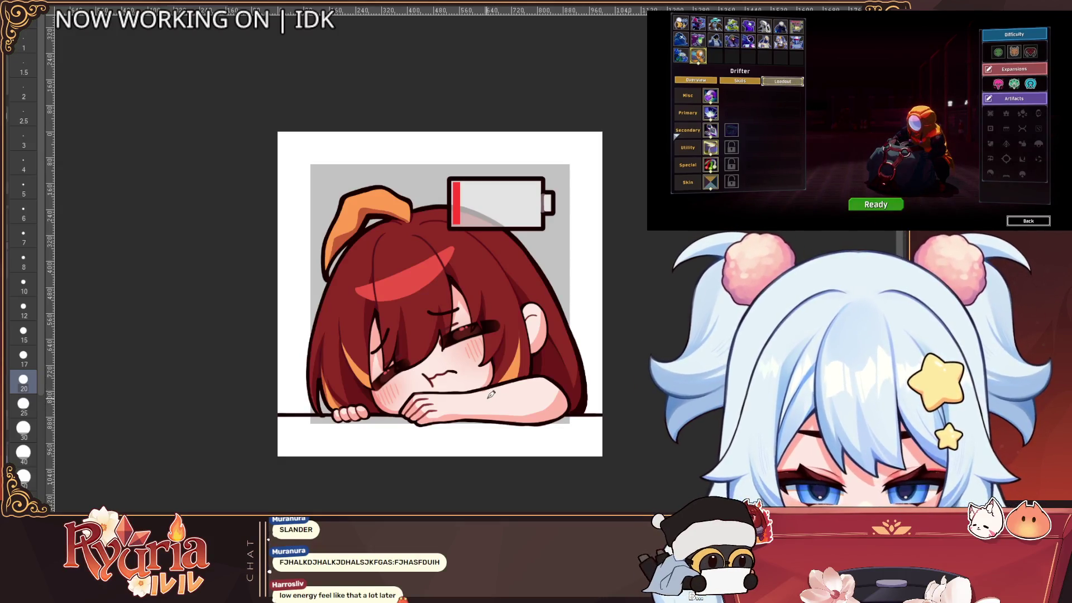
scroll(490, 394, down, 2)
scroll(491, 394, up, 2)
scroll(491, 395, down, 1)
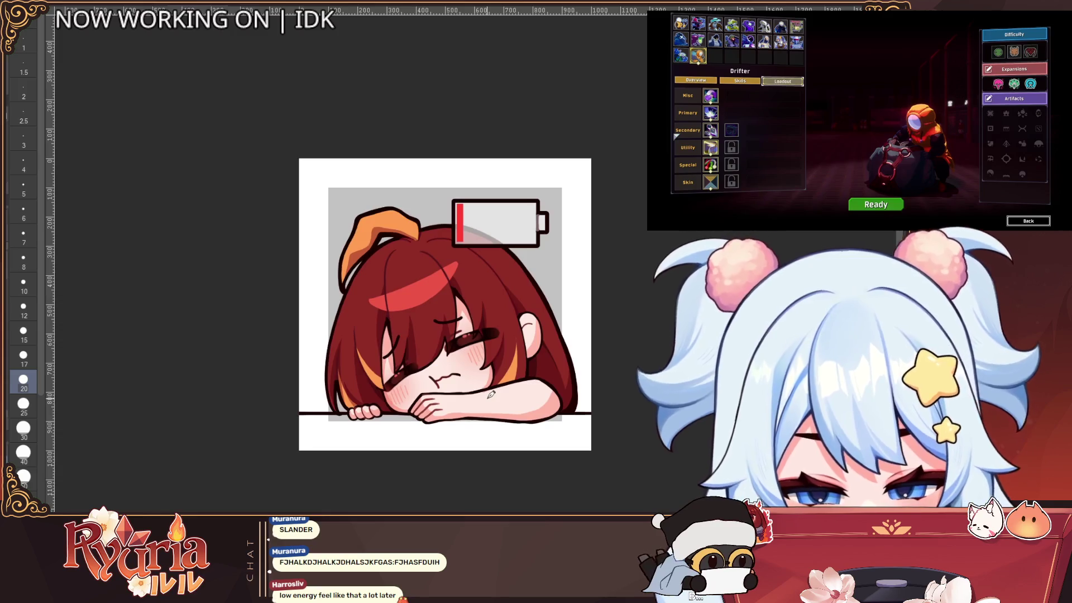
scroll(490, 394, up, 2)
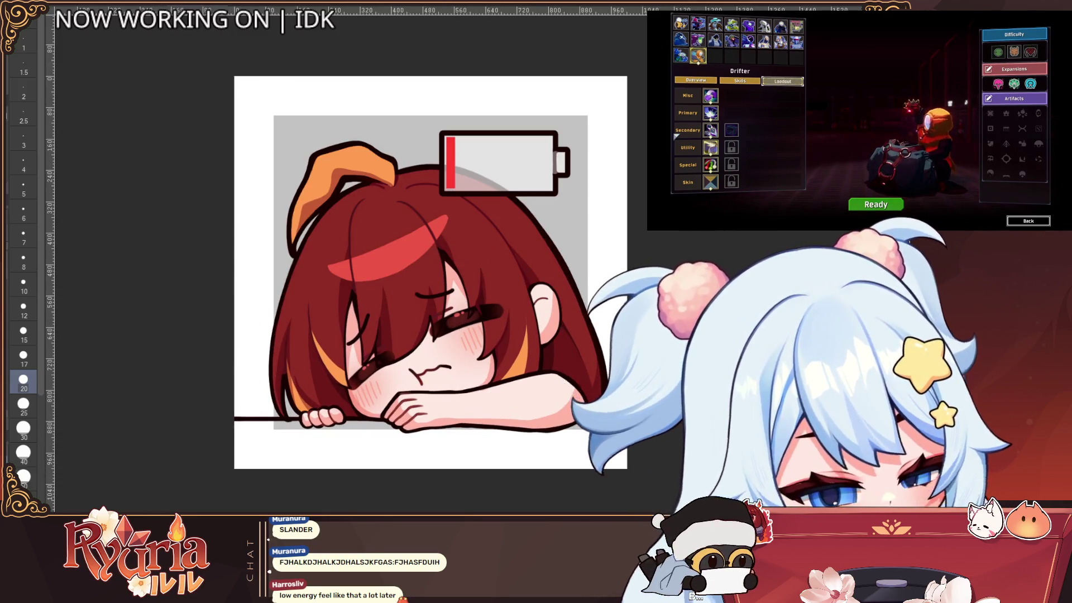
key(bracketleft)
key(bracketleft)
key(bracketleft)
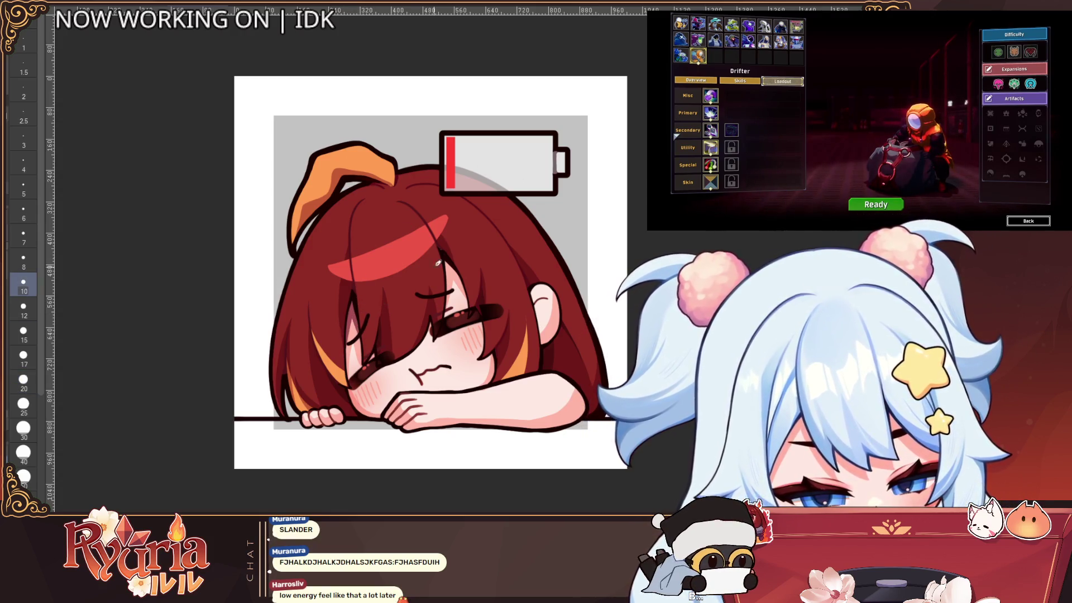
key(bracketright)
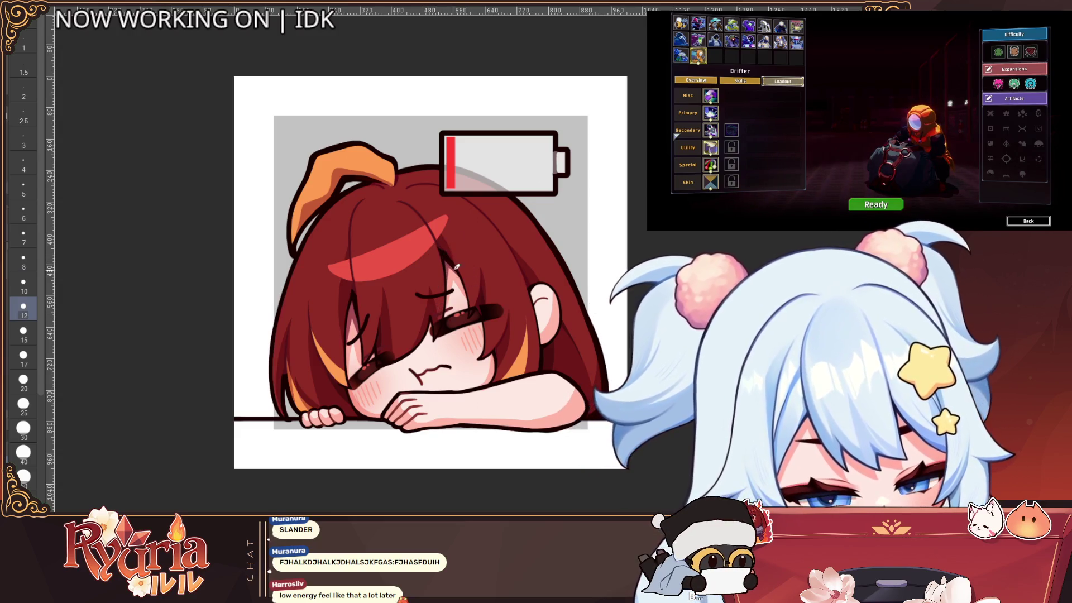
key(bracketleft)
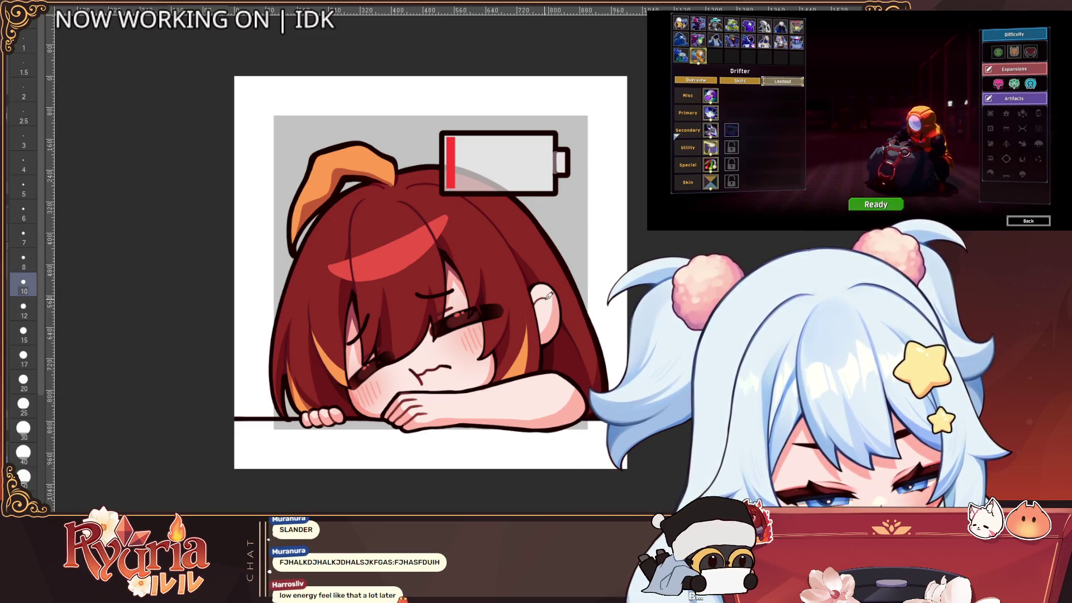
key(bracketleft)
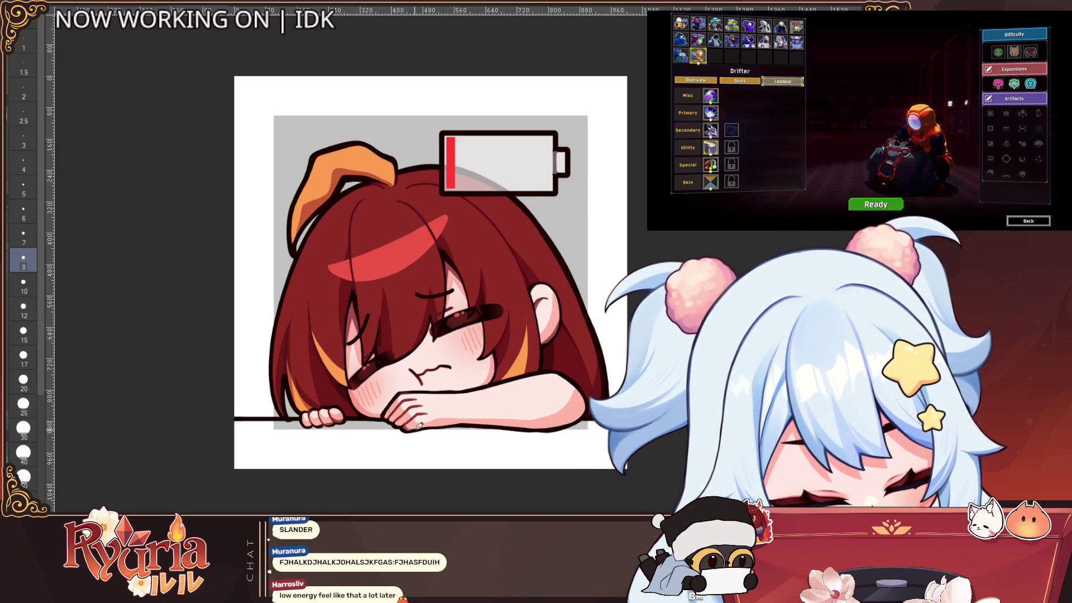
Enlarge the brush to size 40, drop it to 25, then try a larger size.
scroll(456, 389, down, 3)
scroll(456, 390, up, 3)
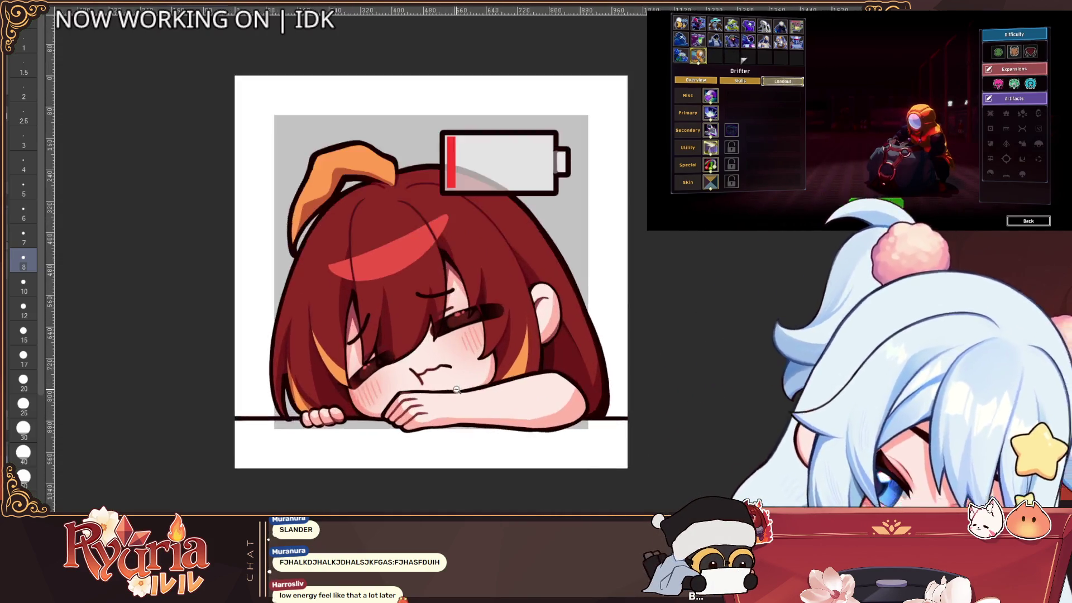
scroll(456, 389, up, 2)
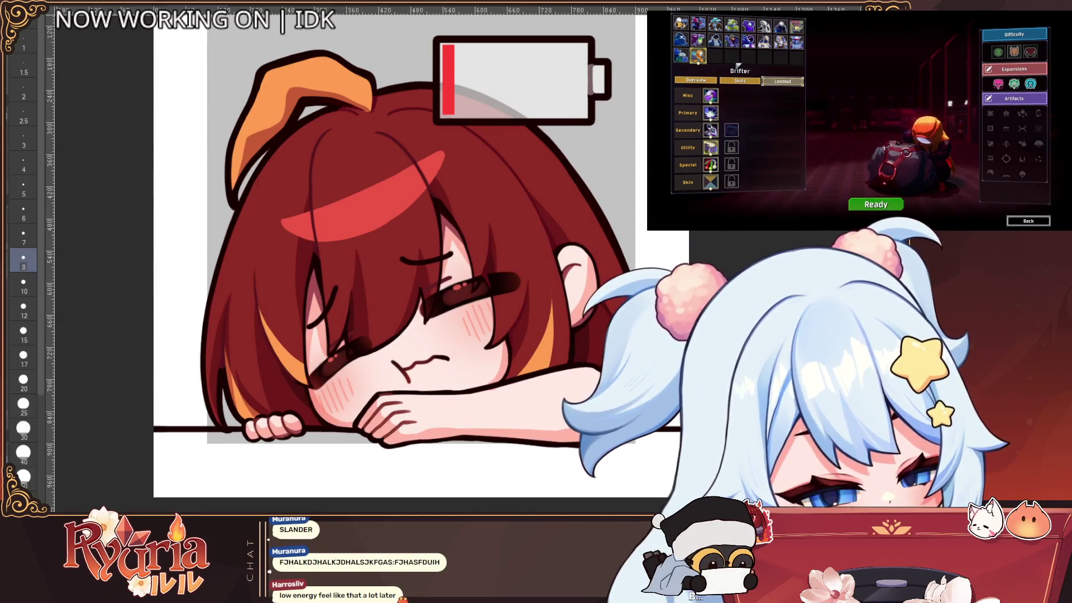
drag(476, 311, 418, 316)
key(bracketleft)
key(bracketleft)
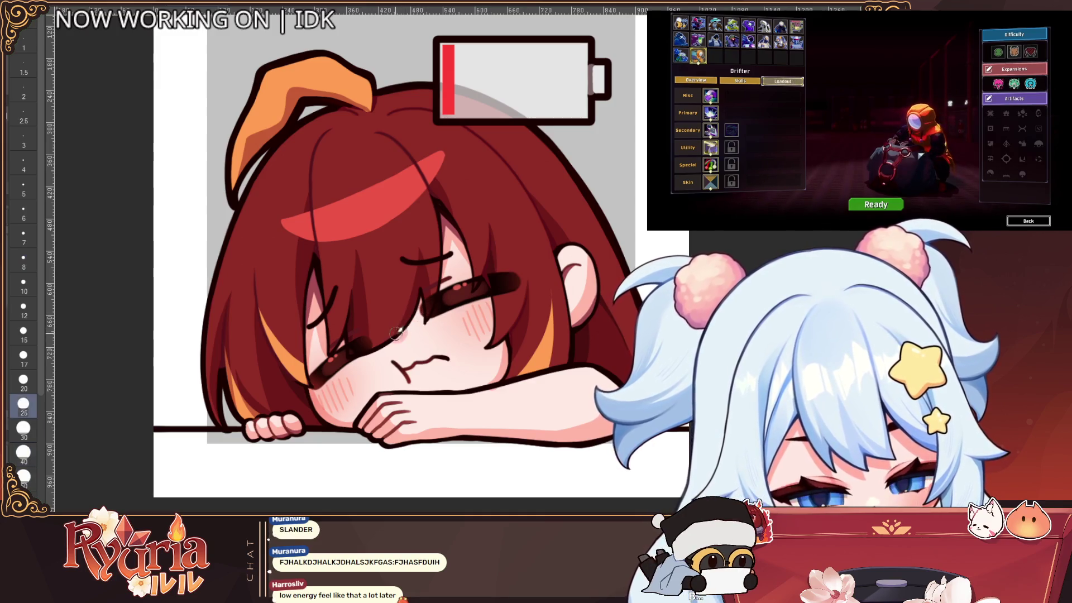
scroll(427, 313, down, 5)
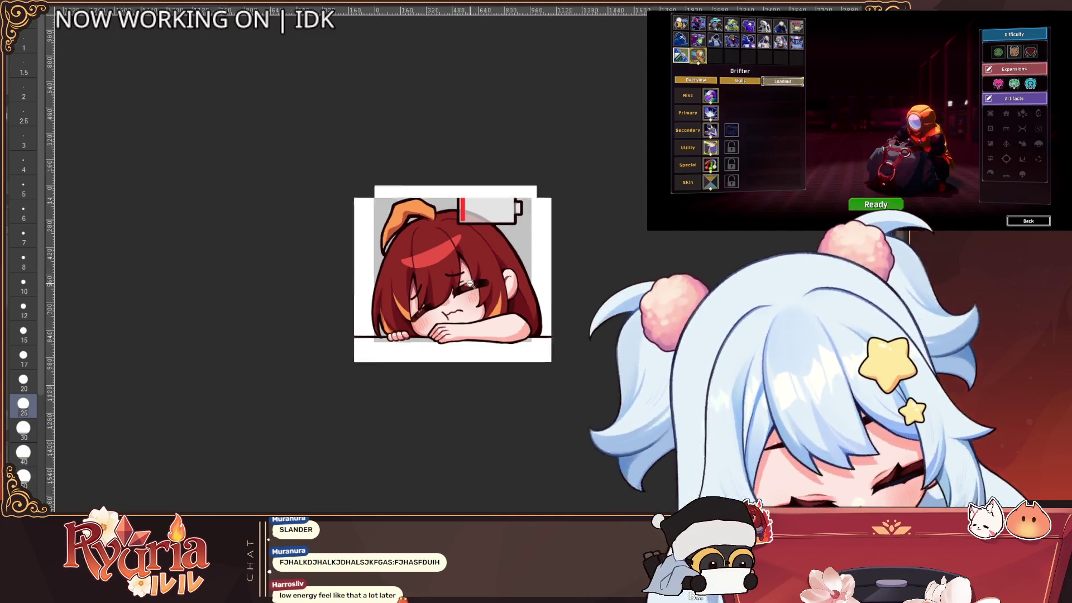
scroll(528, 260, up, 3)
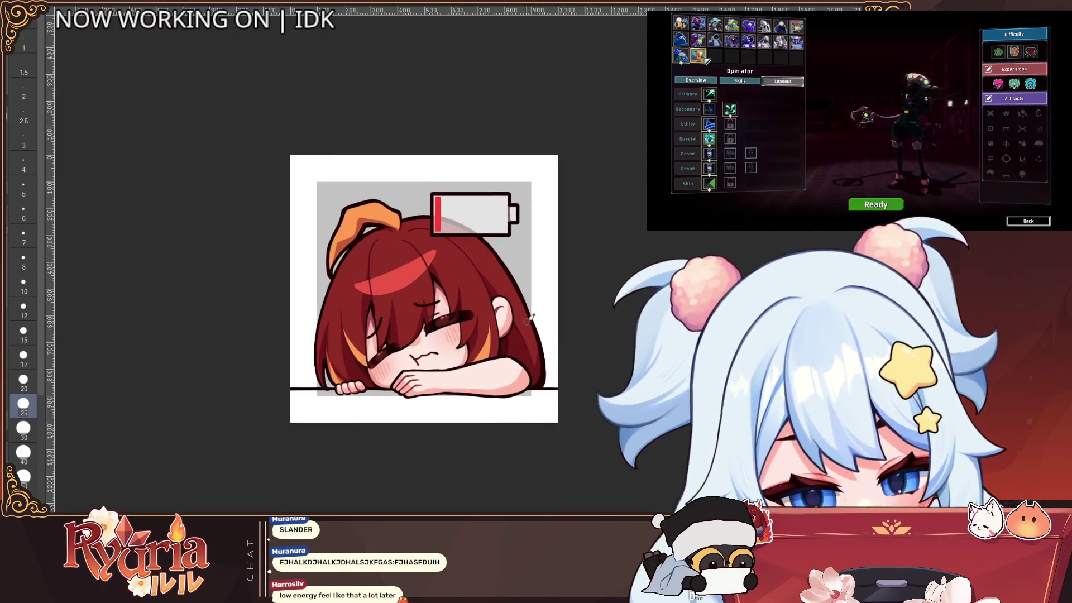
scroll(525, 313, down, 1)
scroll(525, 313, up, 1)
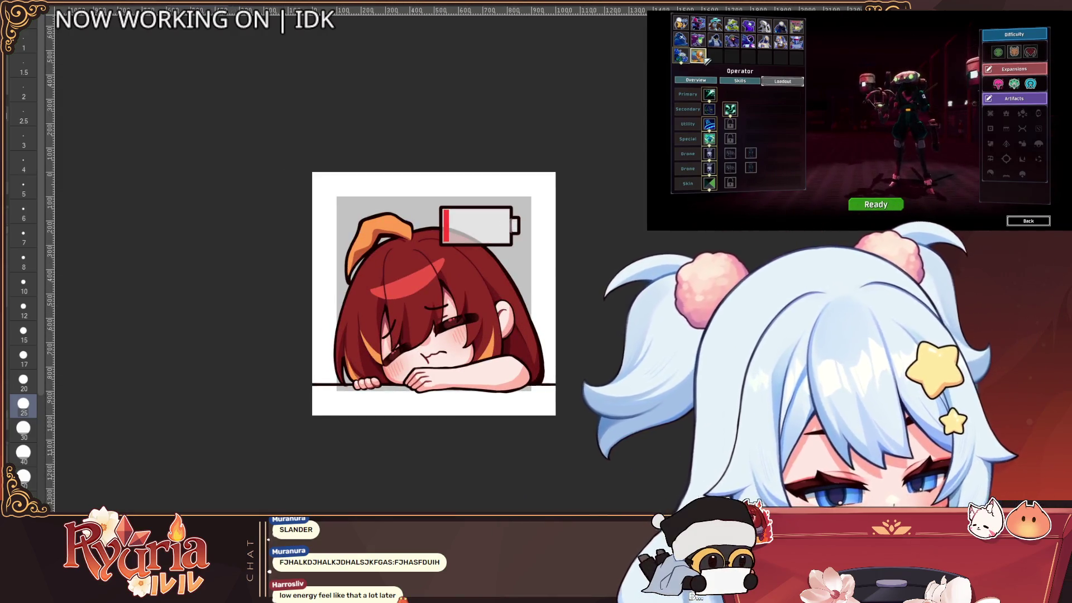
key(bracketright)
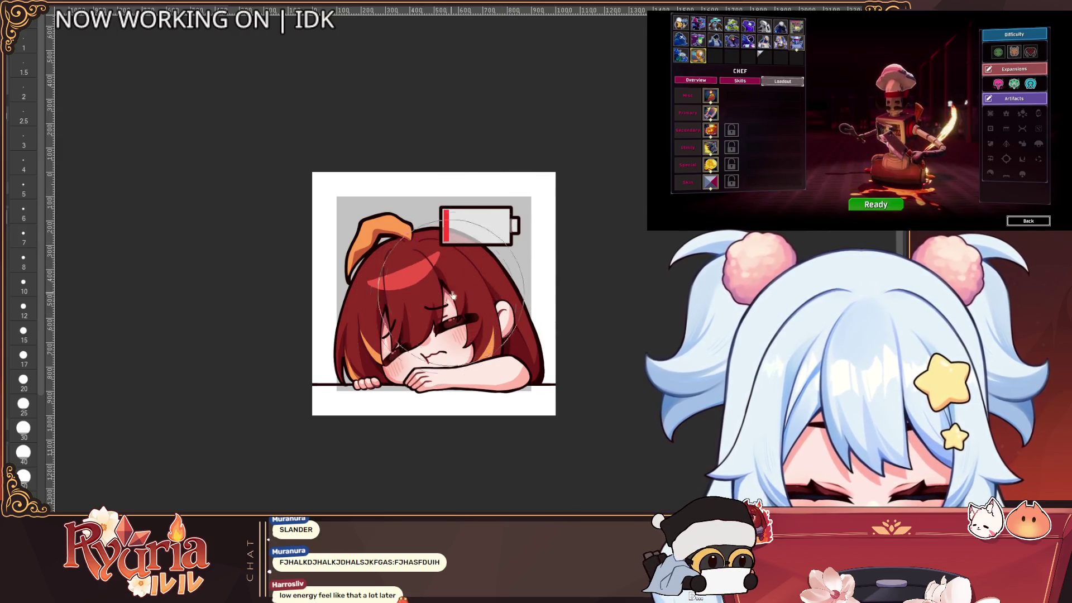
scroll(513, 208, down, 1)
Rotate the canvas view to inspect the drawing from another angle.
click(781, 42)
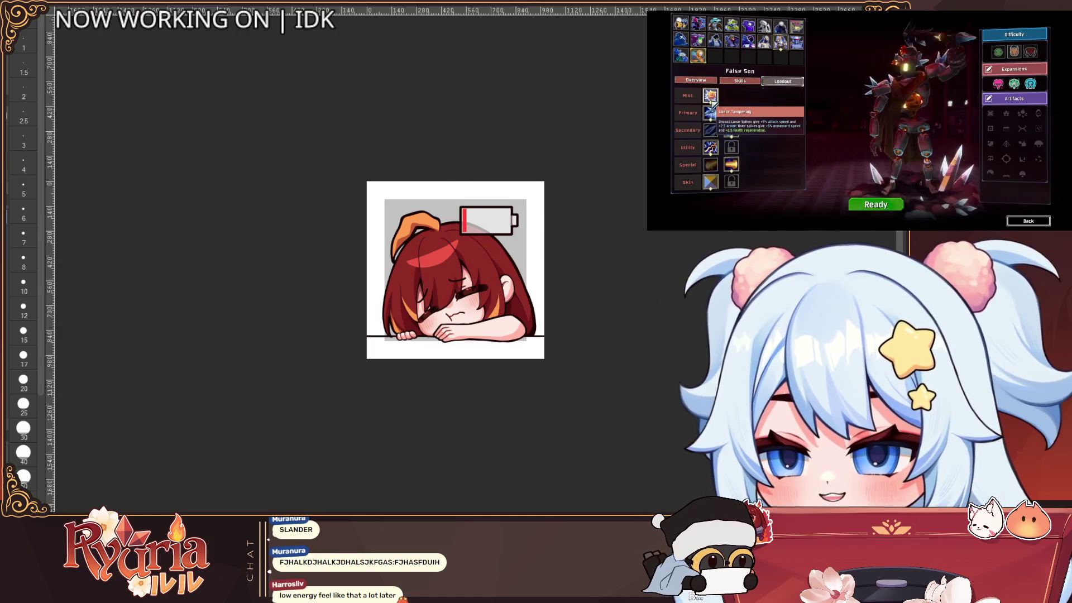
click(748, 42)
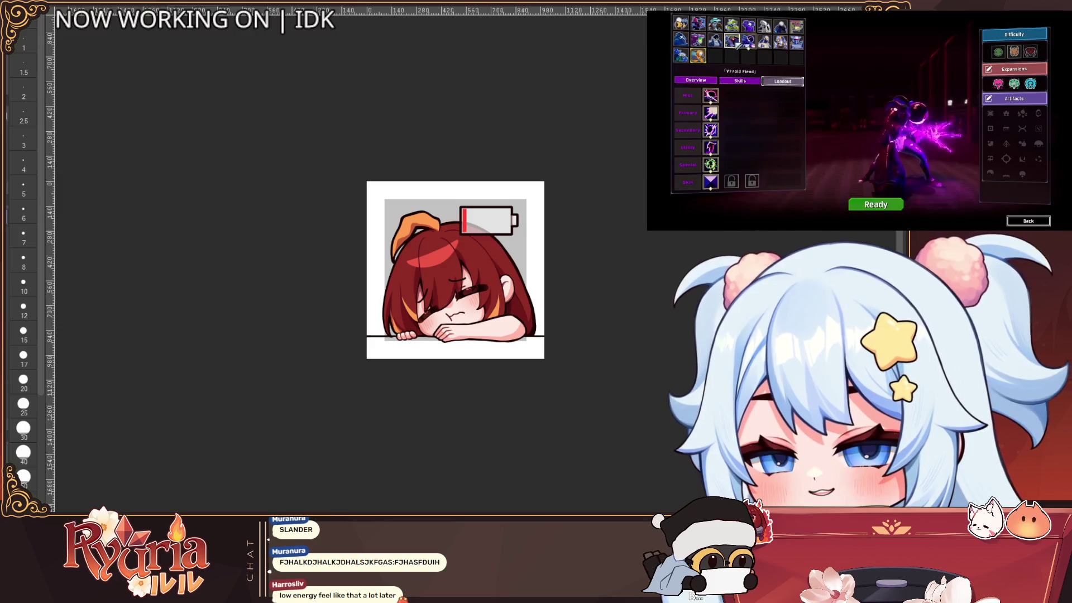
click(735, 43)
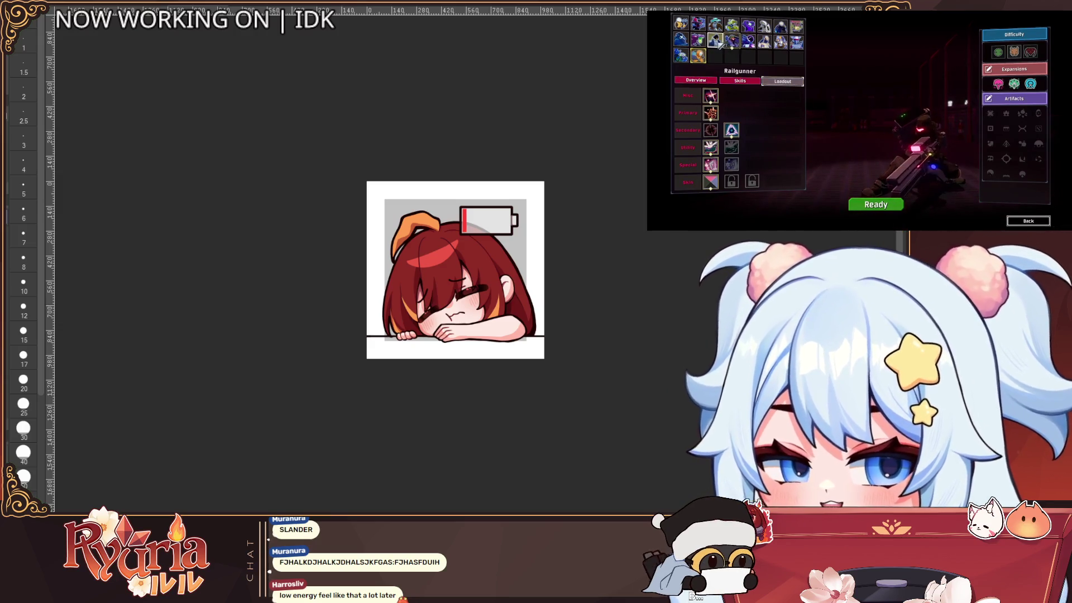
click(717, 42)
scroll(549, 222, up, 4)
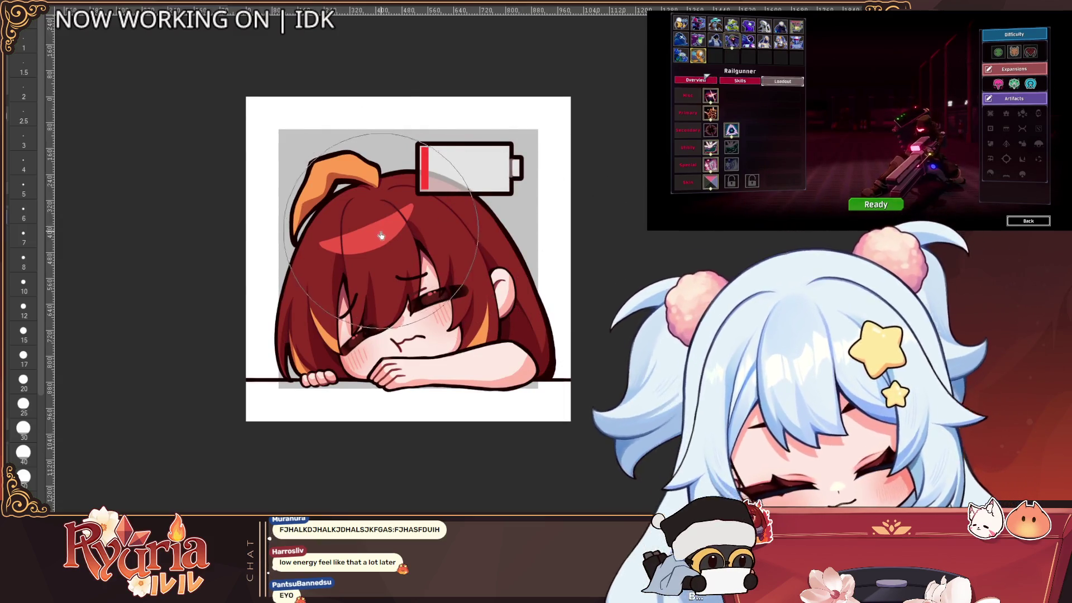
click(698, 56)
scroll(413, 207, up, 2)
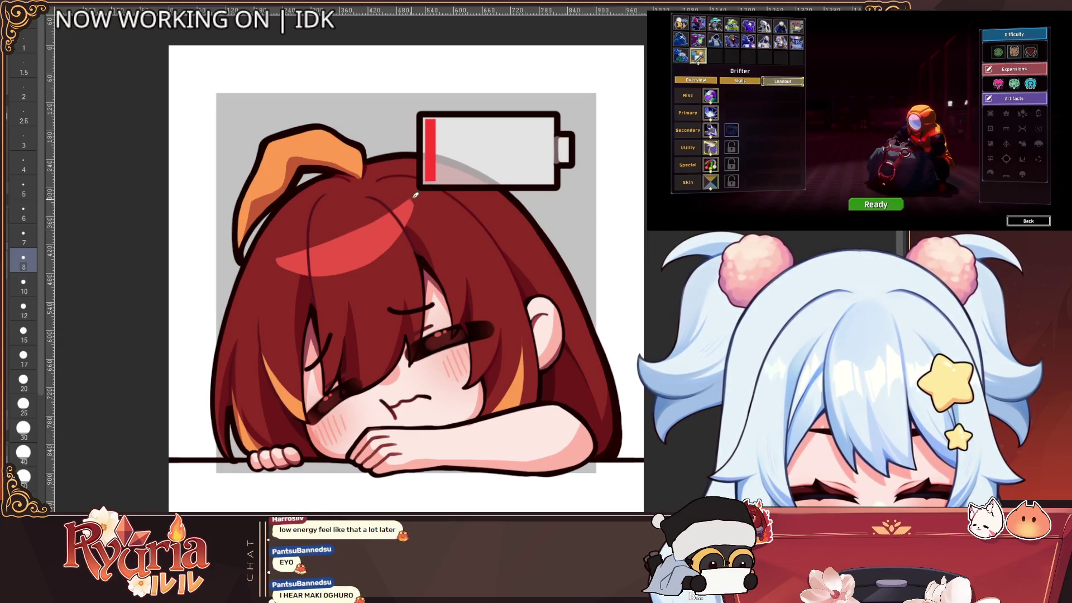
drag(400, 207, 413, 223)
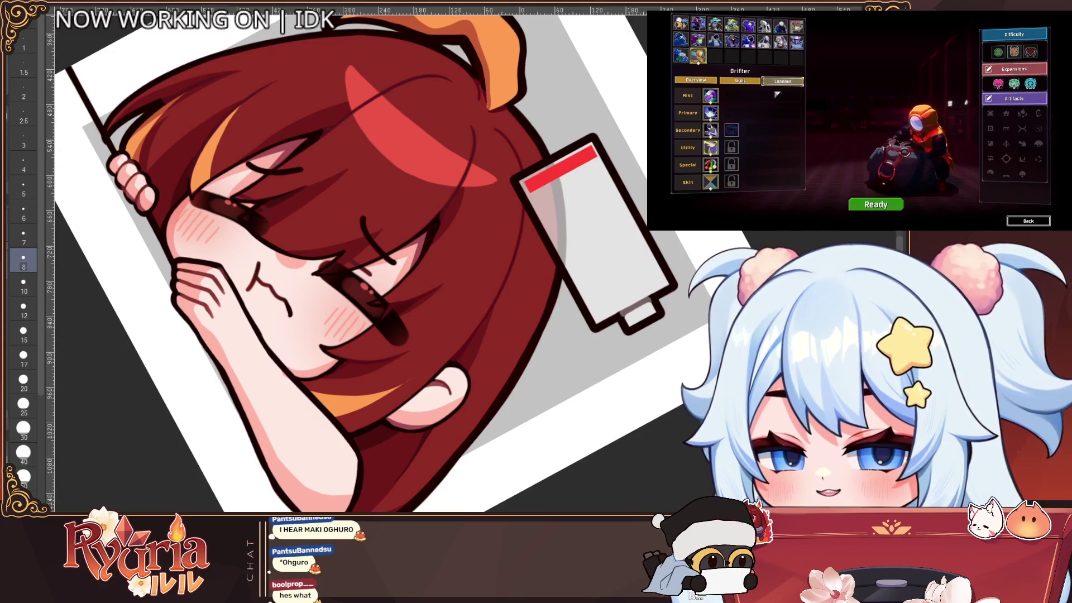
Reset the canvas view to upright with Ctrl+0.
click(737, 81)
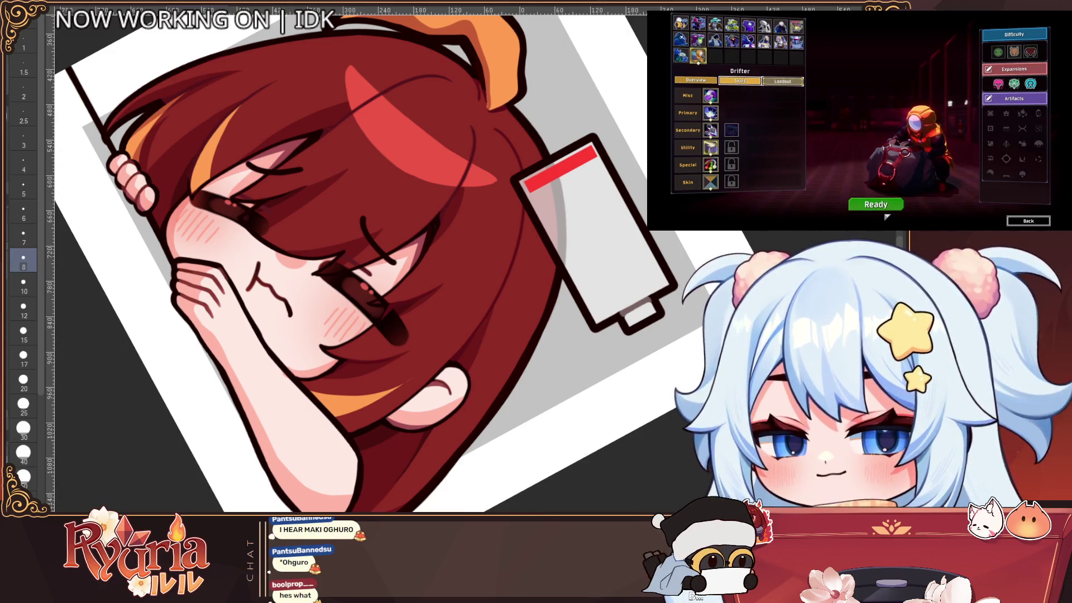
click(882, 210)
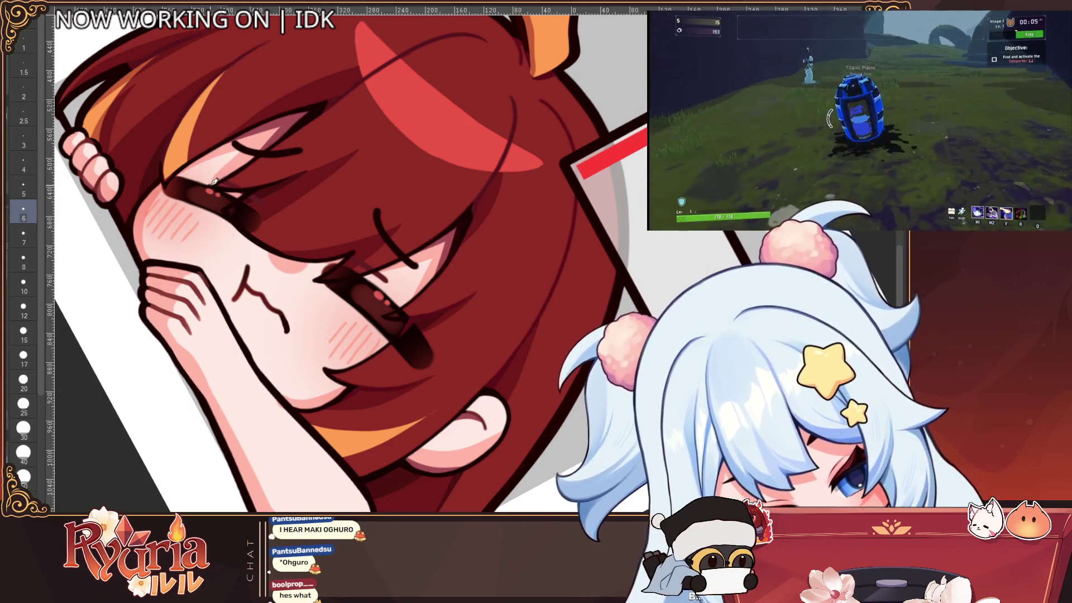
scroll(214, 182, down, 2)
key(ctrl+0)
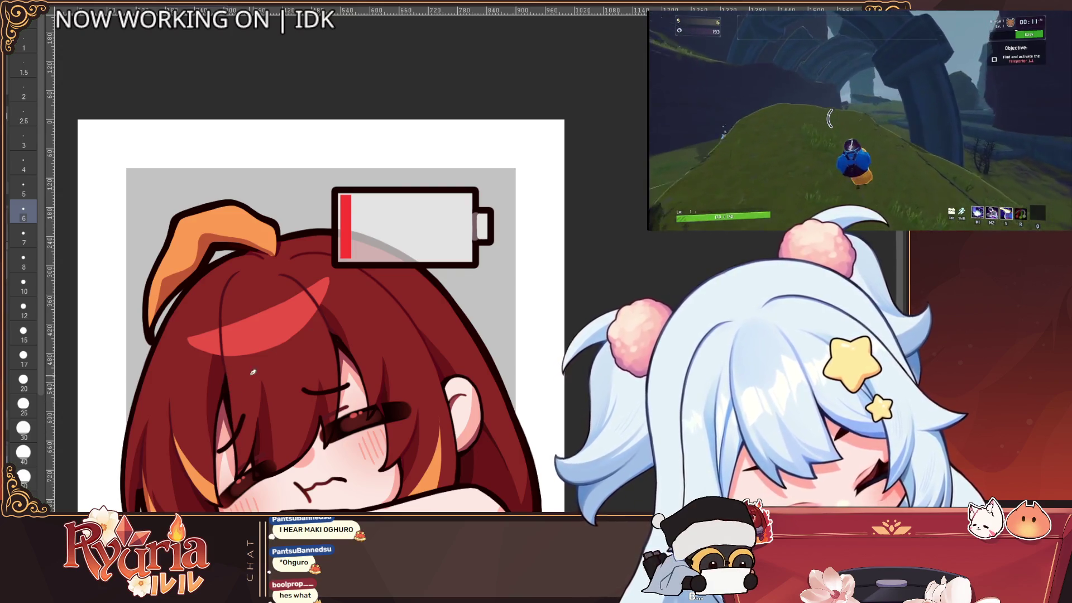
Zoom around the emote, then bring up the materials library.
scroll(239, 432, down, 3)
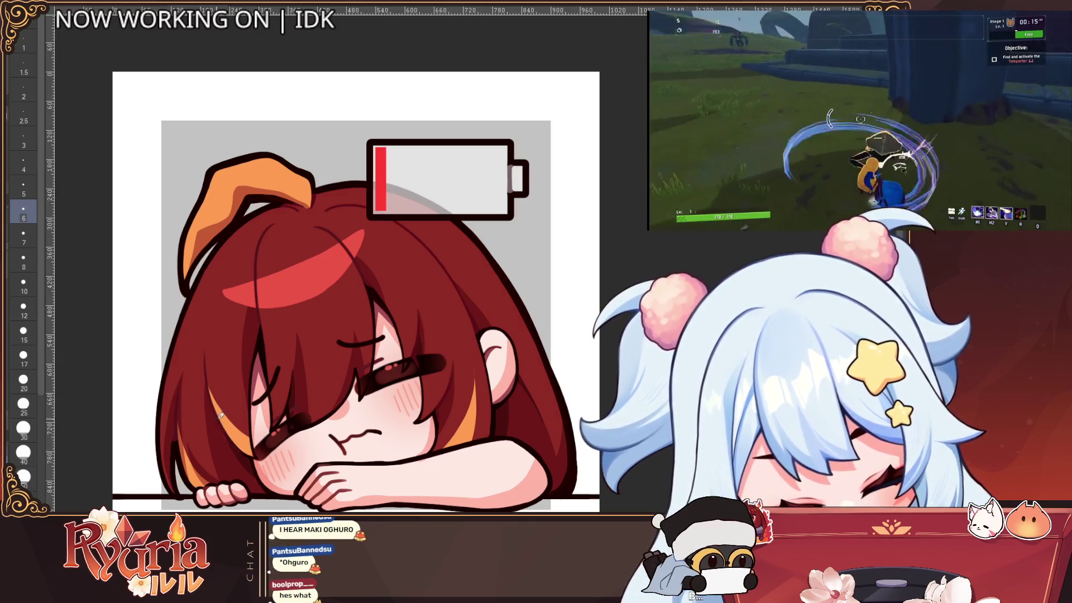
scroll(267, 315, down, 4)
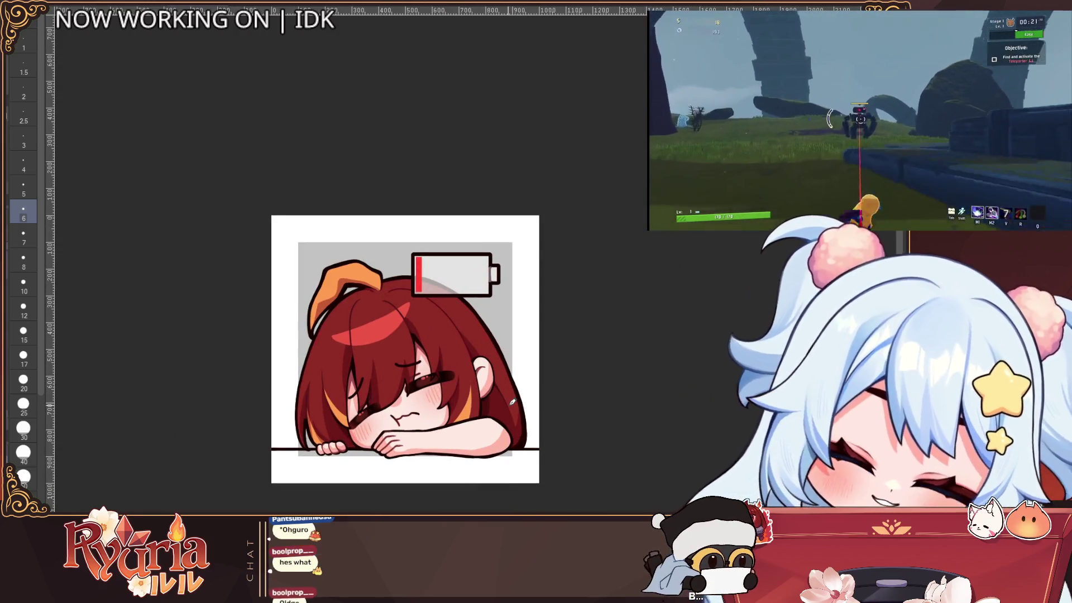
scroll(531, 417, up, 2)
scroll(583, 403, down, 3)
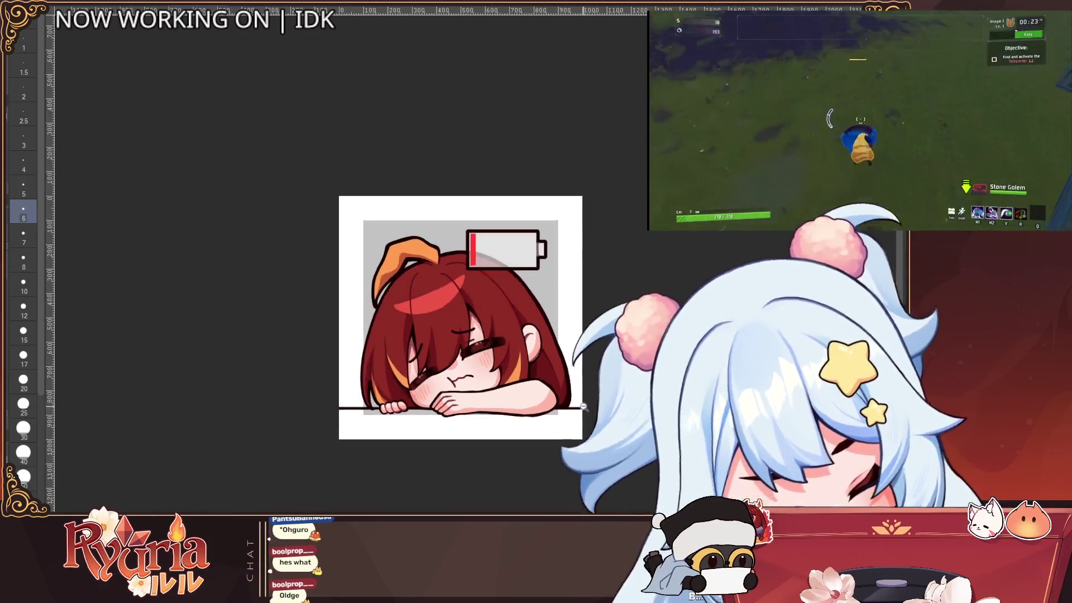
scroll(588, 394, up, 3)
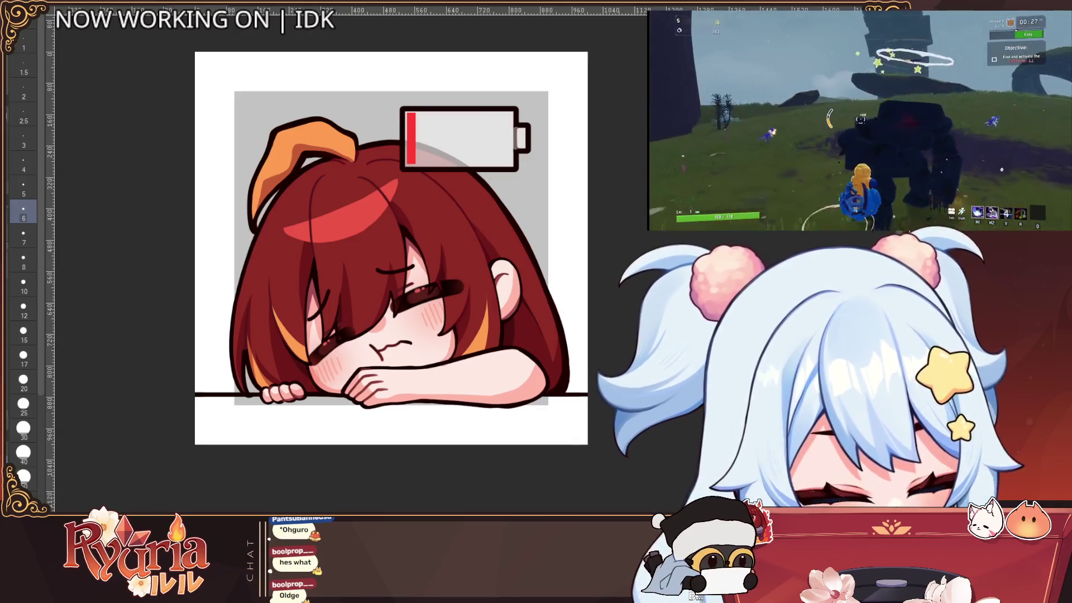
scroll(329, 314, up, 3)
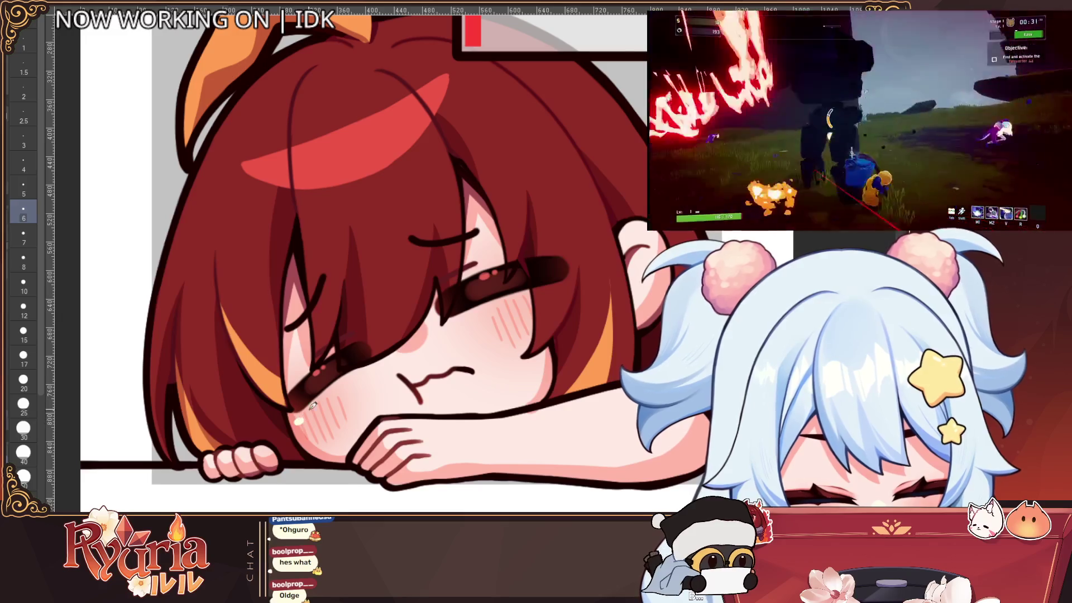
scroll(529, 296, down, 5)
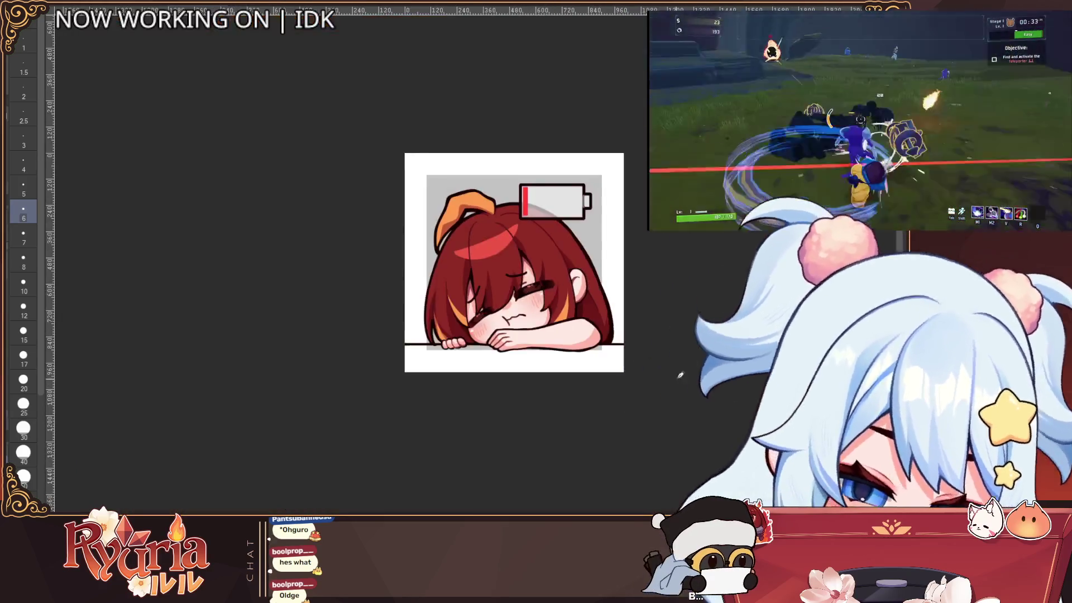
scroll(479, 331, down, 1)
scroll(481, 343, up, 1)
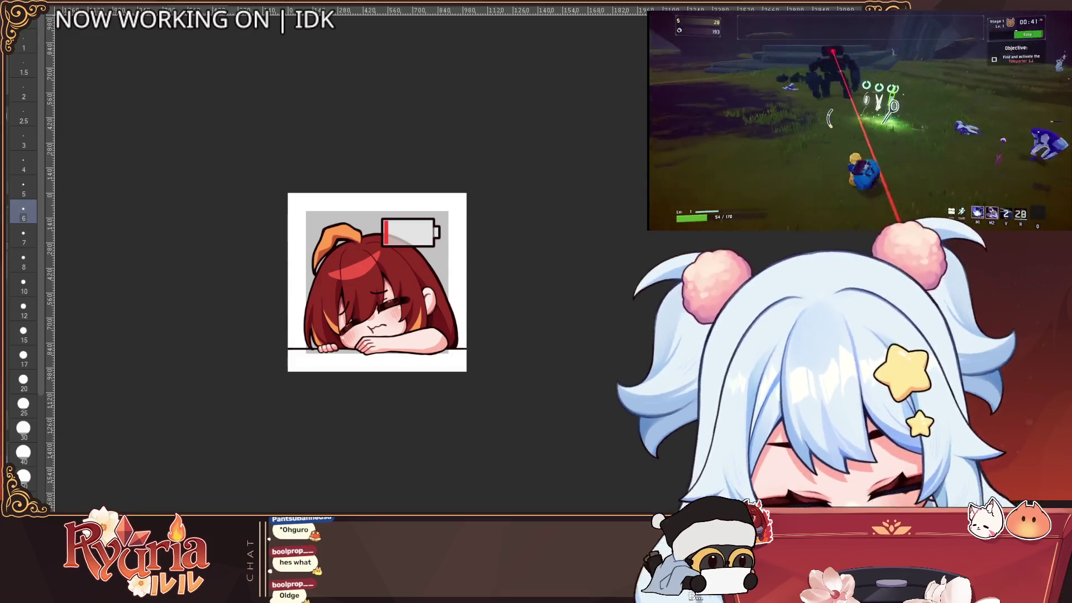
key(Tab)
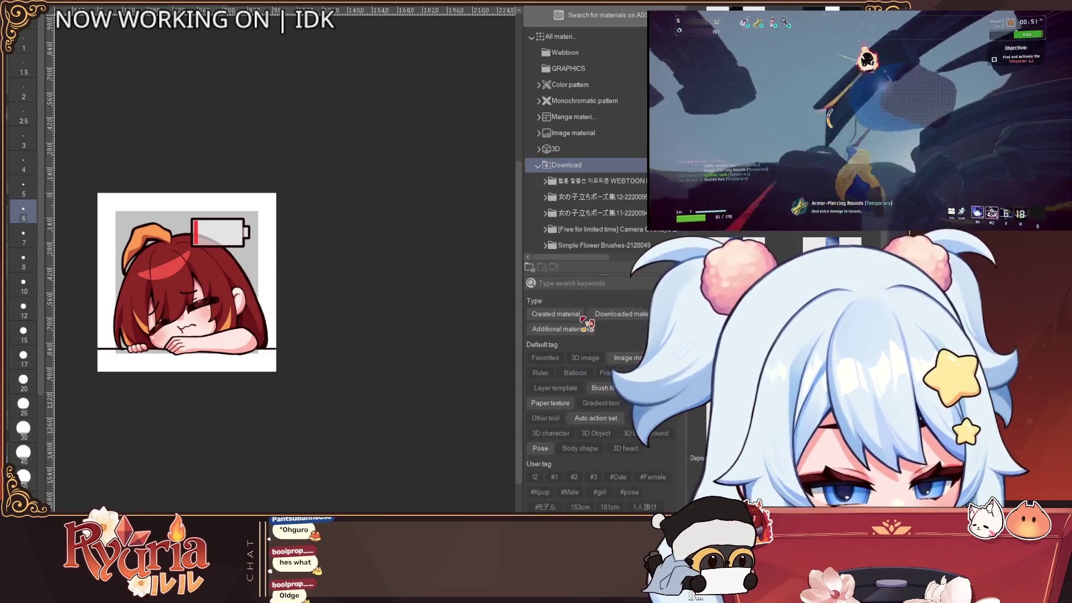
Search the materials for 'background', then hide the materials library.
text(webt)
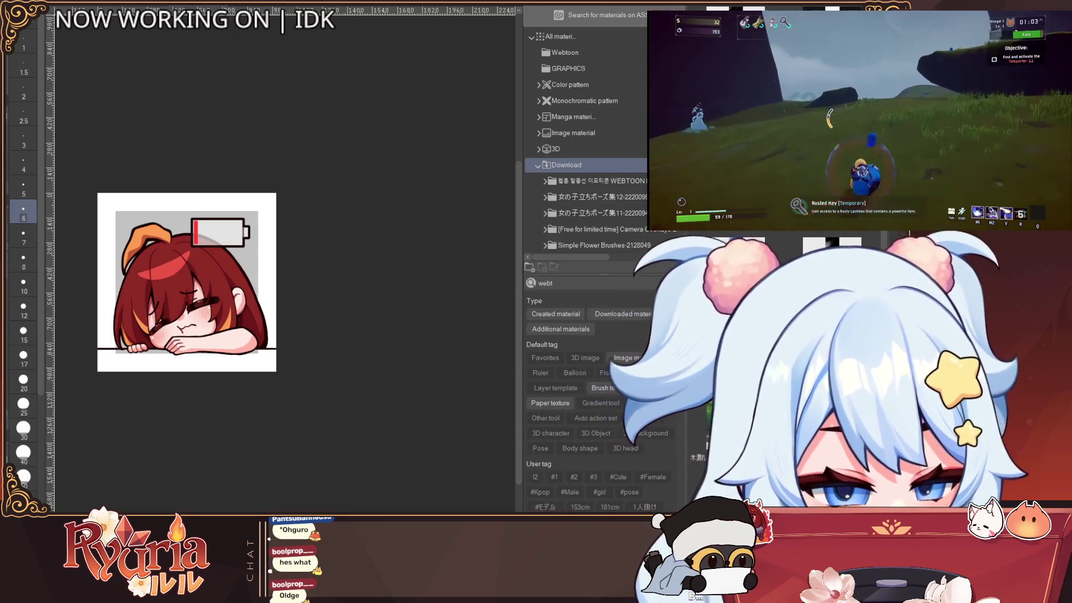
key(BackSpace)
key(BackSpace)
key(BackSpace)
text(background)
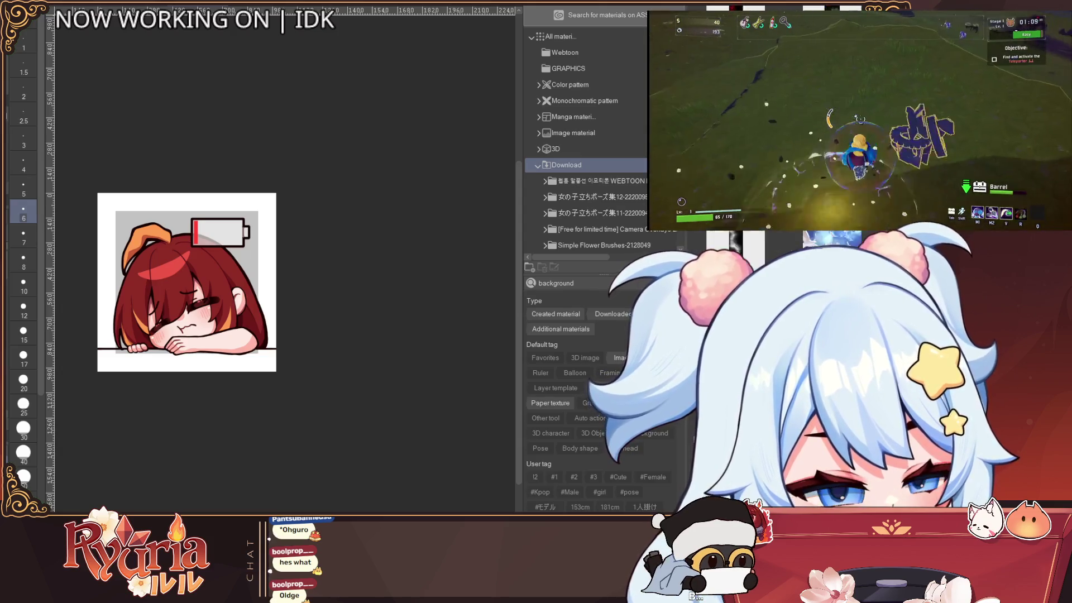
key(Tab)
scroll(495, 350, up, 4)
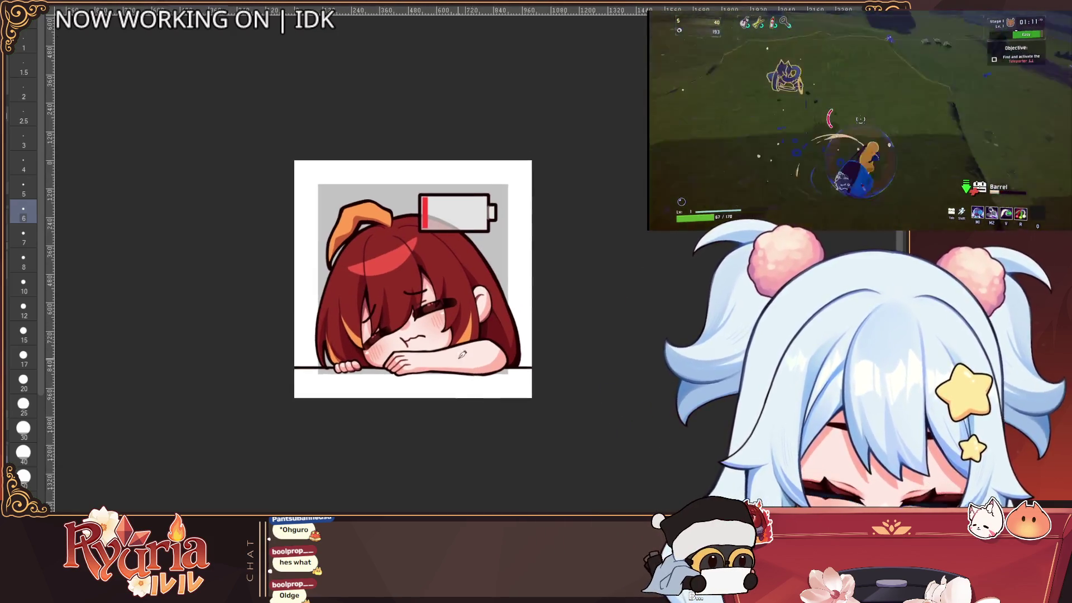
Try and undo dark size-20 test strokes beside the hair.
scroll(495, 350, up, 1)
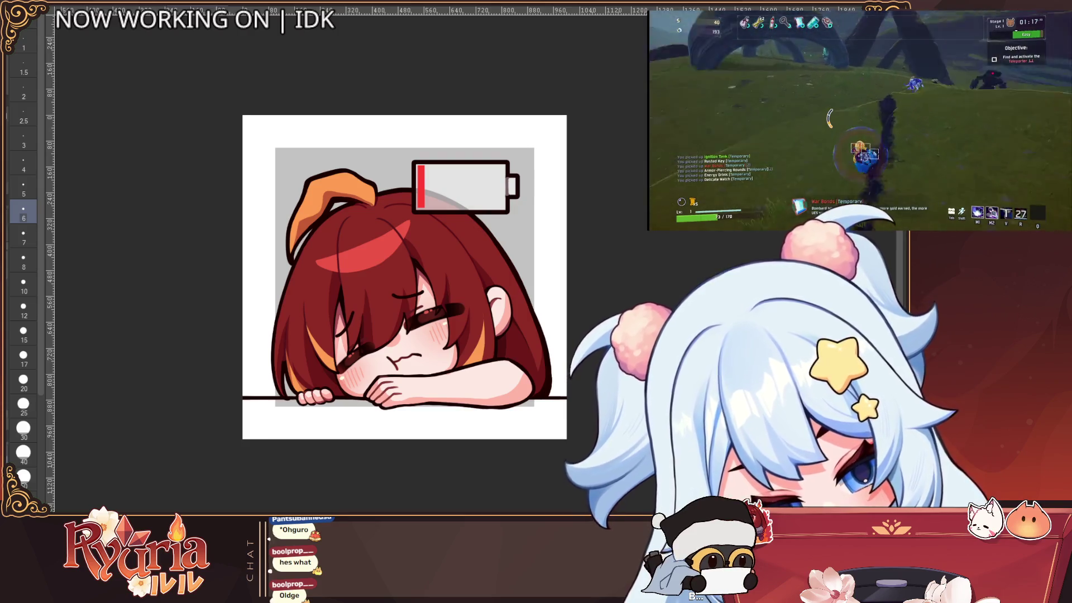
key(bracketright)
key(bracketright)
key(bracketright)
drag(303, 136, 292, 268)
key(ctrl+z)
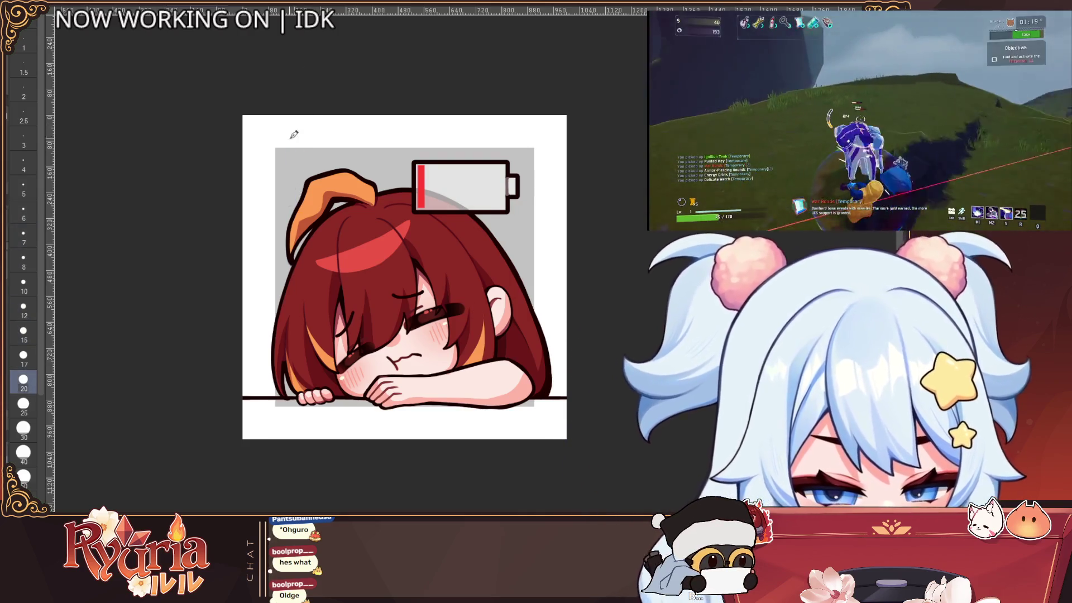
drag(289, 137, 287, 237)
drag(306, 137, 310, 242)
key(ctrl+z)
key(ctrl+z)
Fill a thin selected strip along the canvas bottom with dark grey, then deselect.
scroll(555, 350, down, 3)
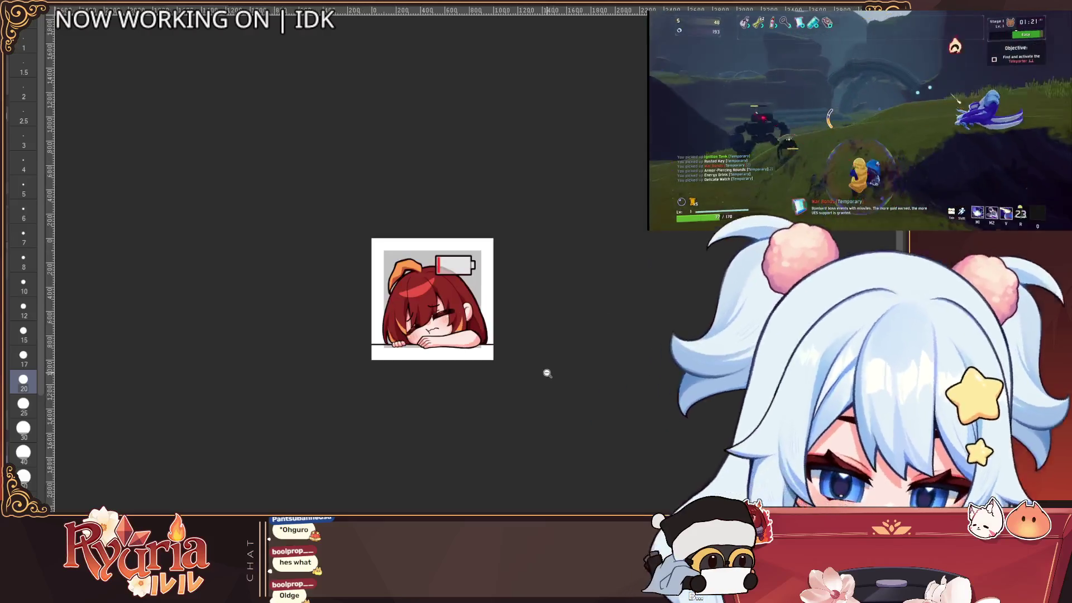
scroll(543, 380, up, 2)
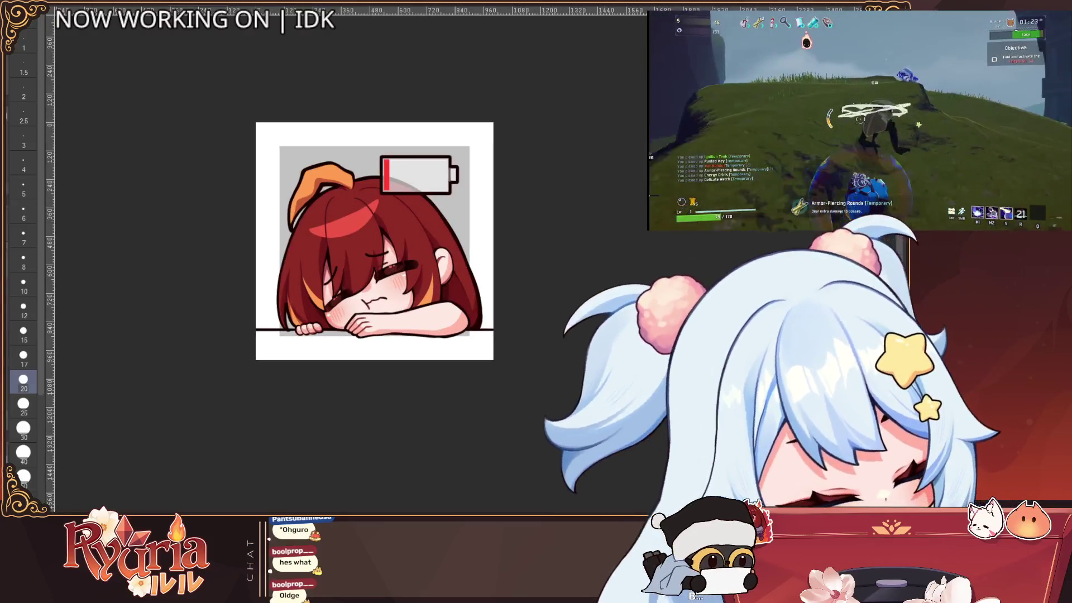
mouse_move(269, 333)
mouse_down()
mouse_move(449, 360)
mouse_move(269, 333)
mouse_move(349, 346)
mouse_move(479, 343)
mouse_up()
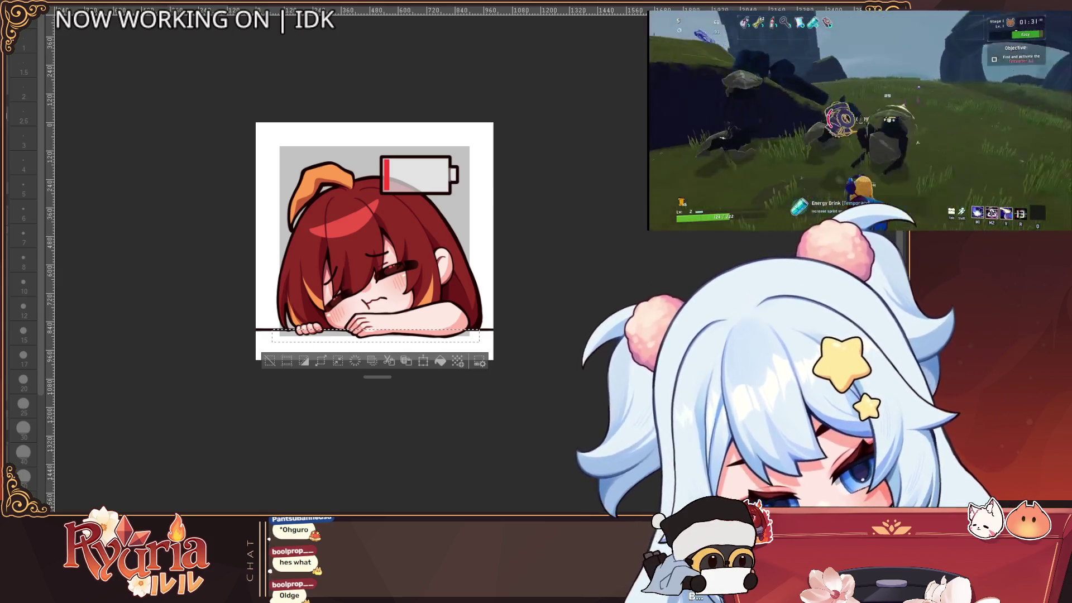
key(alt+BackSpace)
click(269, 361)
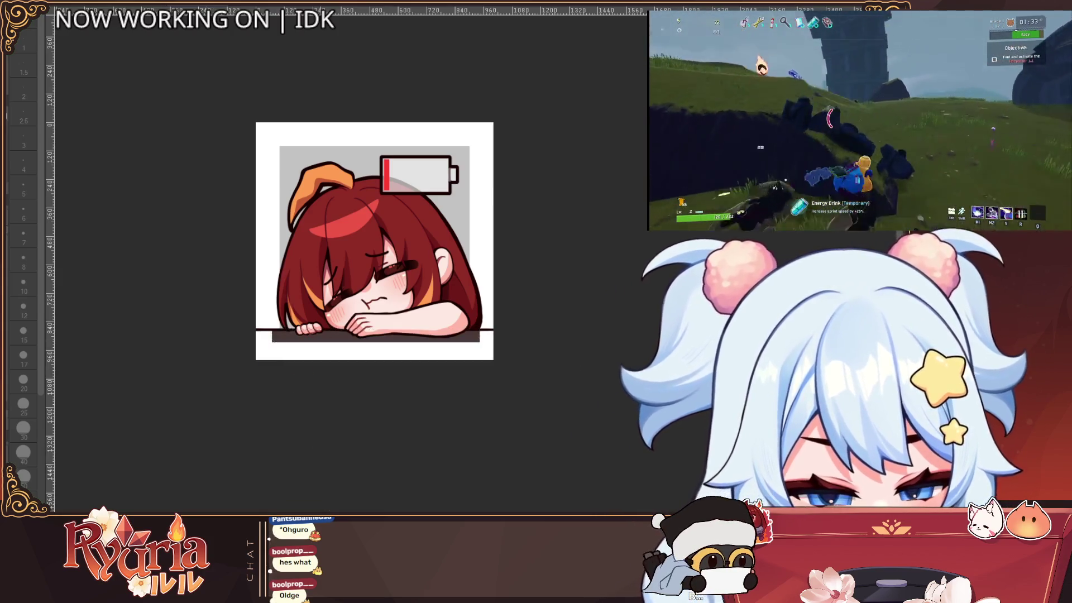
Zoom the canvas in and out to inspect the emote's background.
scroll(322, 251, up, 4)
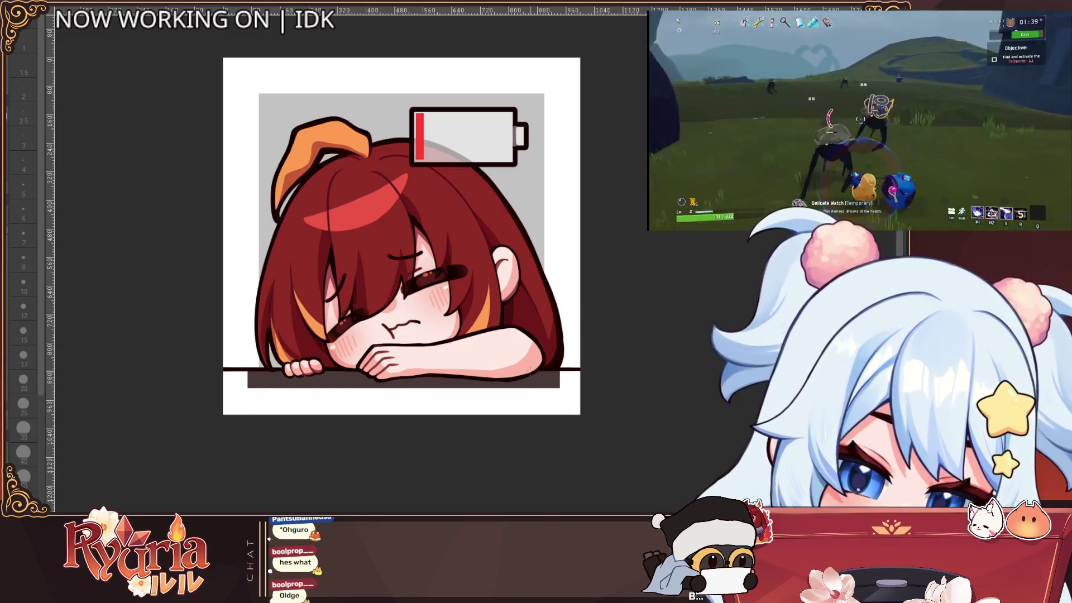
scroll(527, 317, down, 3)
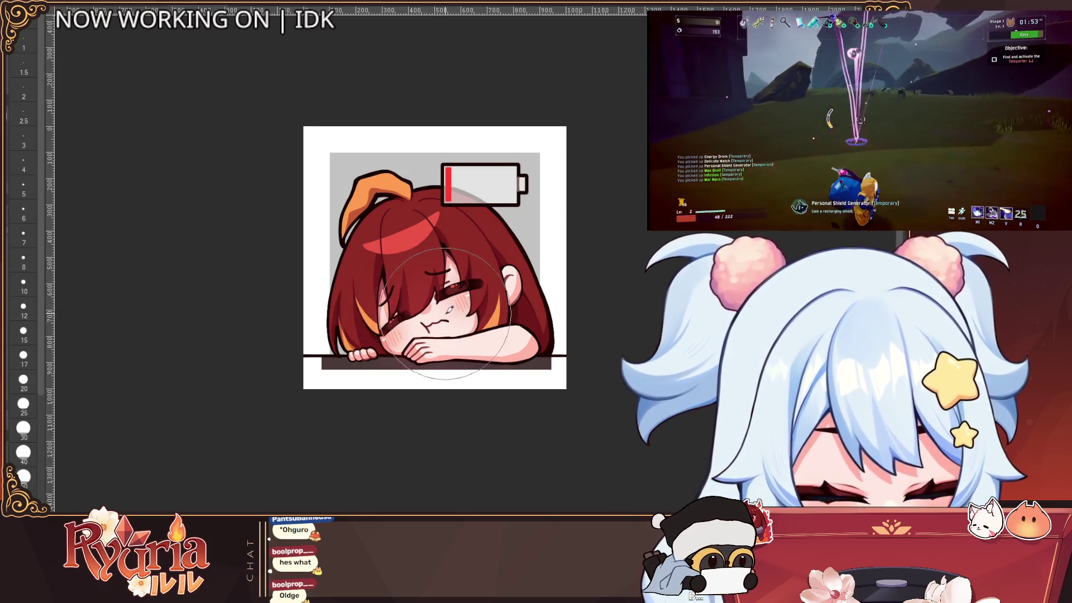
scroll(569, 336, down, 1)
scroll(651, 359, down, 1)
scroll(564, 337, up, 3)
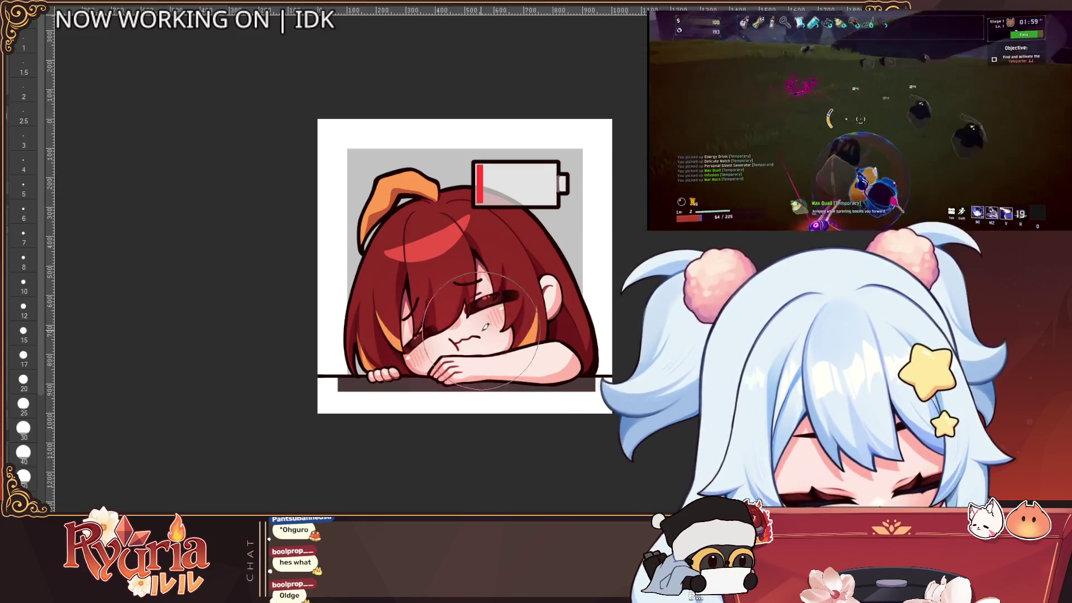
scroll(533, 329, down, 3)
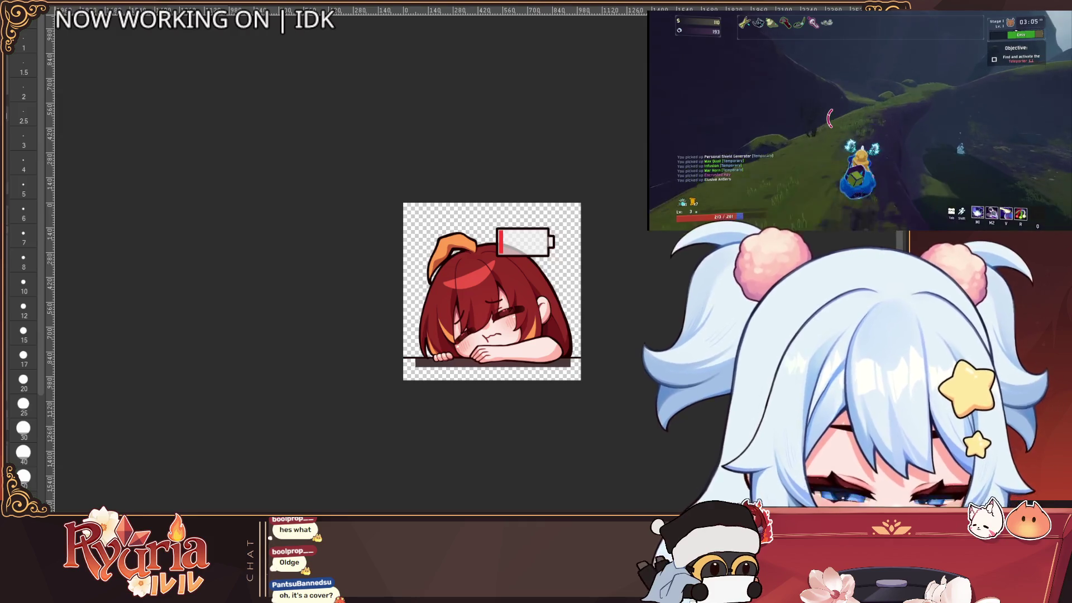
Start a free transform of the emote, end it unchanged, zoom out, and start another.
scroll(539, 290, up, 1)
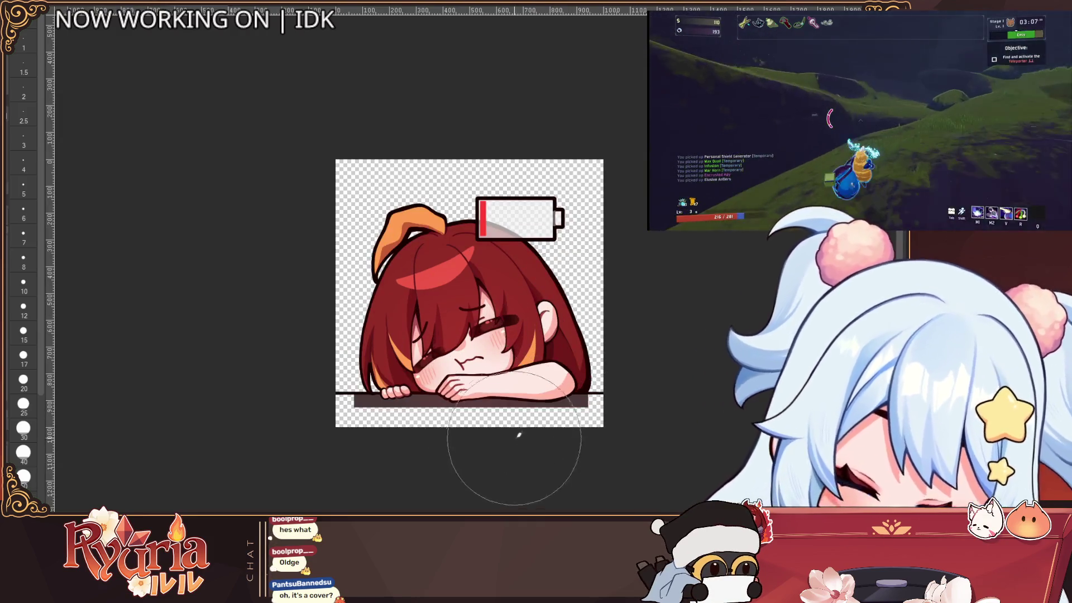
scroll(519, 435, down, 1)
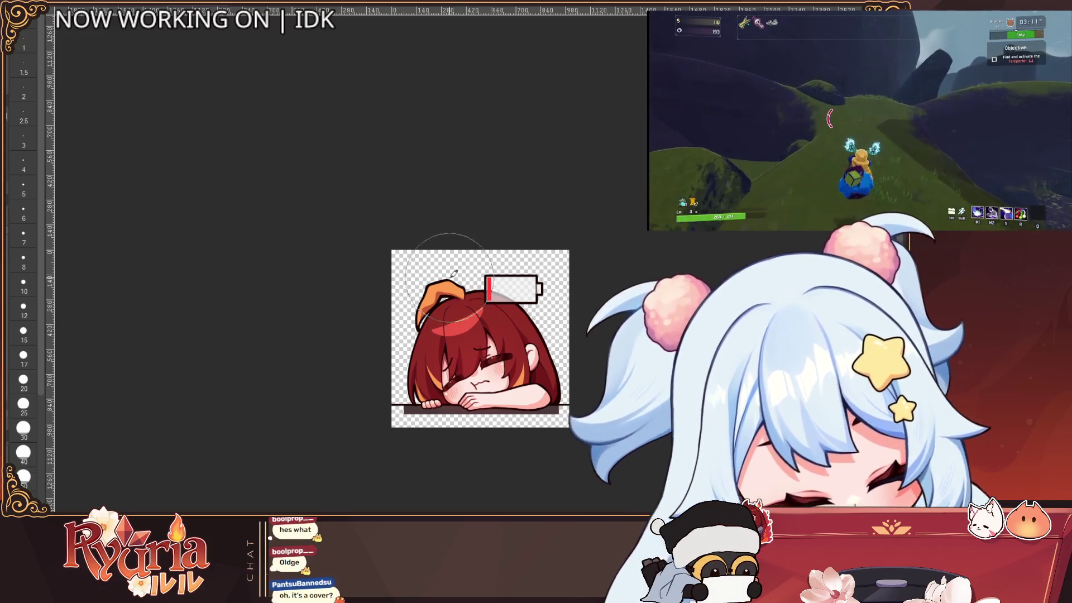
scroll(603, 239, down, 4)
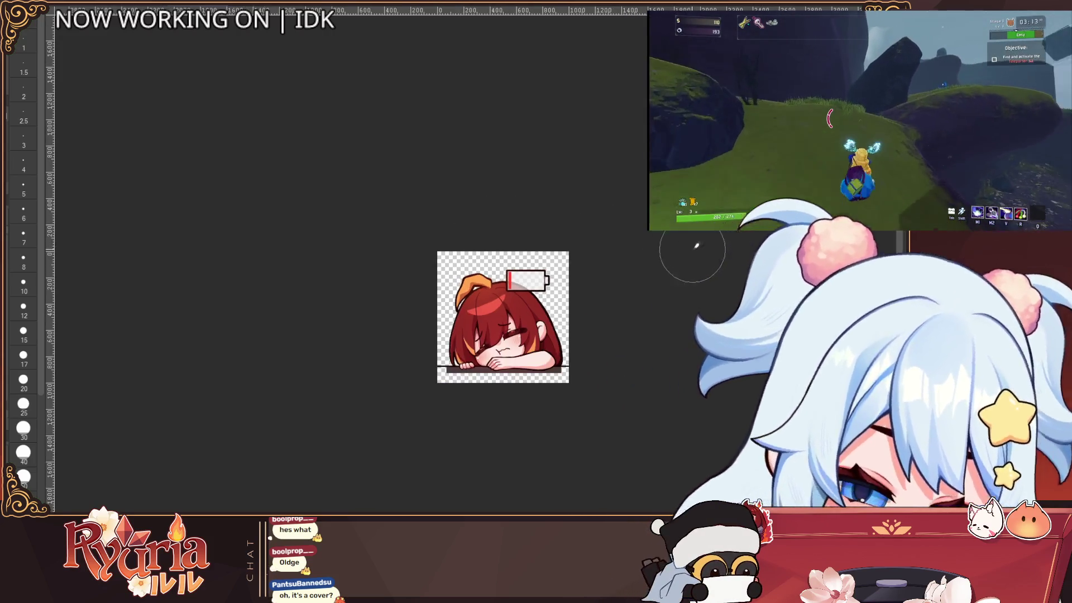
scroll(668, 289, up, 3)
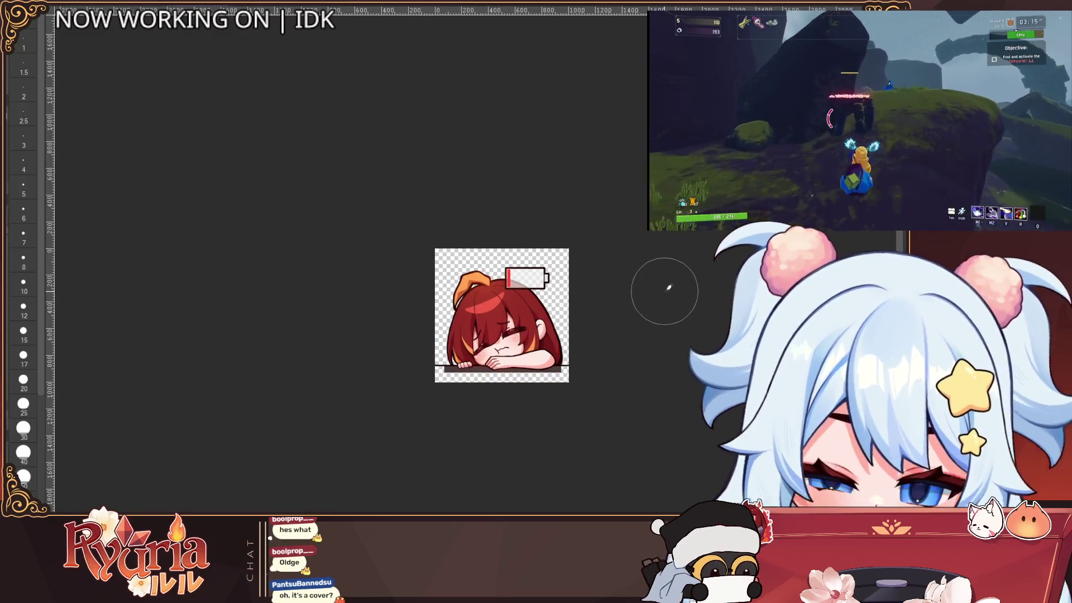
key(ctrl+t)
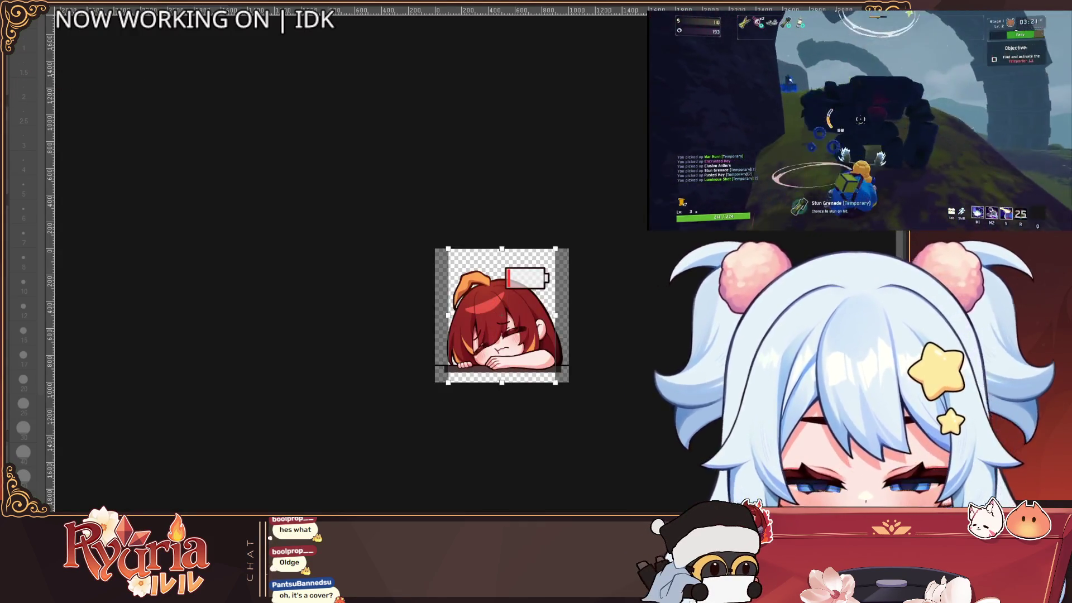
key(Return)
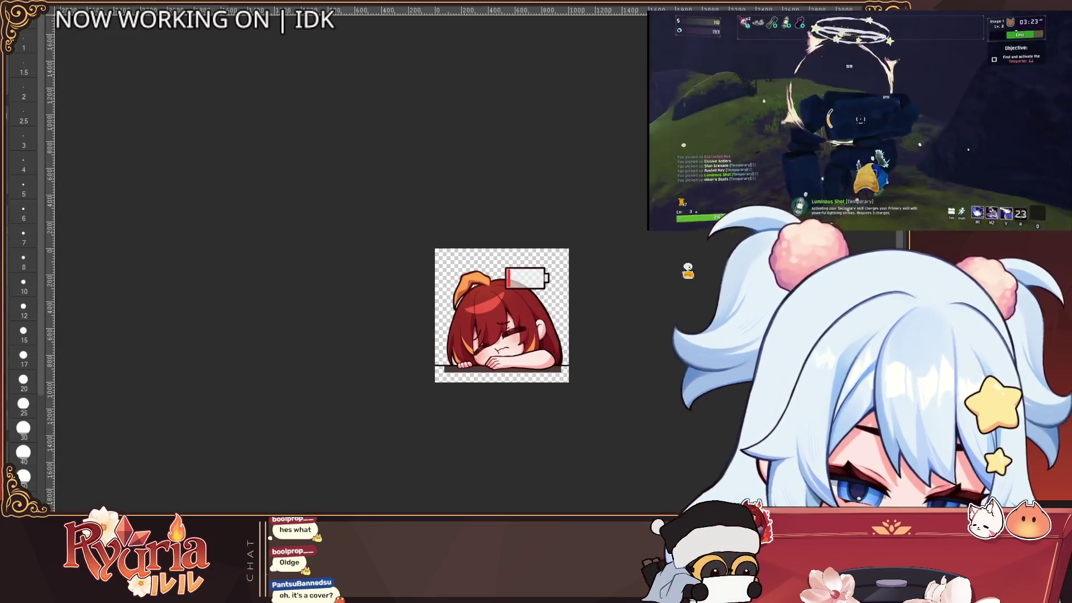
key(ctrl+minus)
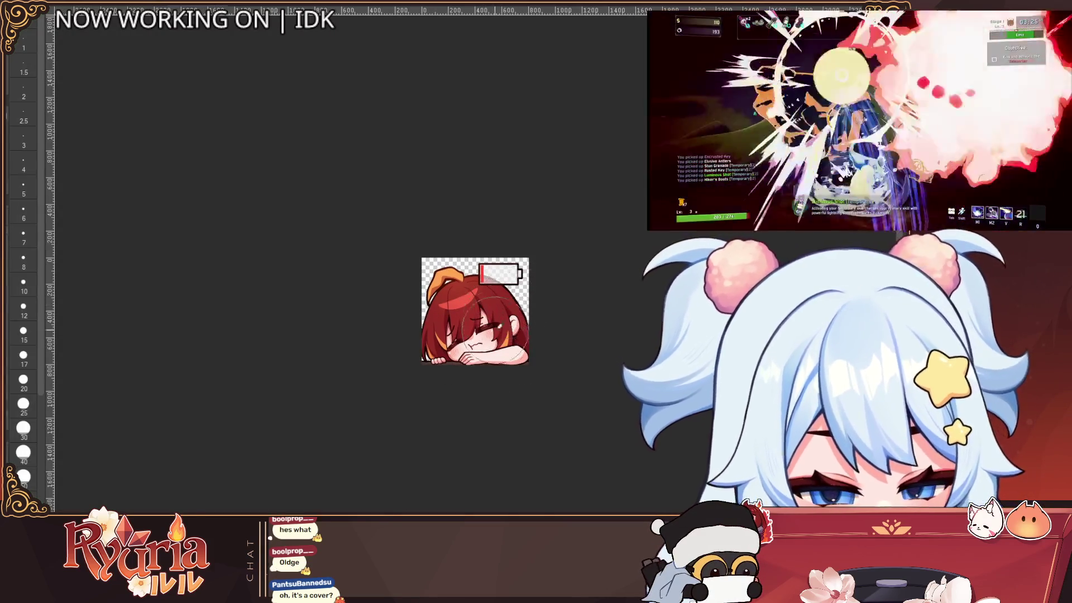
scroll(490, 331, up, 3)
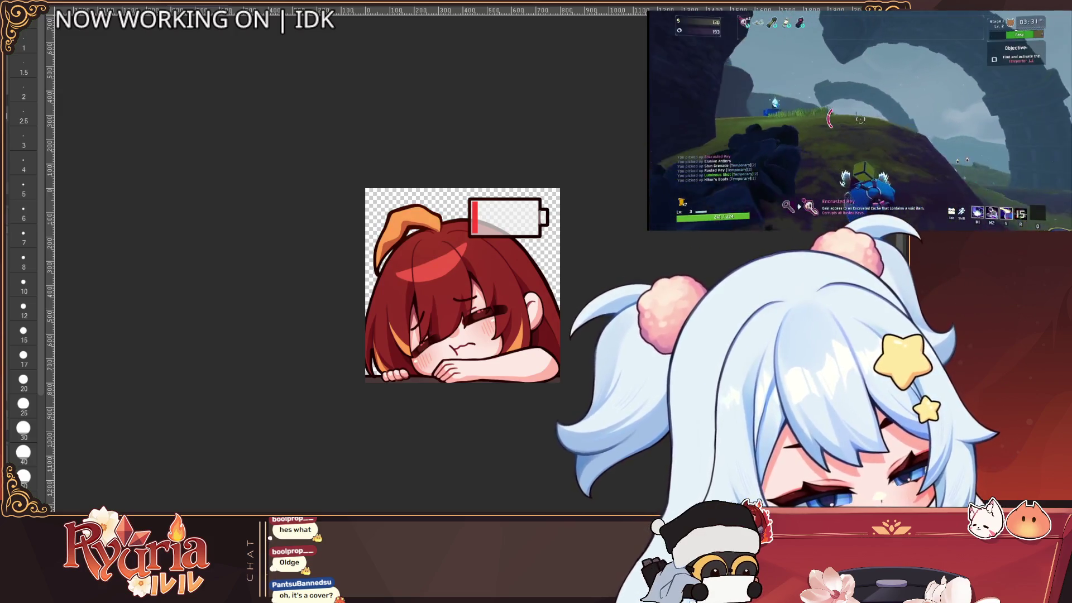
key(ctrl+t)
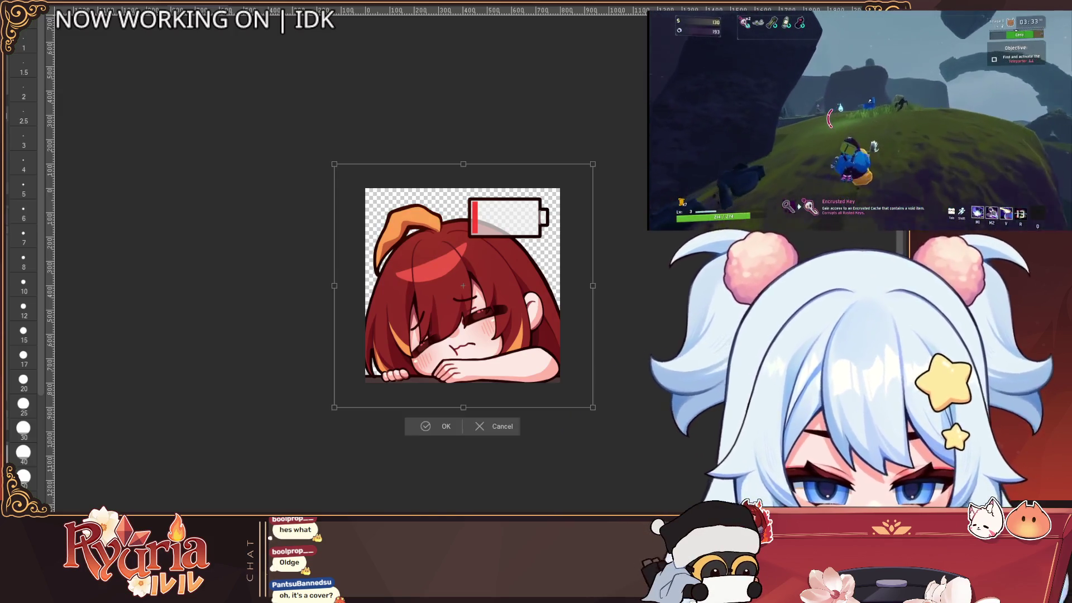
Pull the top-right handle slightly outward to enlarge the battery icon and apply it.
drag(594, 165, 593, 162)
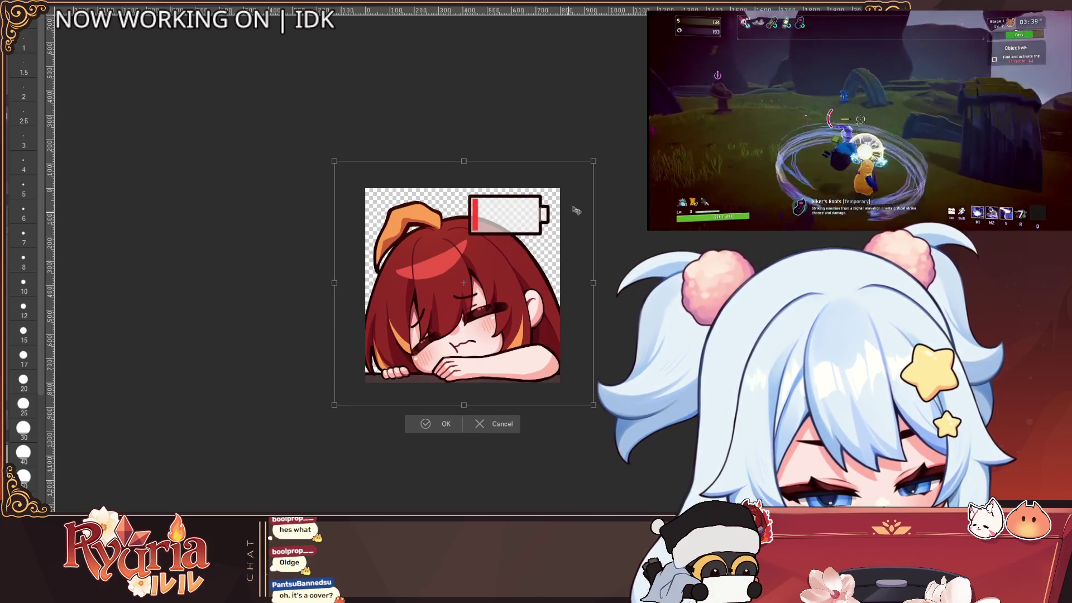
click(461, 424)
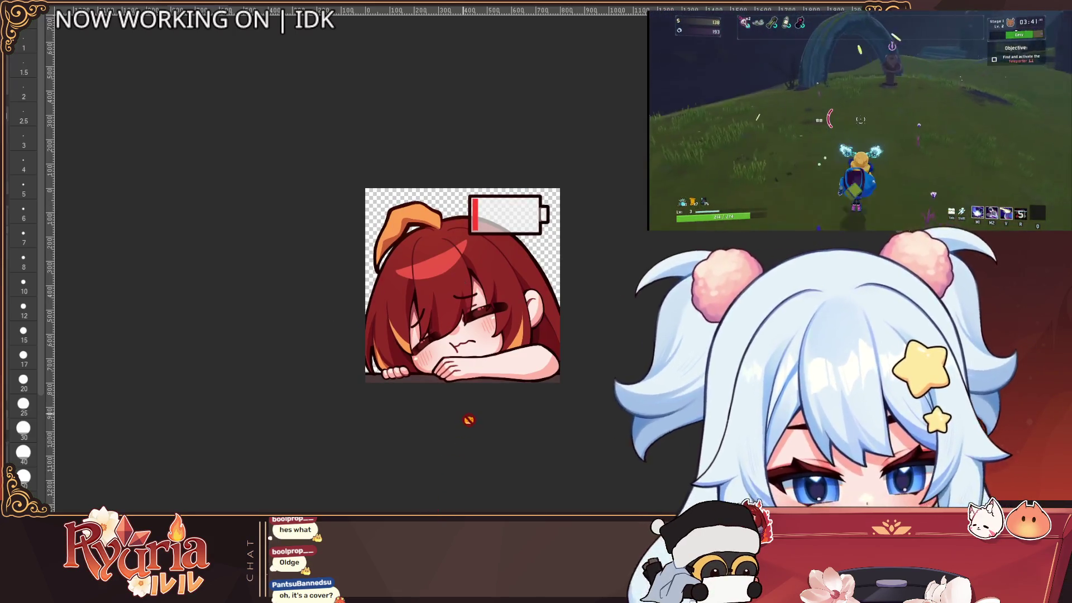
scroll(471, 434, down, 2)
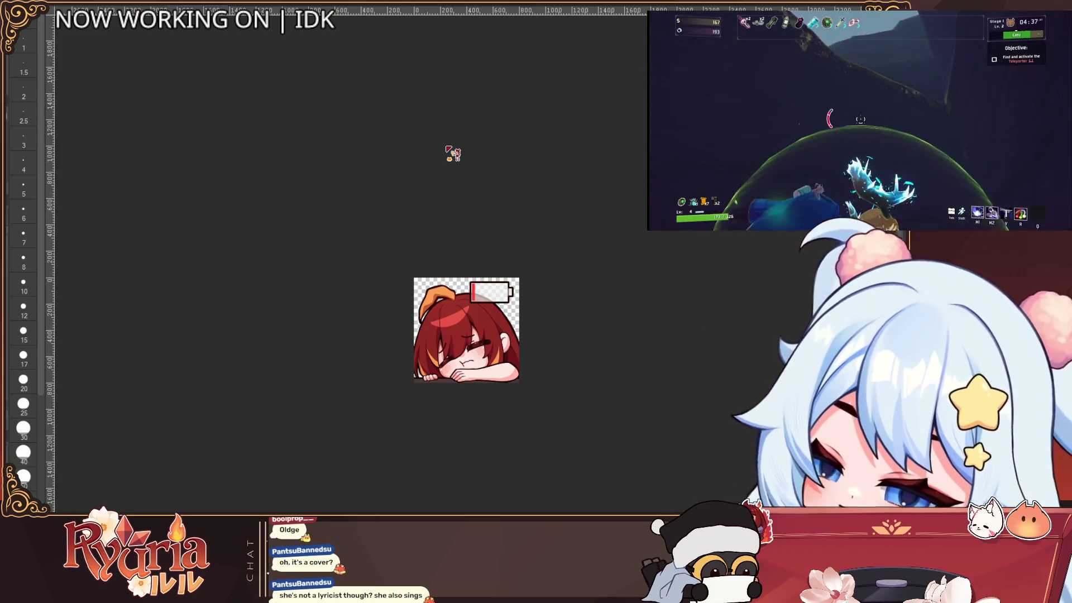
key(ctrl+minus)
key(ctrl+minus)
key(ctrl+minus)
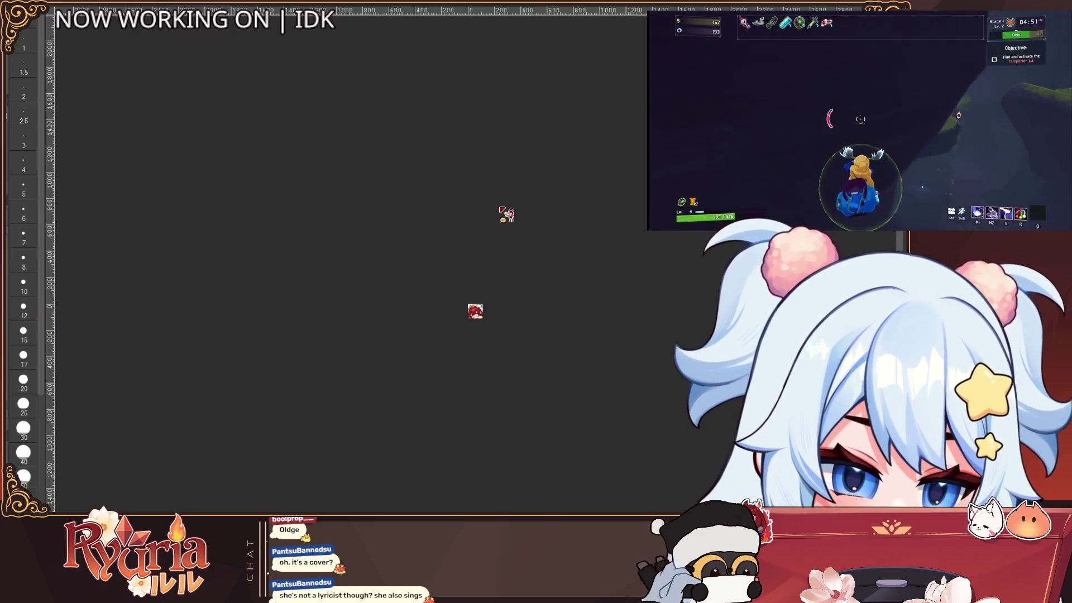
key(ctrl+plus)
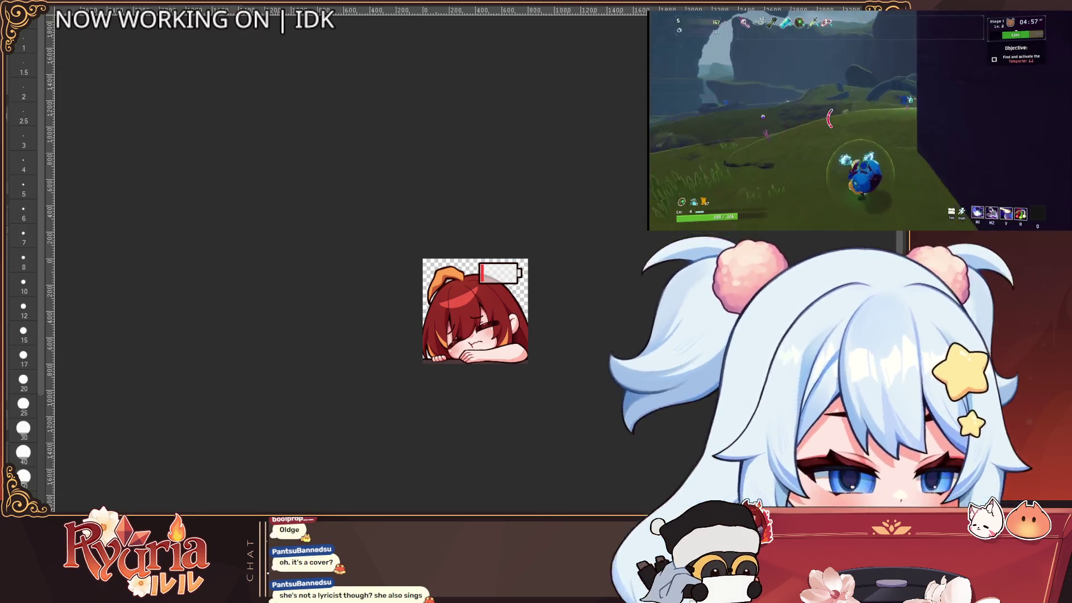
key(ctrl+minus)
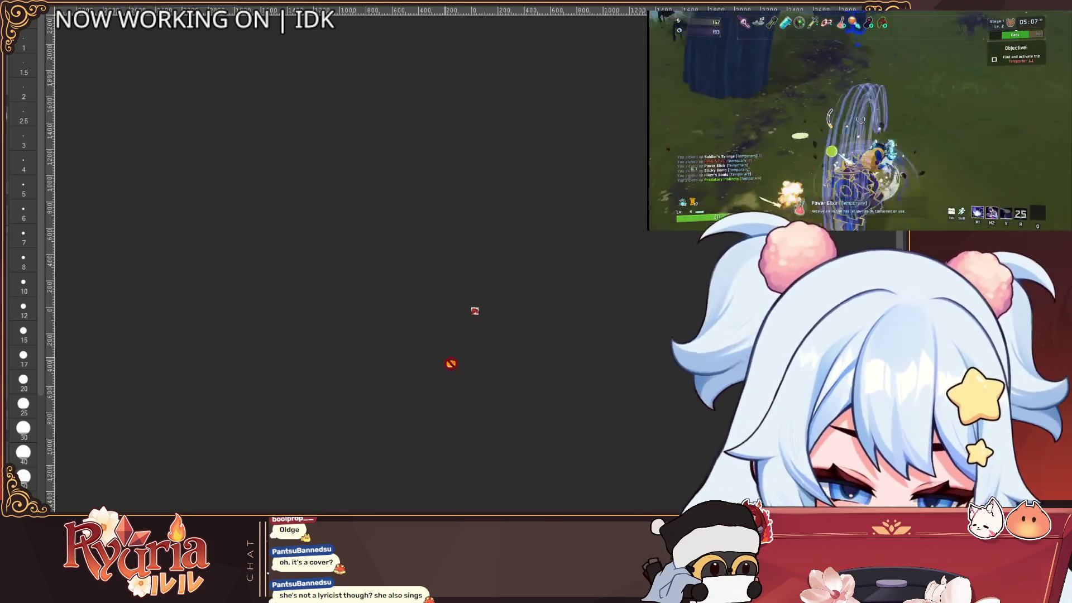
key(ctrl+z)
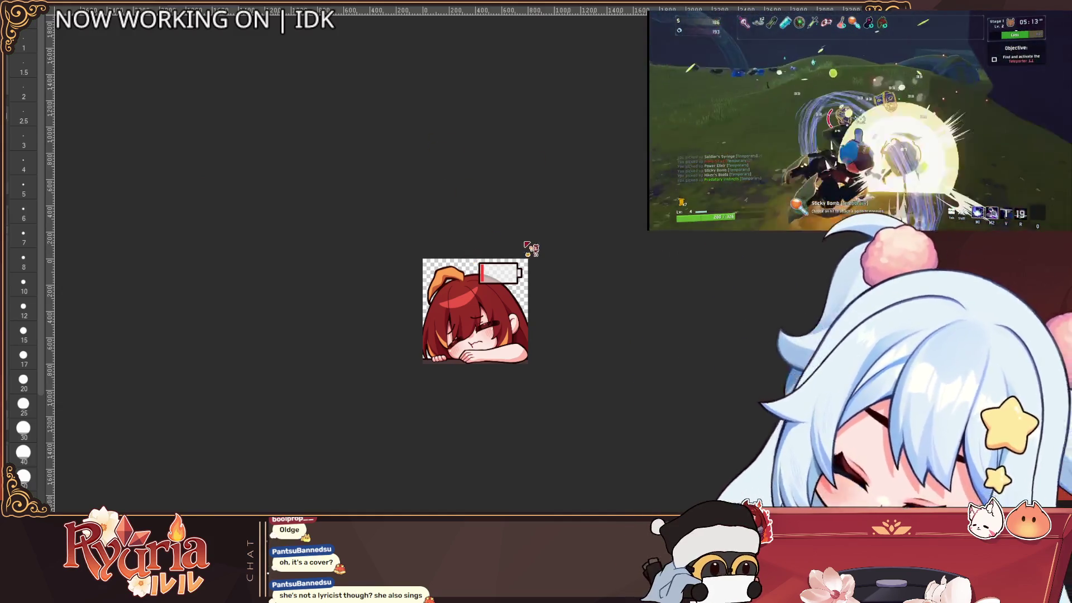
key(ctrl+y)
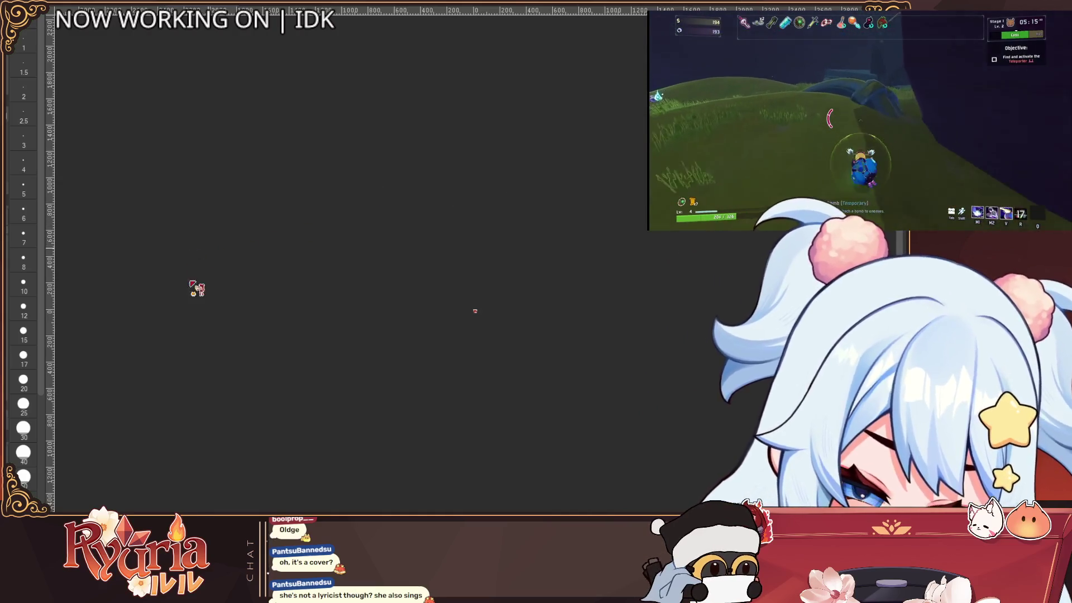
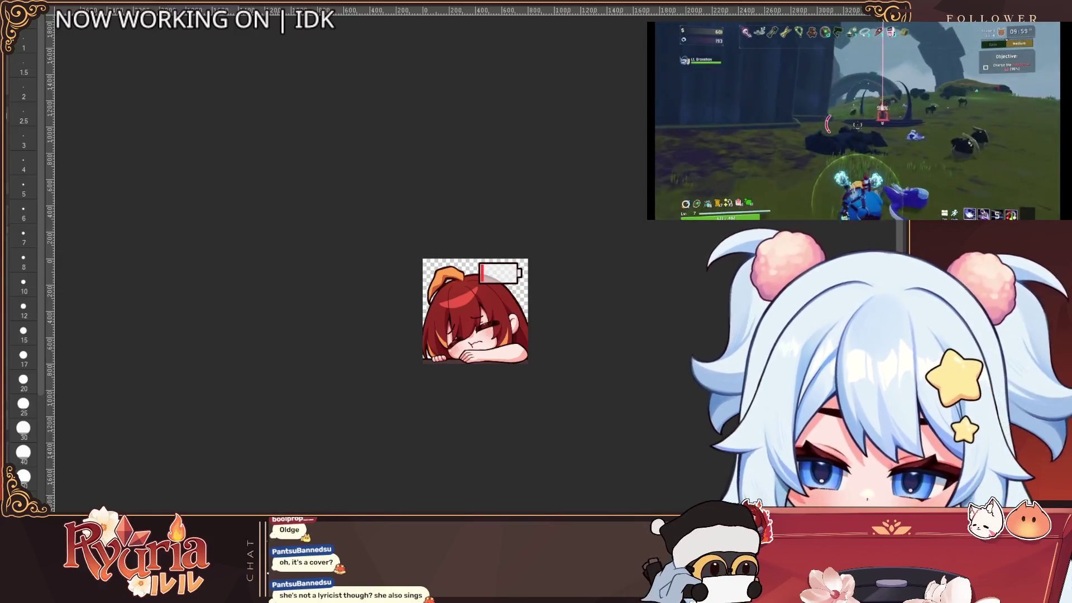
Free-transform the emote image, drag to reshape it, and confirm the transform.
key(ctrl+t)
mouse_move(539, 269)
mouse_down()
mouse_move(529, 283)
mouse_move(538, 347)
mouse_up()
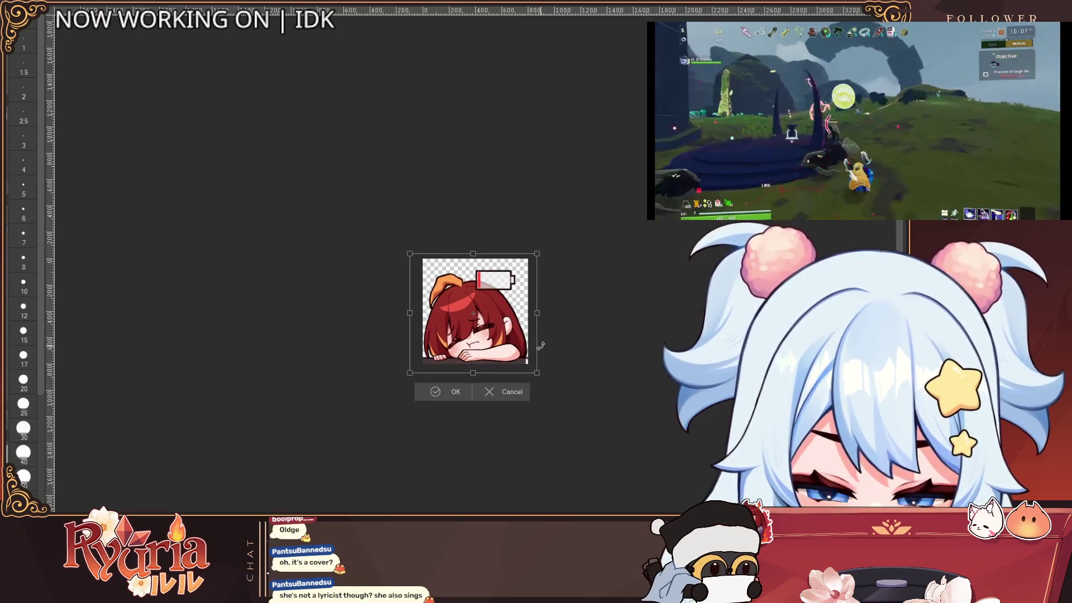
scroll(534, 338, up, 3)
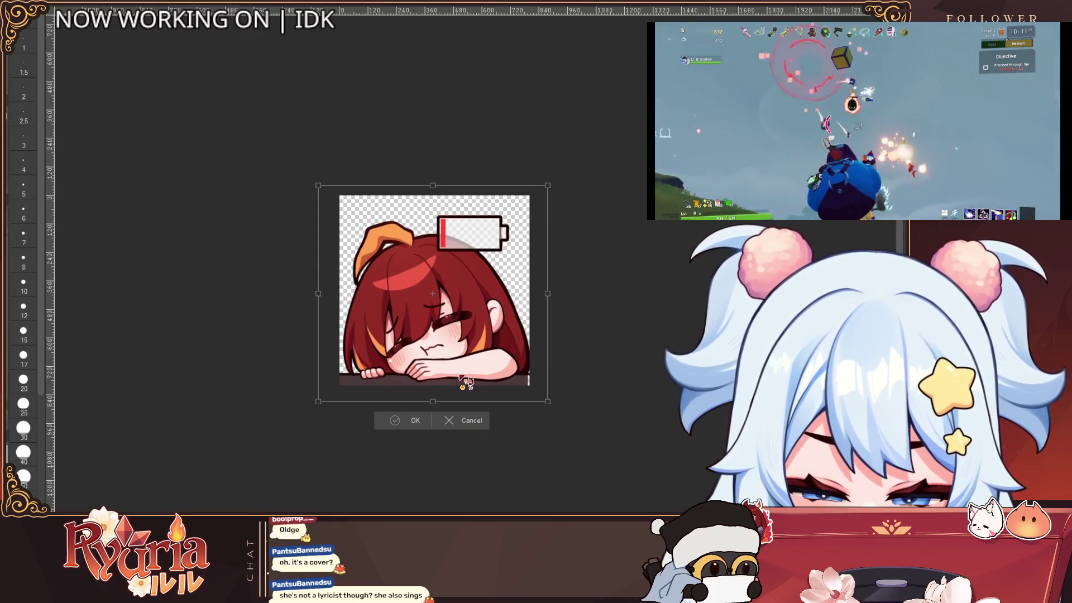
click(420, 421)
scroll(518, 317, up, 2)
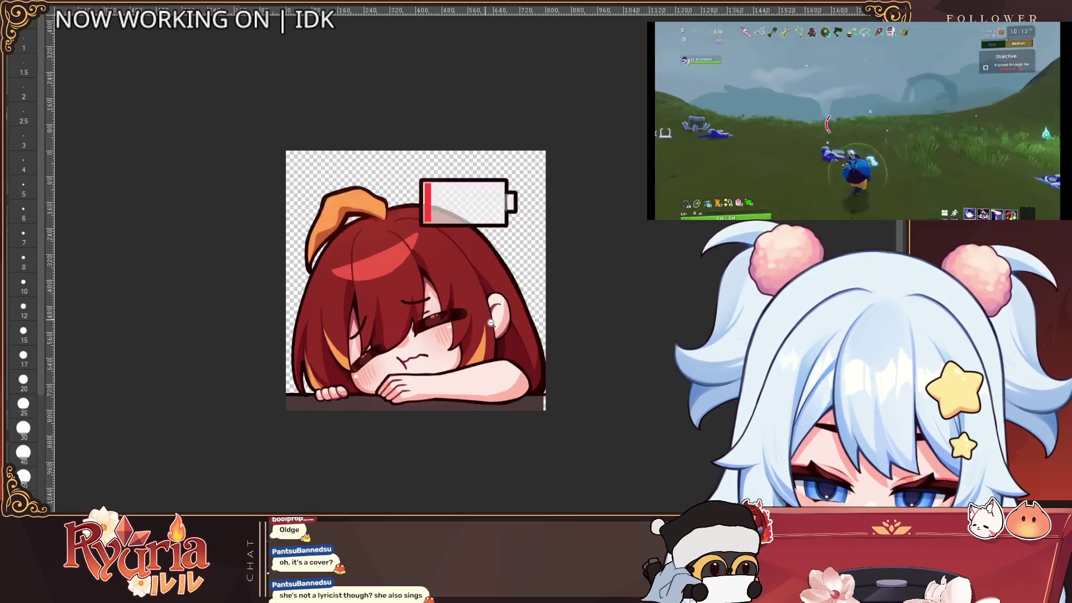
scroll(547, 400, up, 1)
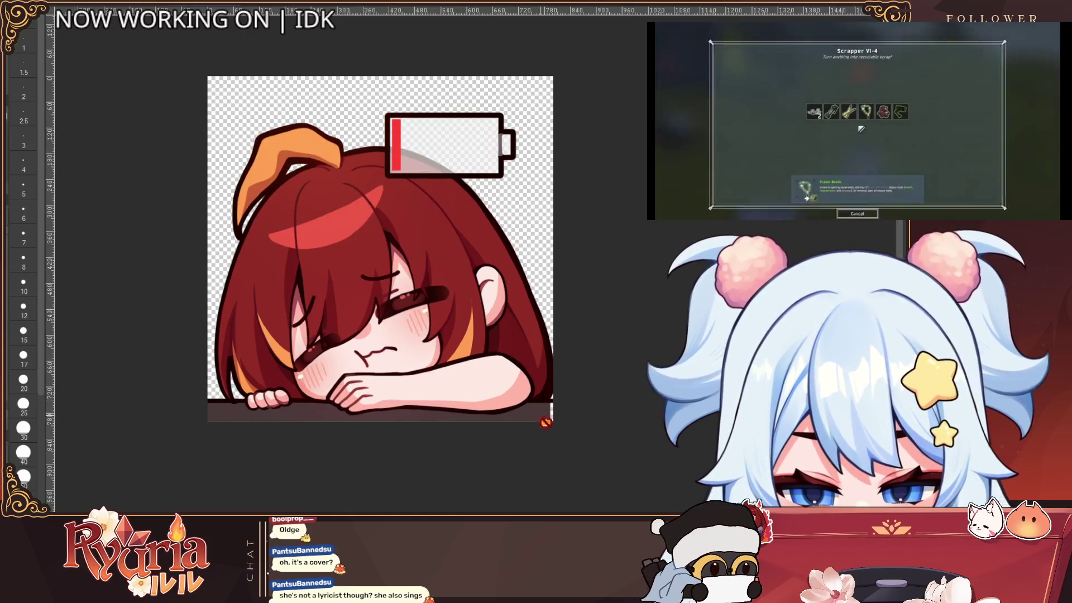
Marquee-select the strip along the canvas bottom, then clear the selection.
key(m)
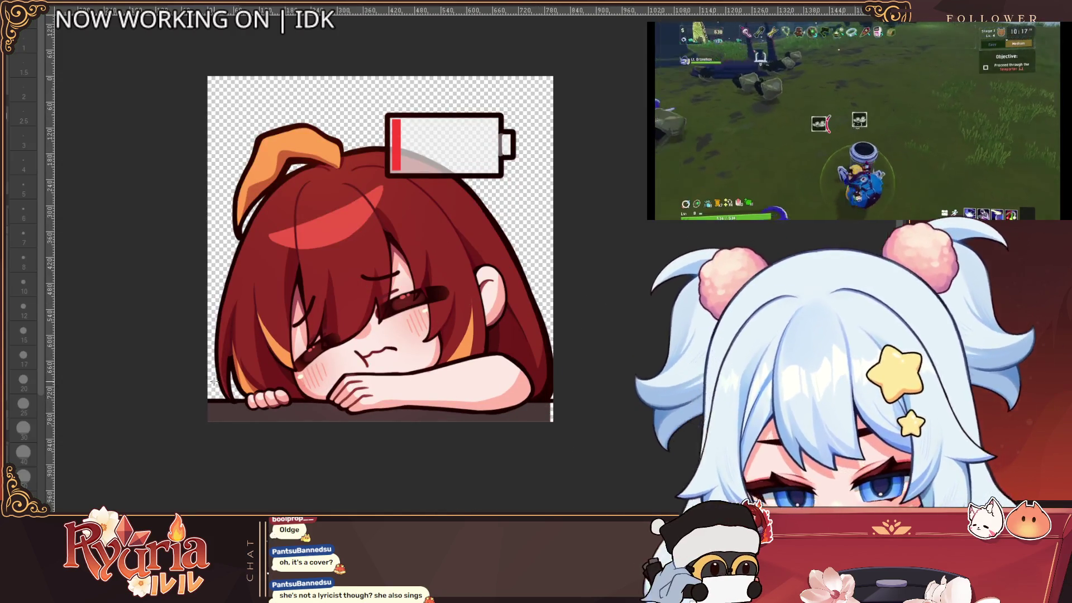
drag(205, 401, 558, 423)
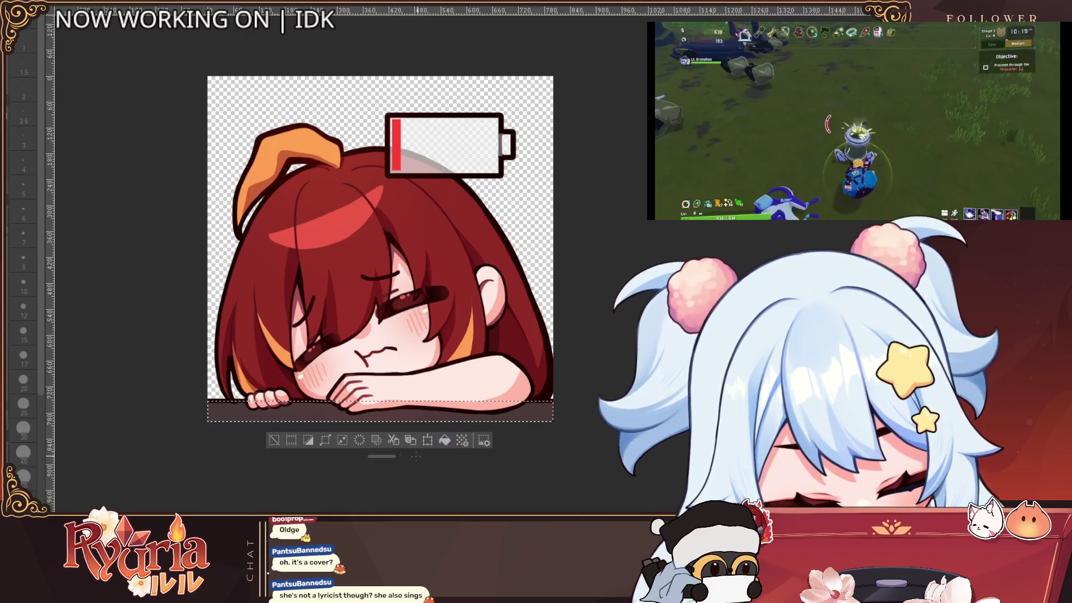
click(274, 441)
scroll(430, 285, down, 2)
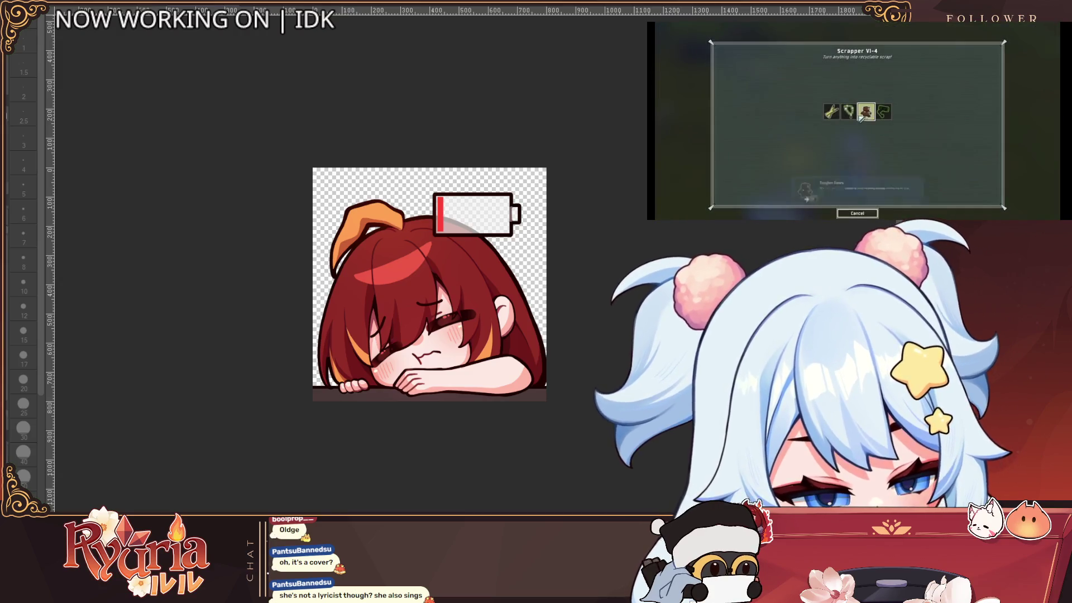
Transform the emote again, squeezing it narrower from its right side, and commit it.
key(ctrl+t)
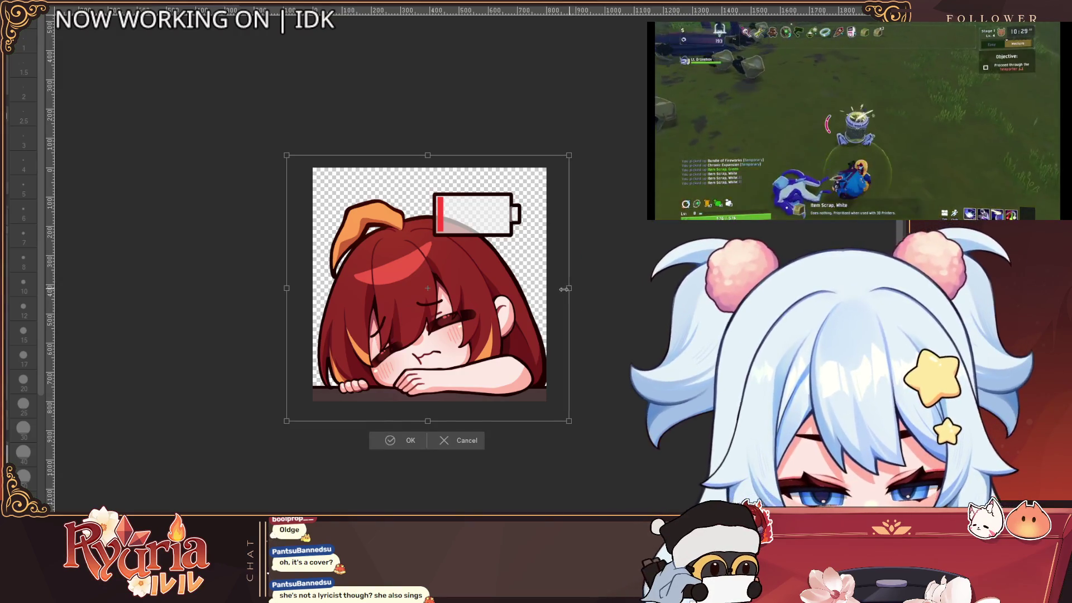
drag(561, 289, 562, 289)
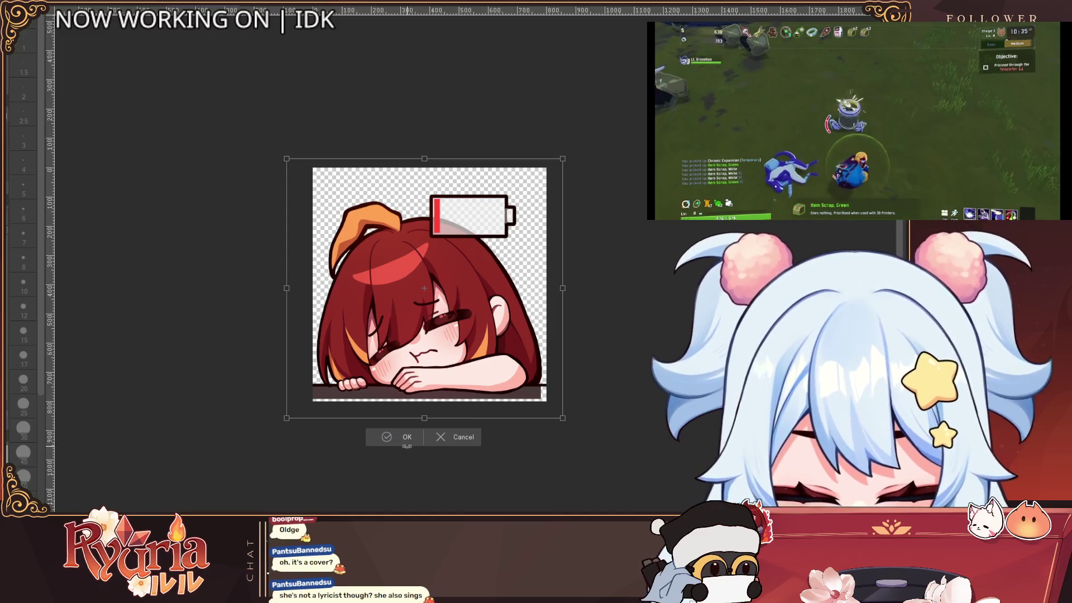
key(Return)
scroll(507, 356, down, 1)
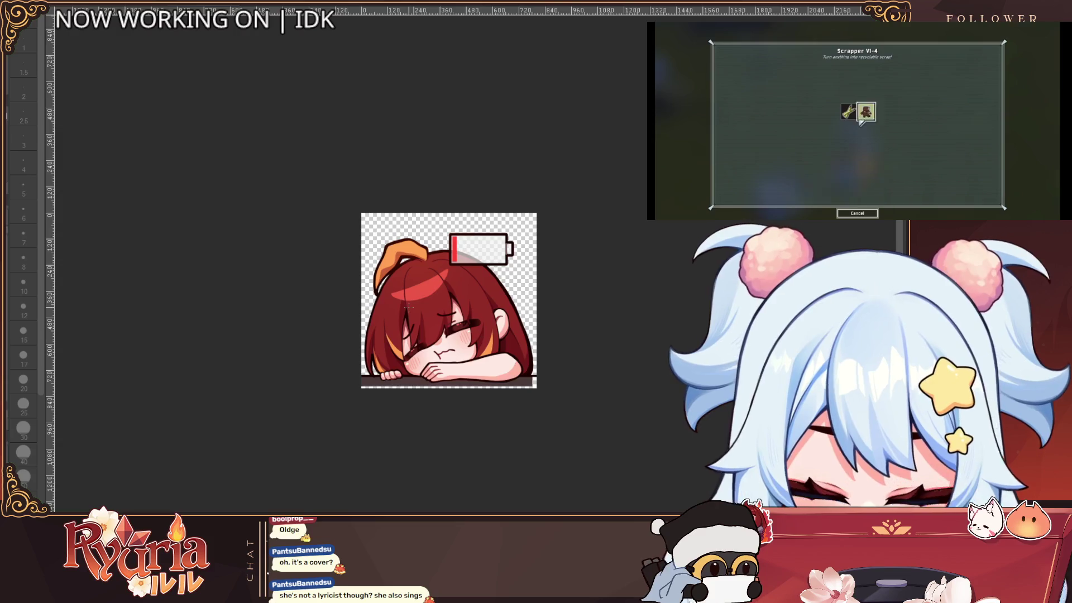
Select the thin bottom strip, fill it with the dark colour, and deselect.
drag(358, 375, 539, 391)
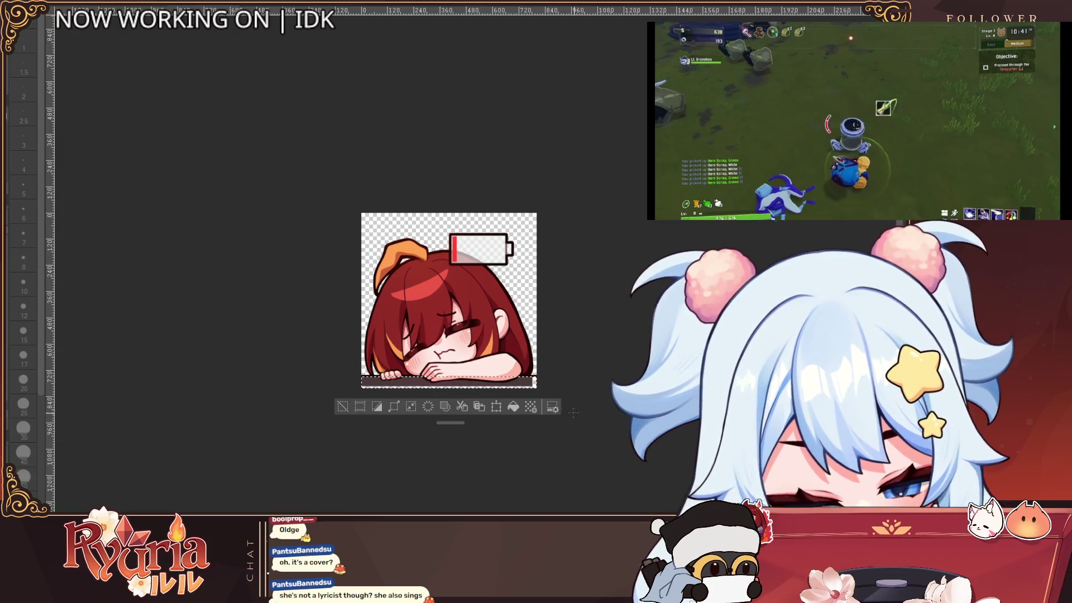
click(522, 413)
click(342, 407)
scroll(540, 293, down, 2)
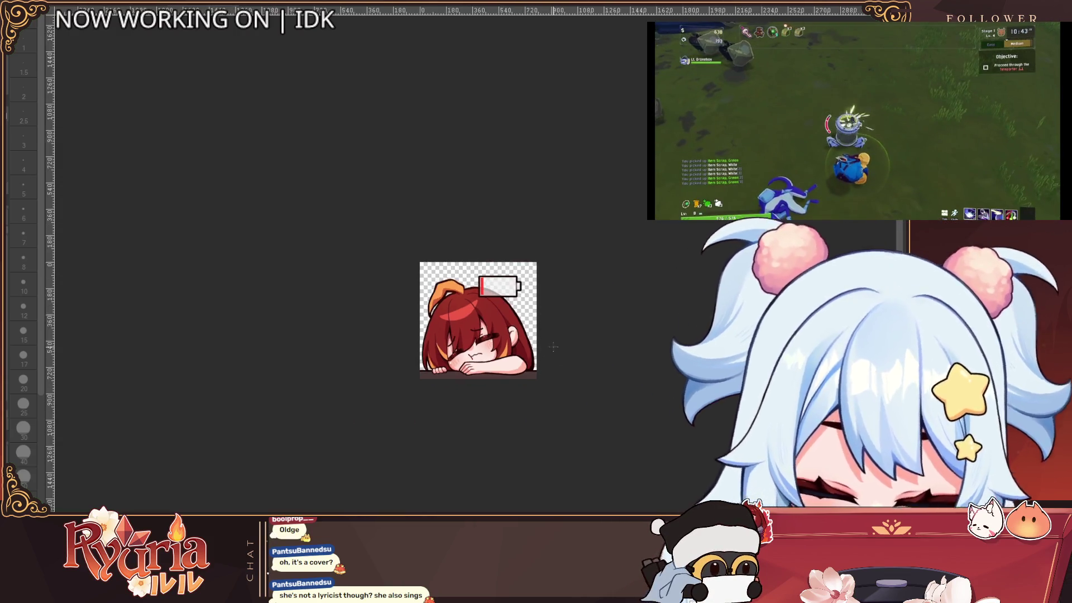
scroll(540, 294, up, 3)
scroll(540, 293, down, 2)
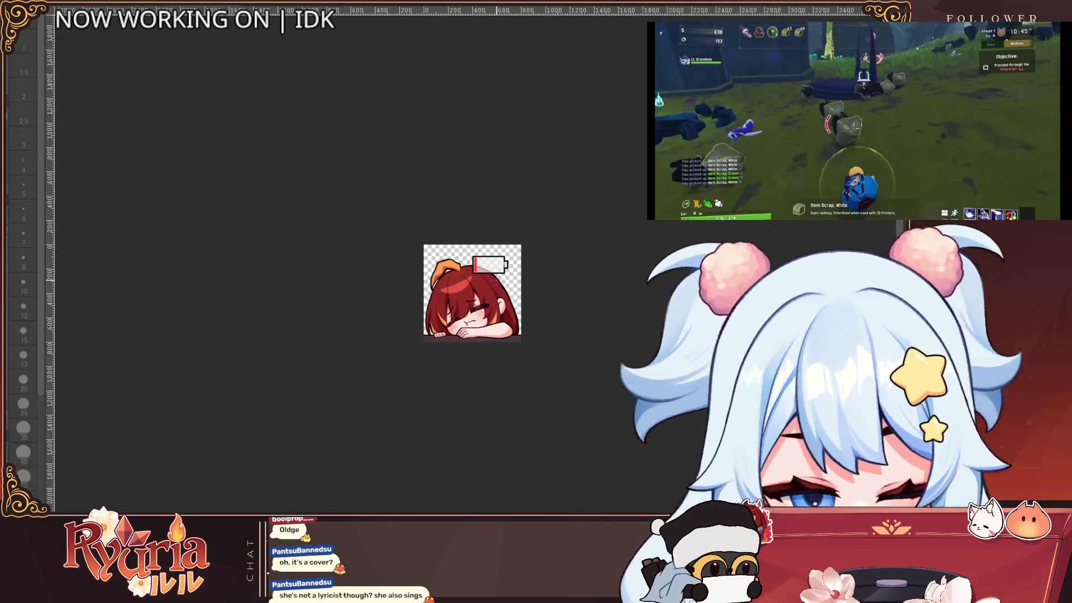
scroll(500, 286, up, 2)
scroll(500, 285, up, 1)
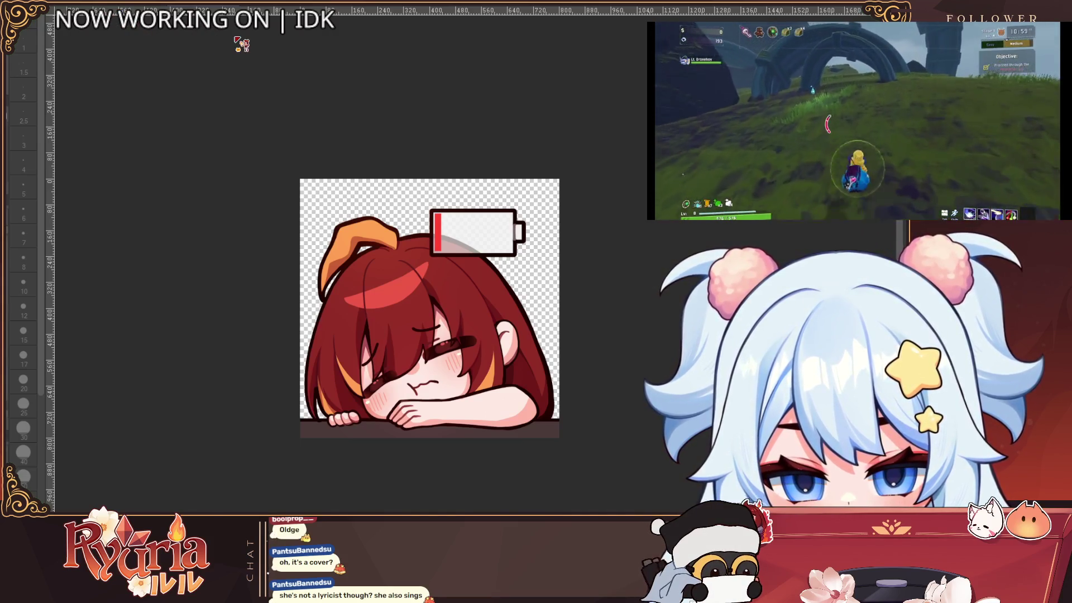
Zoom out, start a transform on the emote, and cancel it, leaving the art unchanged.
key(ctrl+minus)
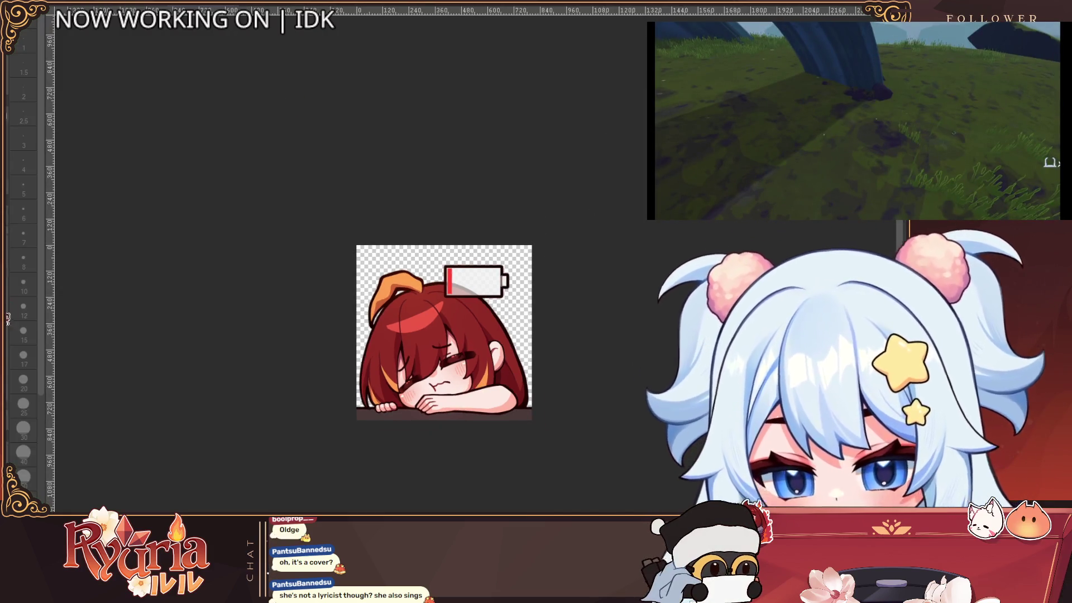
key(ctrl+t)
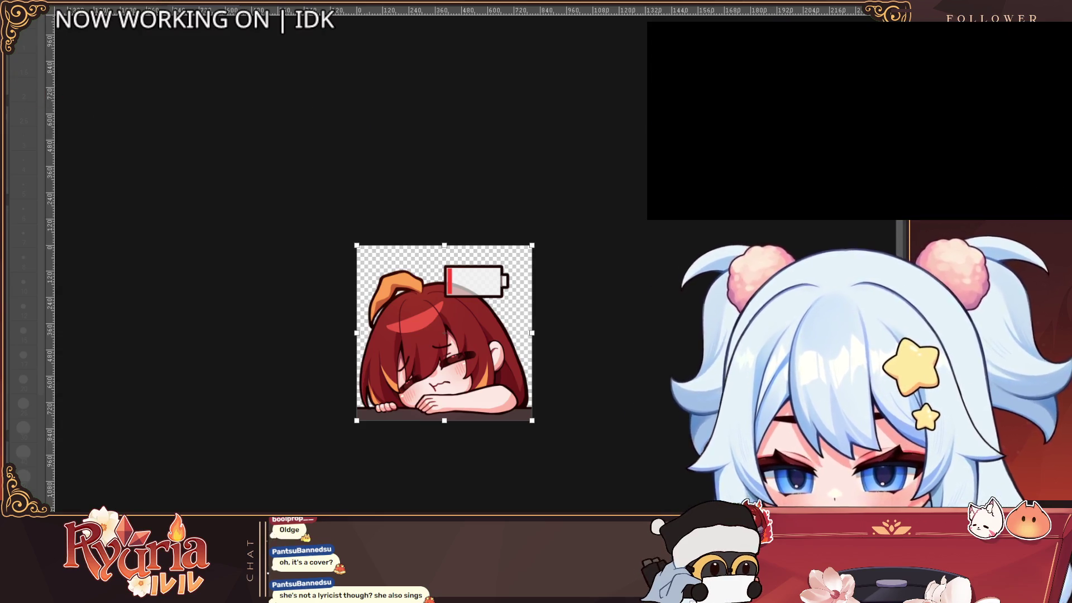
key(ctrl+alt+c)
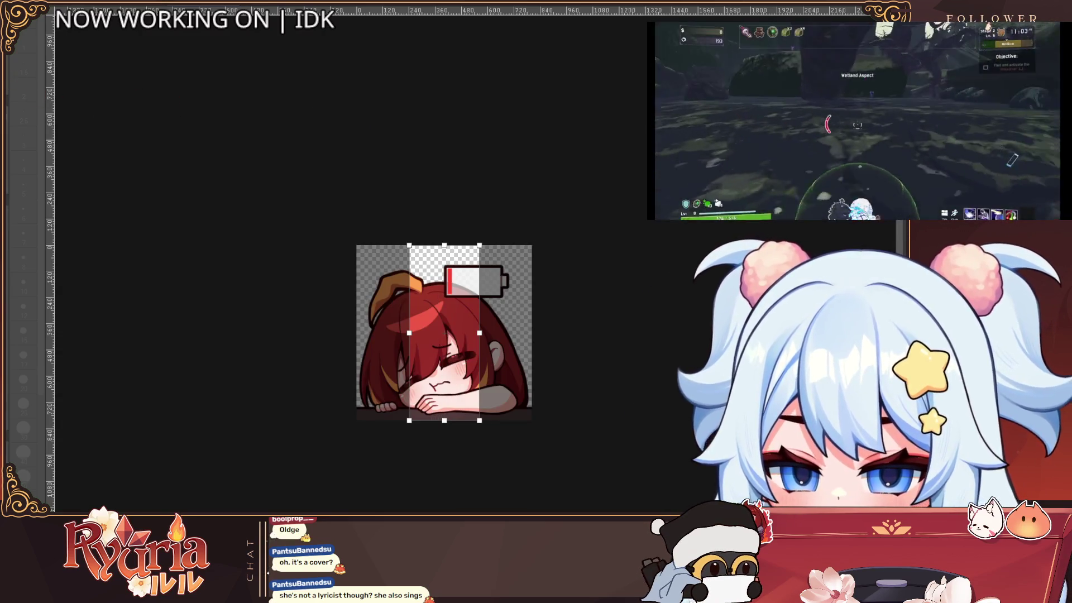
key(Escape)
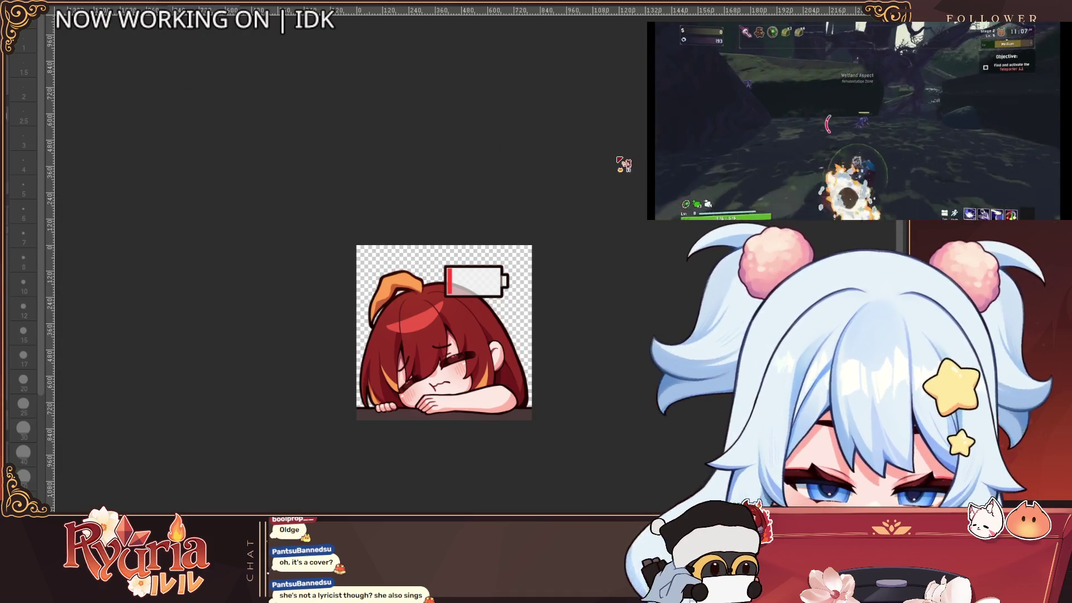
key(ctrl+z)
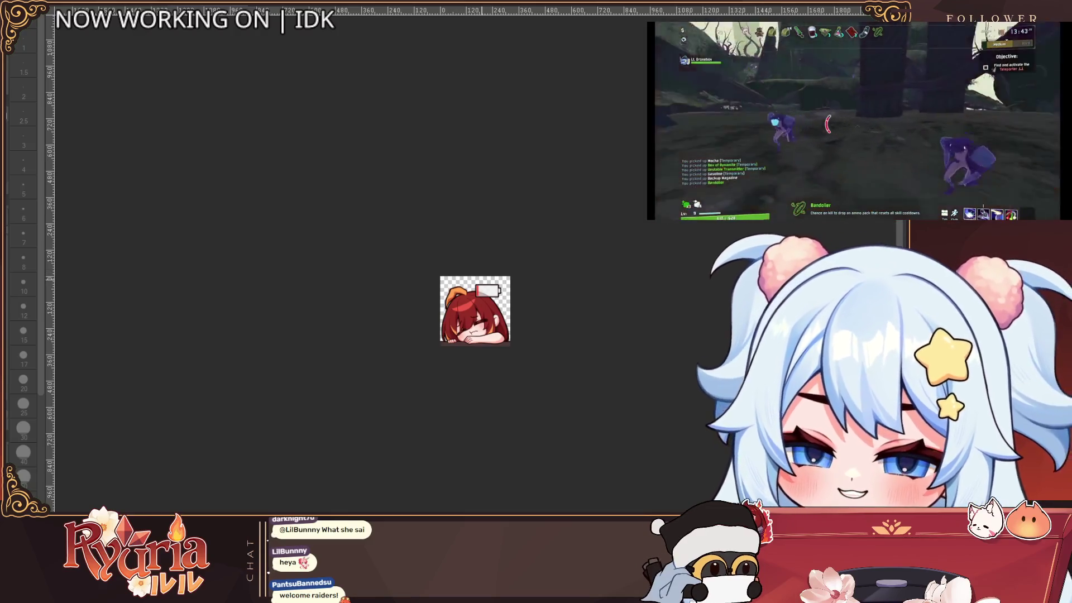
Switch to the chibi sketch document of the girl in the yellow hat.
scroll(468, 349, up, 3)
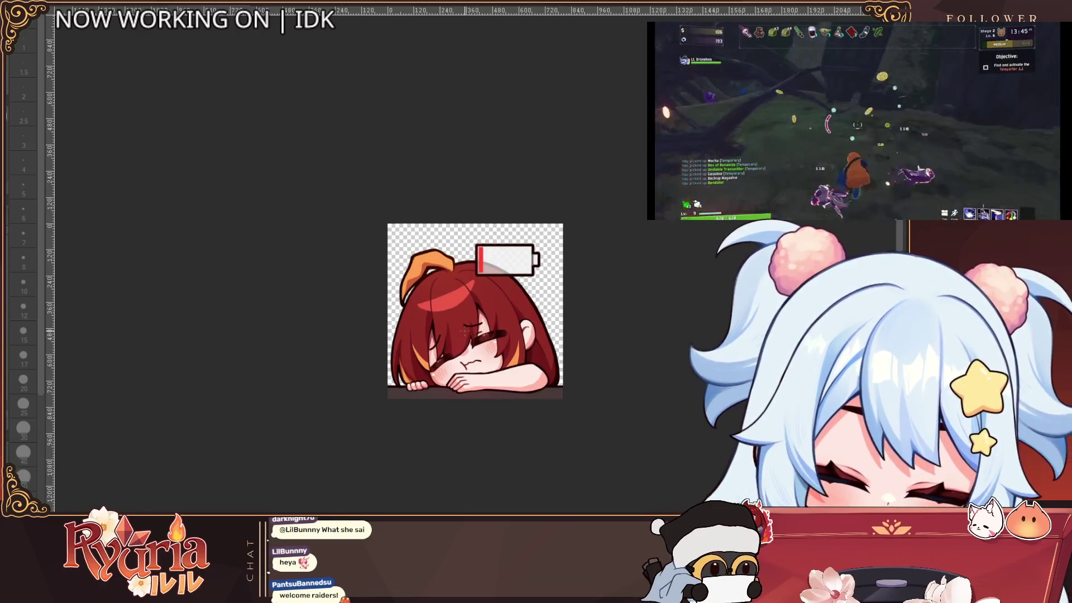
scroll(465, 327, up, 3)
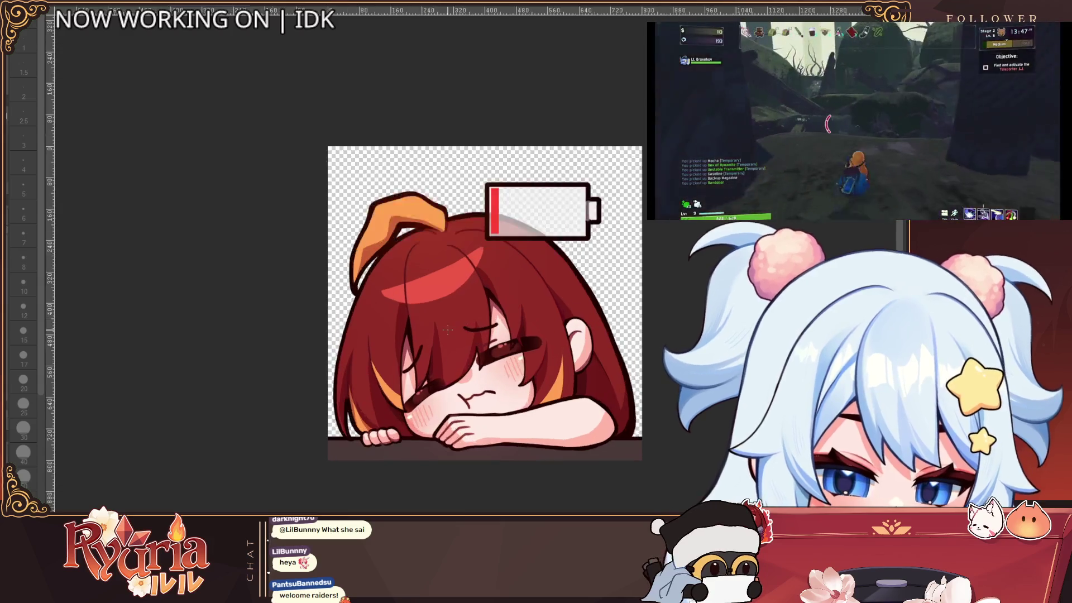
scroll(448, 335, down, 1)
scroll(531, 326, right, 3)
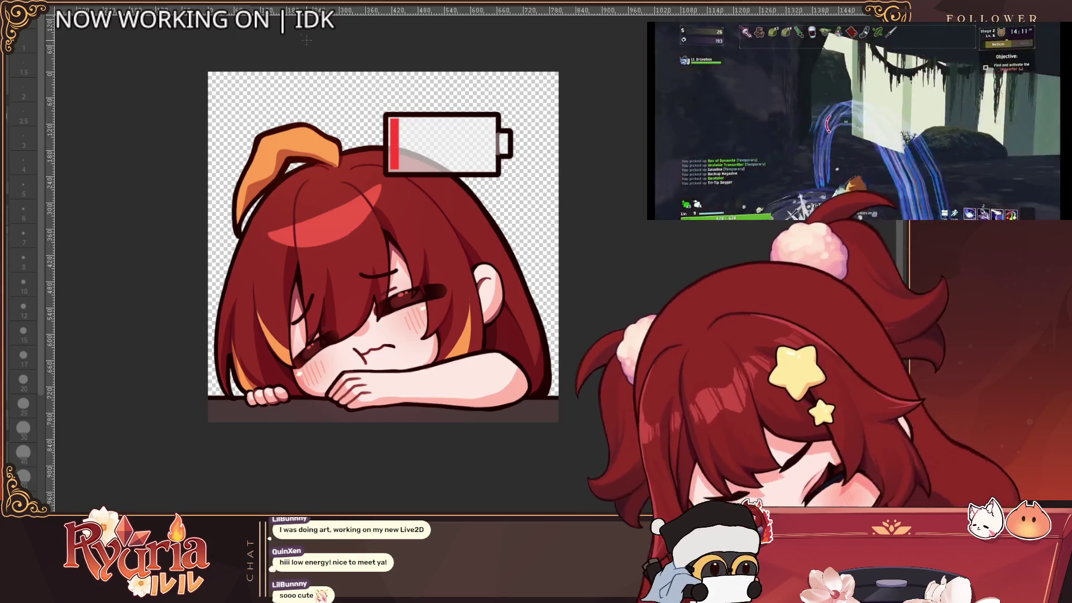
click(128, 8)
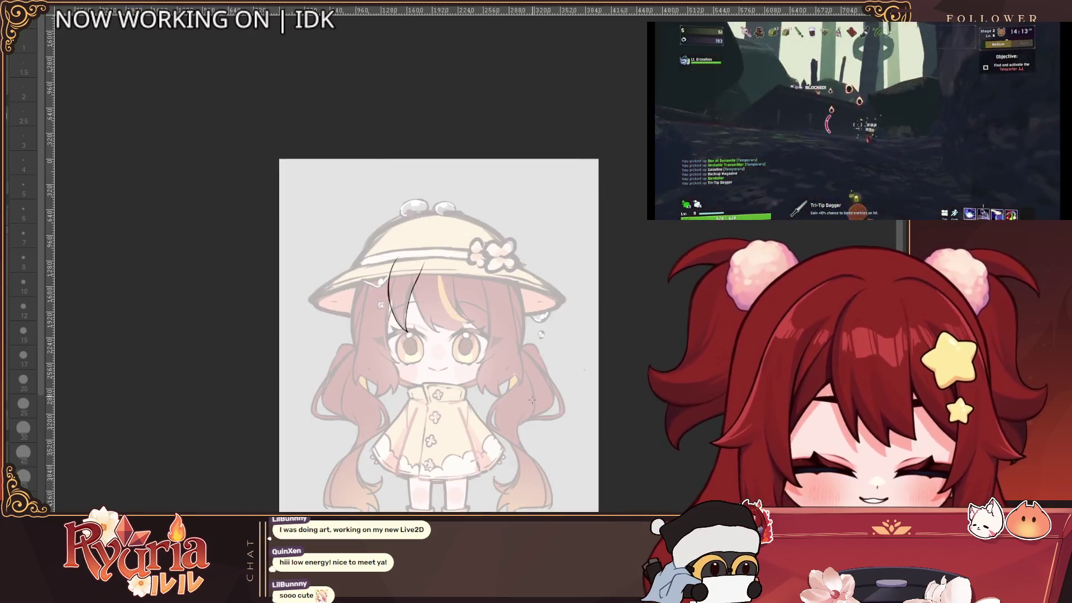
Scroll the view of the chibi raincoat-girl sketch.
scroll(425, 268, up, 3)
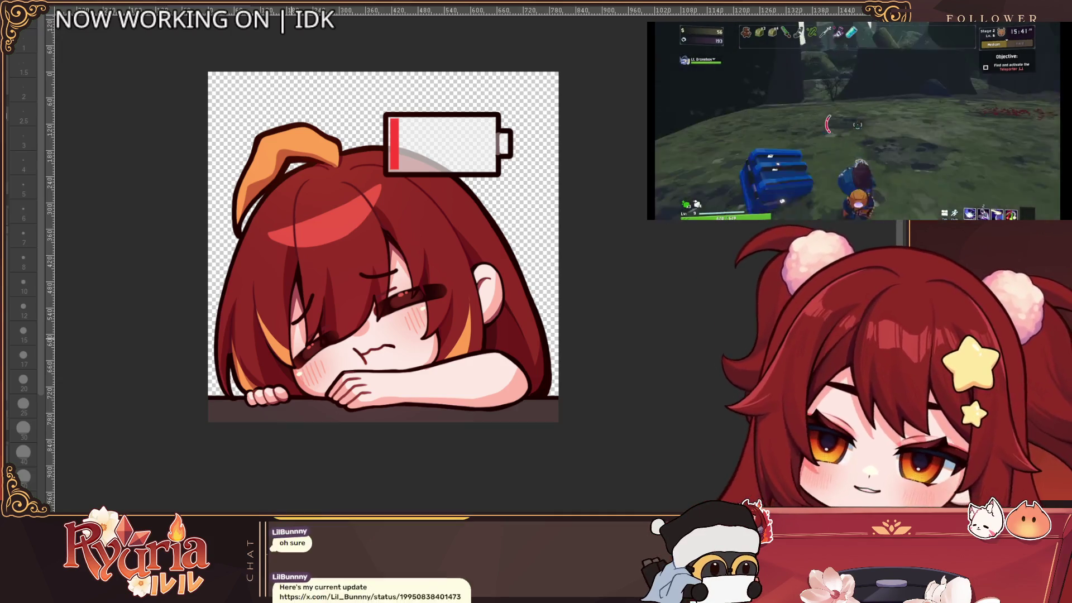
scroll(294, 339, up, 2)
scroll(290, 335, up, 1)
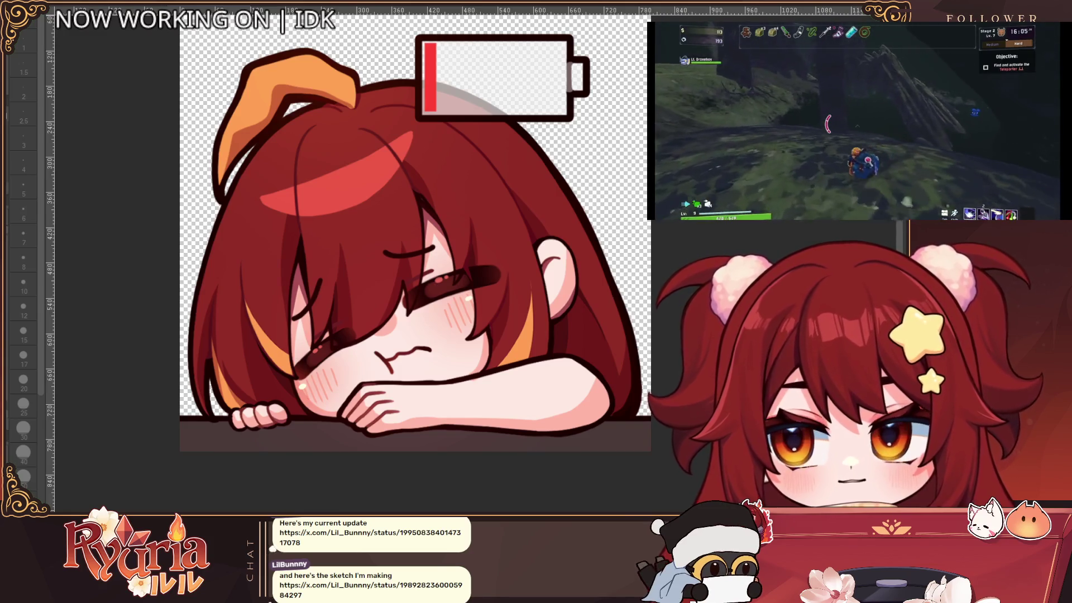
key(ctrl+Tab)
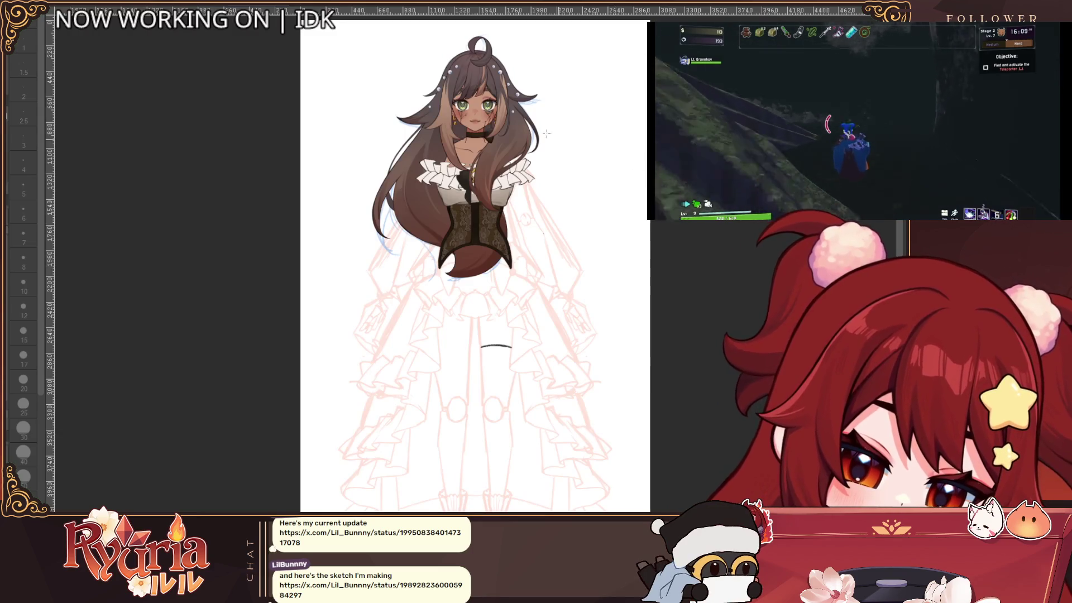
scroll(485, 89, up, 5)
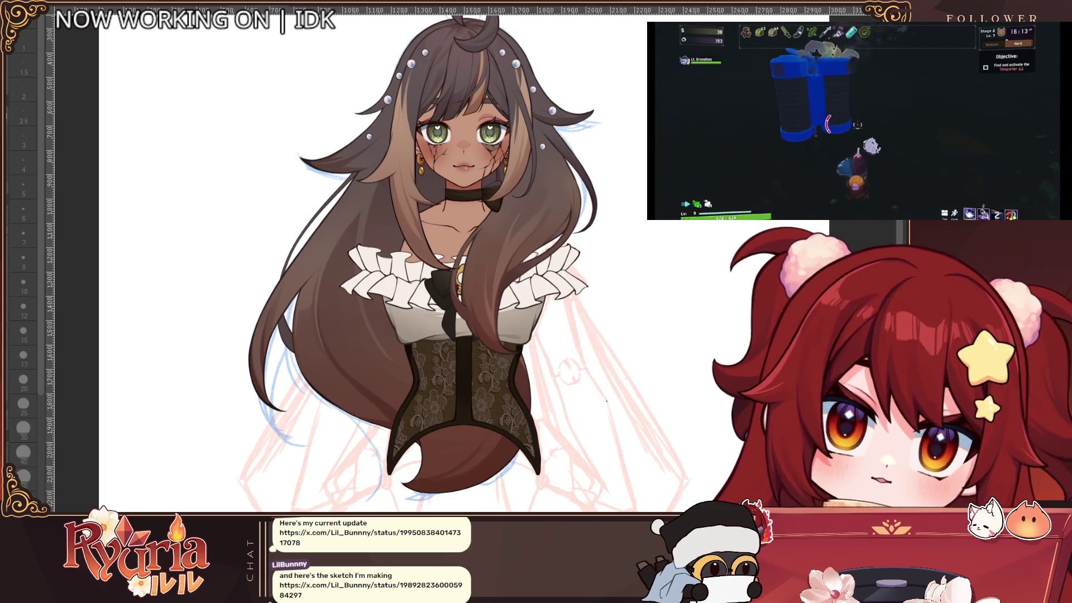
scroll(485, 223, down, 2)
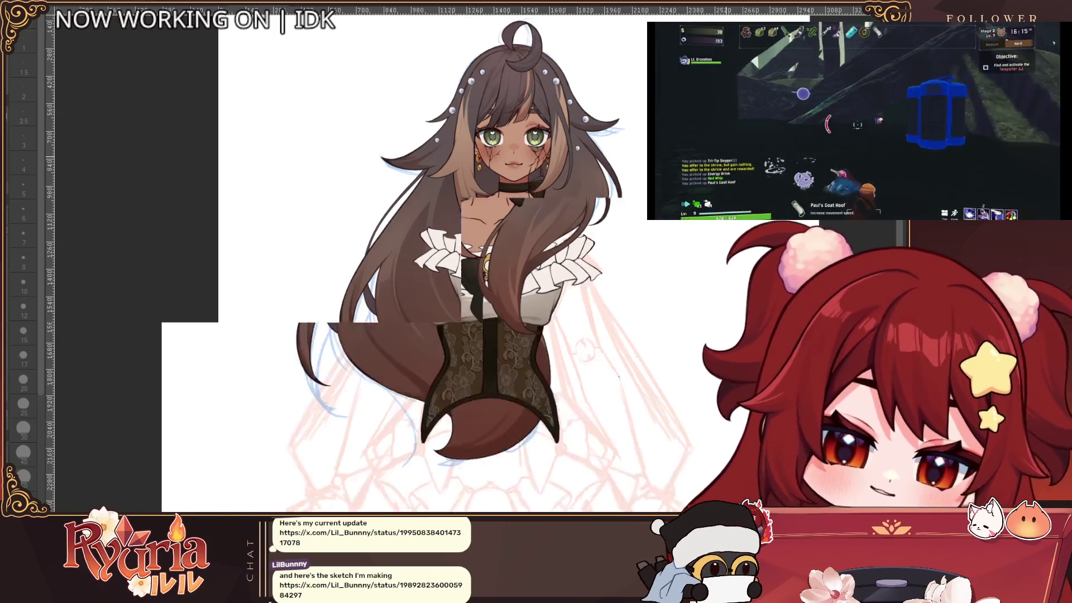
scroll(425, 313, up, 3)
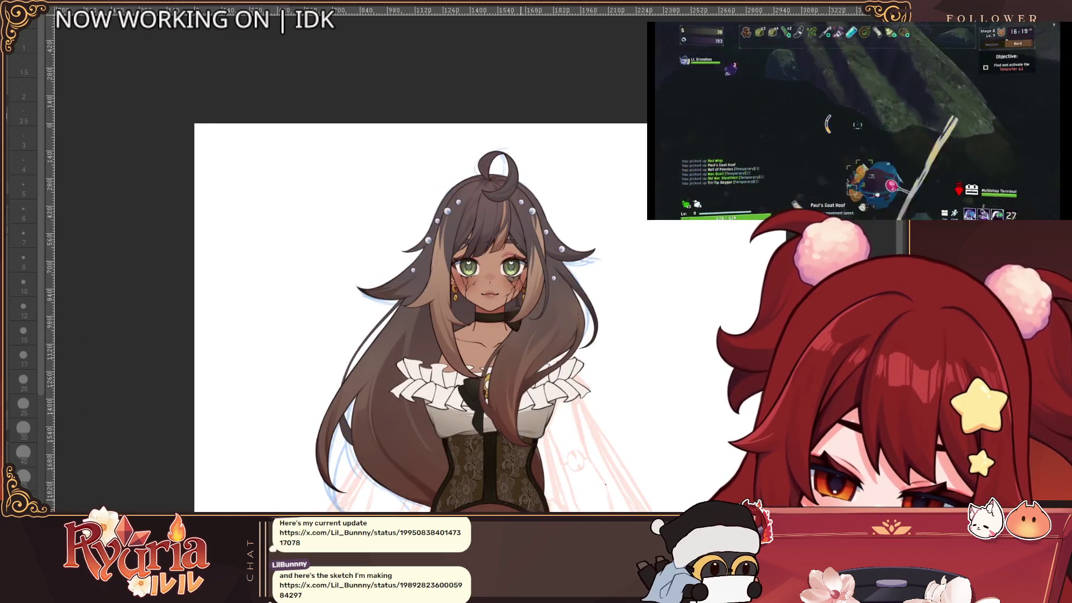
scroll(450, 491, up, 1)
scroll(532, 313, up, 1)
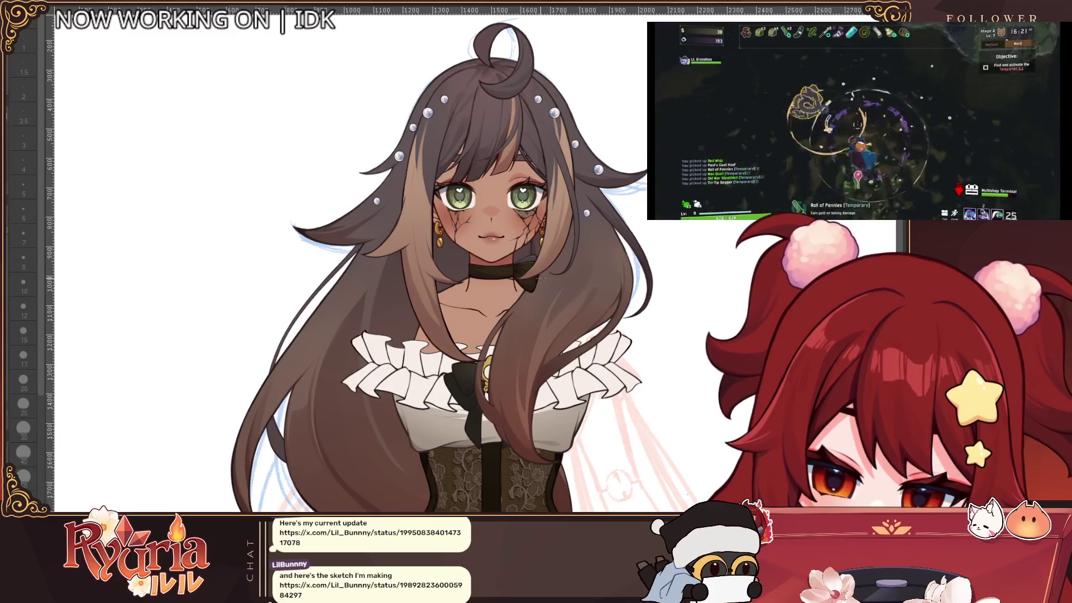
scroll(404, 442, up, 2)
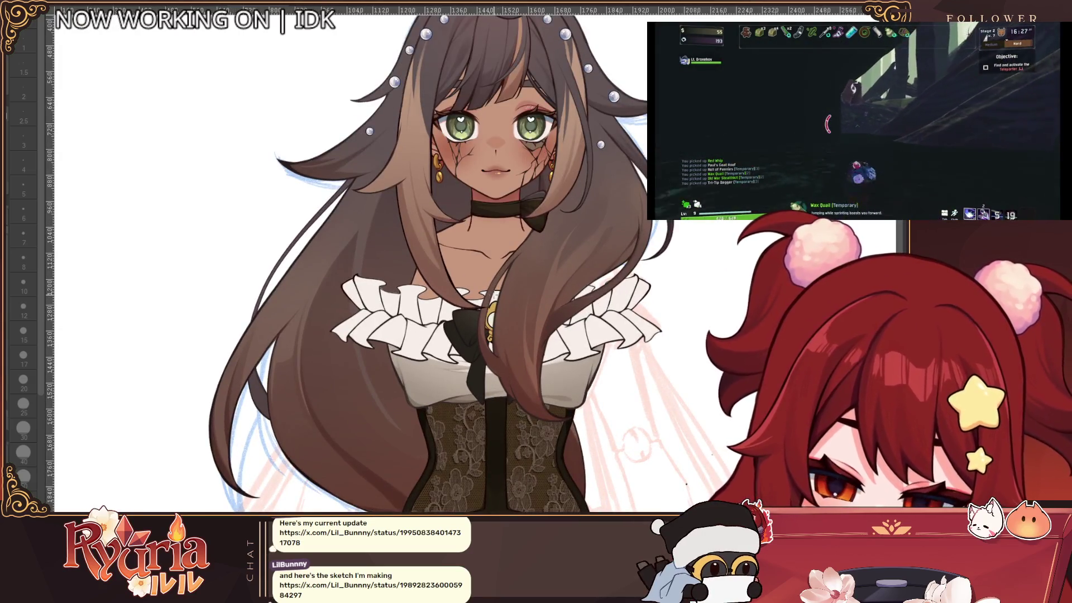
scroll(391, 262, down, 2)
scroll(481, 301, down, 3)
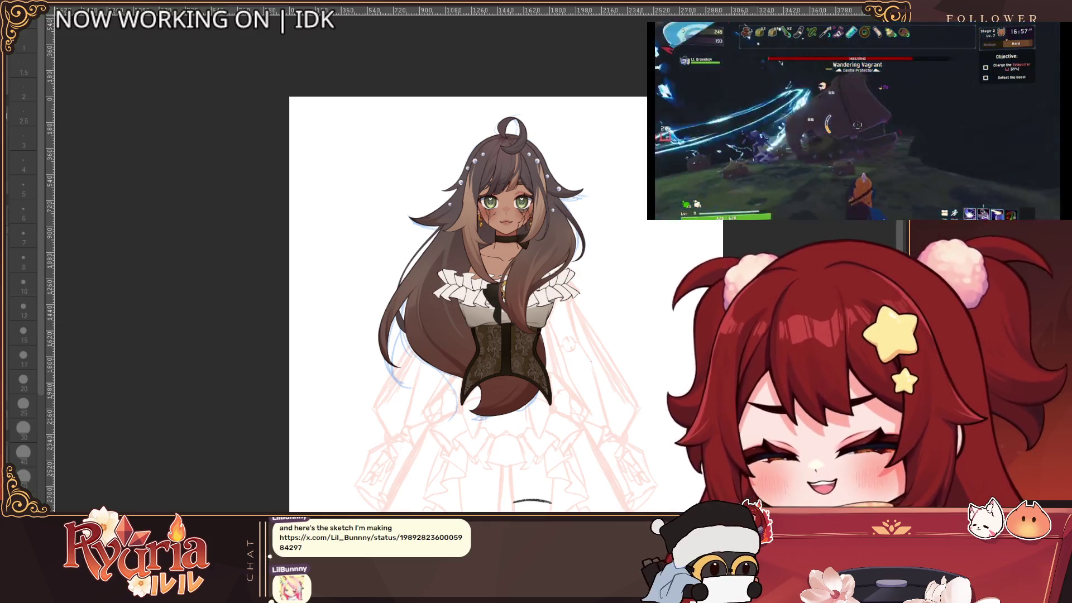
key(alt+Tab)
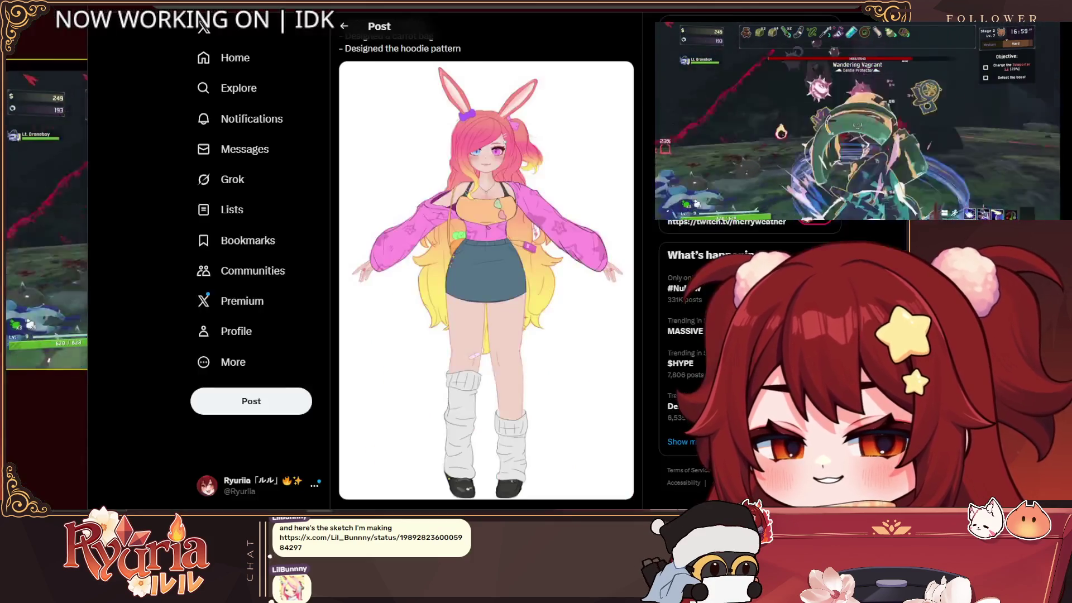
Open the bunny-girl character design image enlarged in X's media viewer.
click(507, 207)
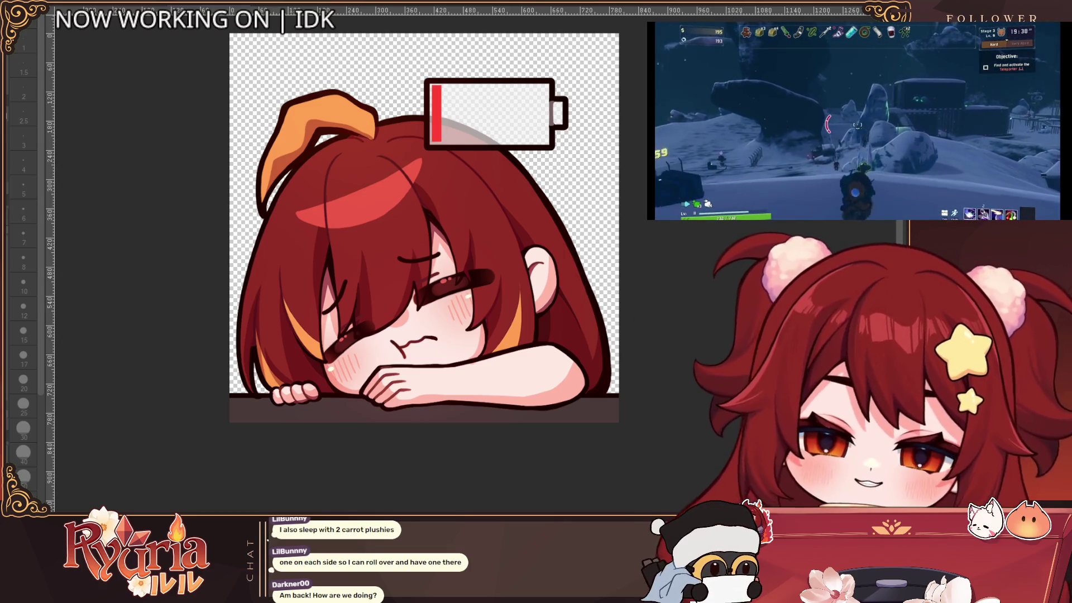
scroll(394, 276, down, 2)
scroll(394, 276, up, 3)
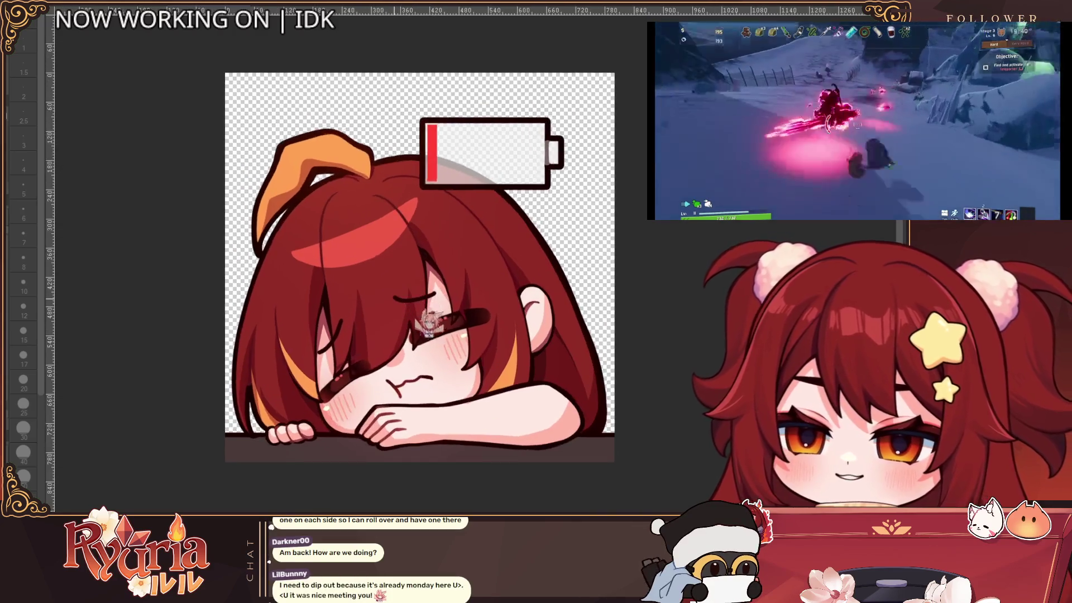
scroll(611, 455, up, 1)
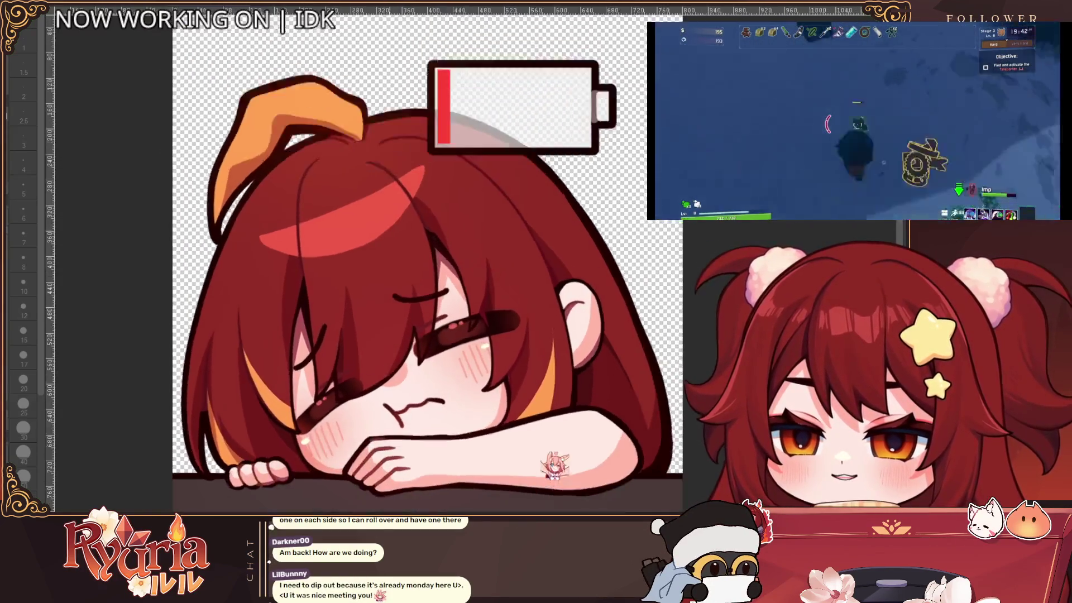
scroll(613, 455, down, 1)
scroll(612, 450, up, 2)
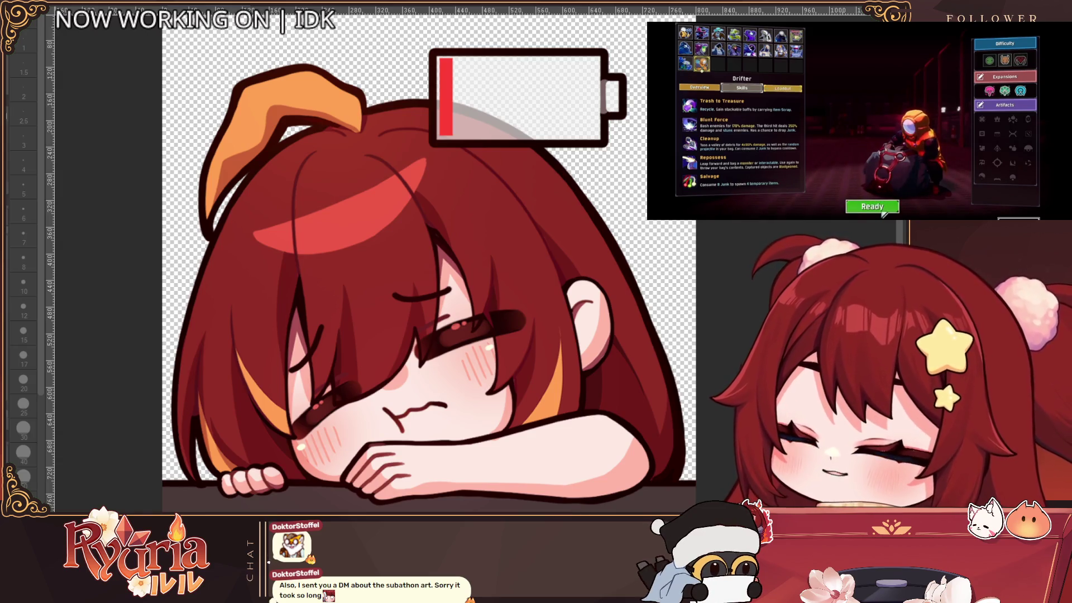
Pick the second Secondary loadout, start the game run, then fit the whole emote in view.
click(780, 89)
click(734, 135)
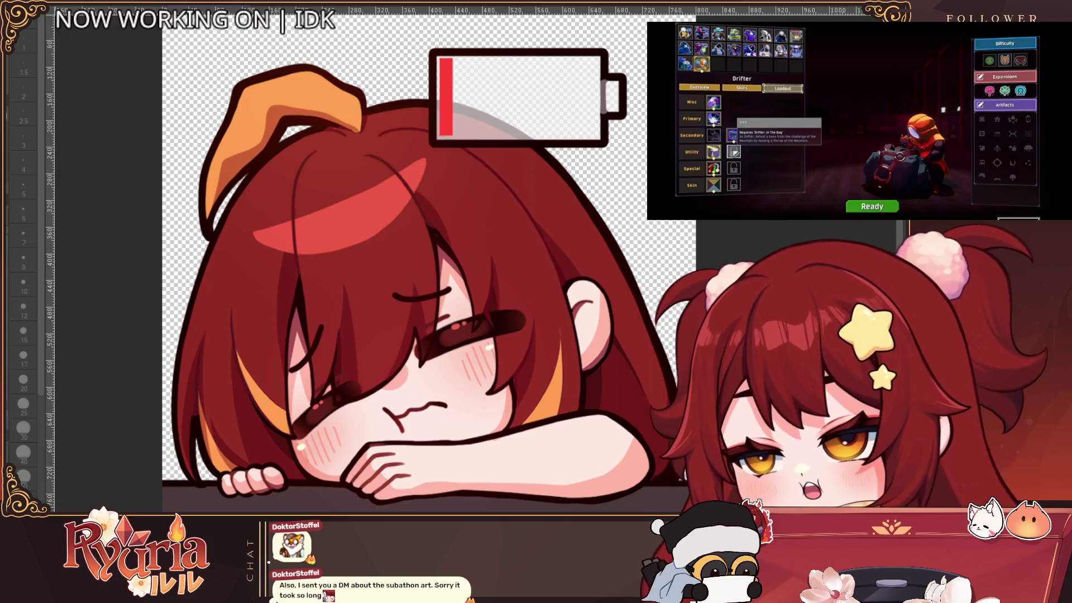
key(alt+Tab)
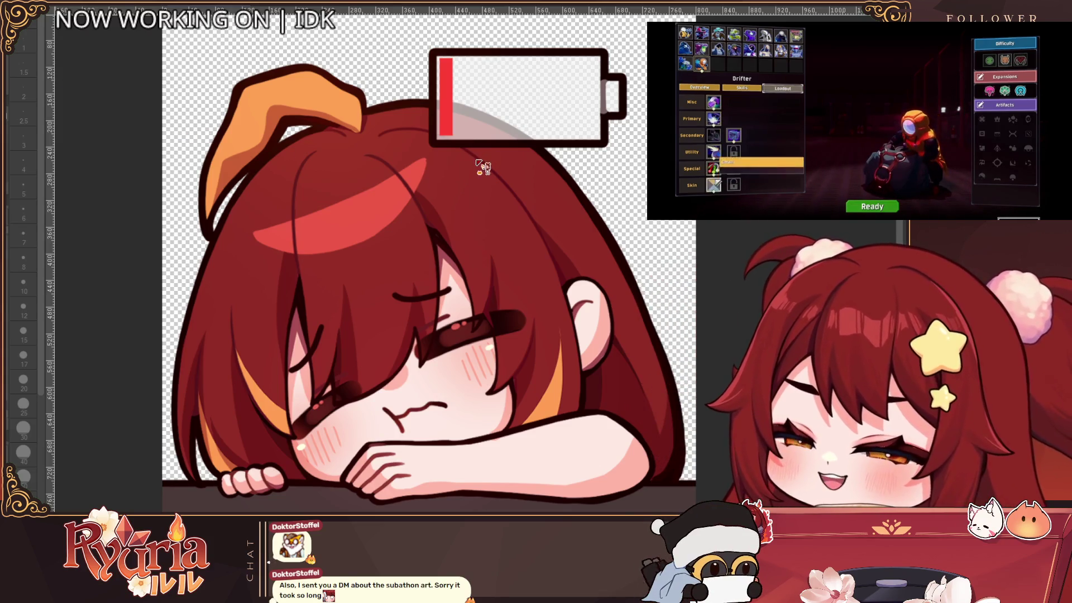
click(887, 207)
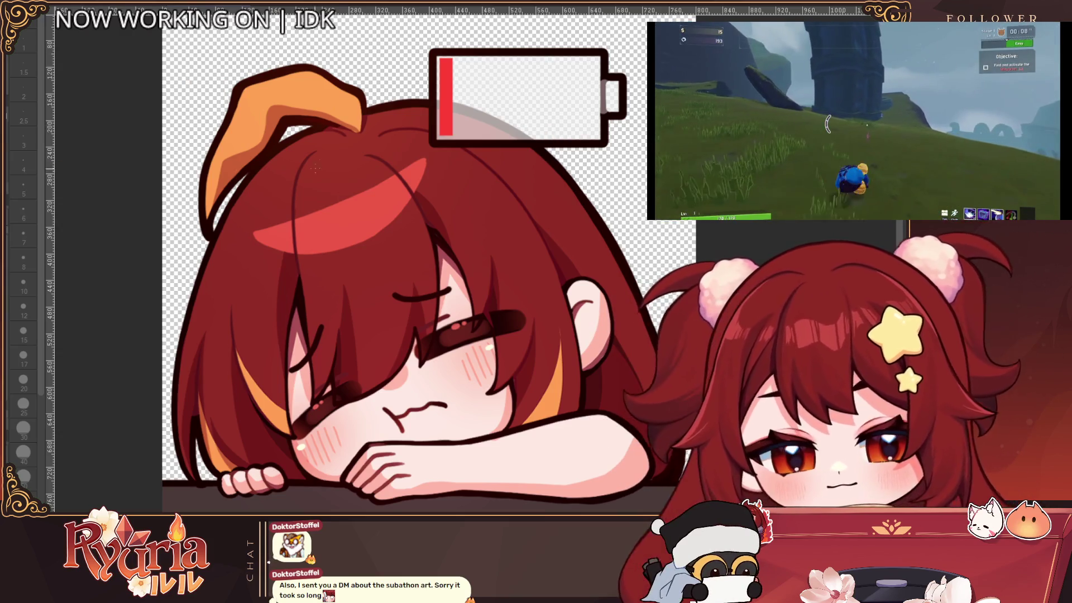
key(ctrl+minus)
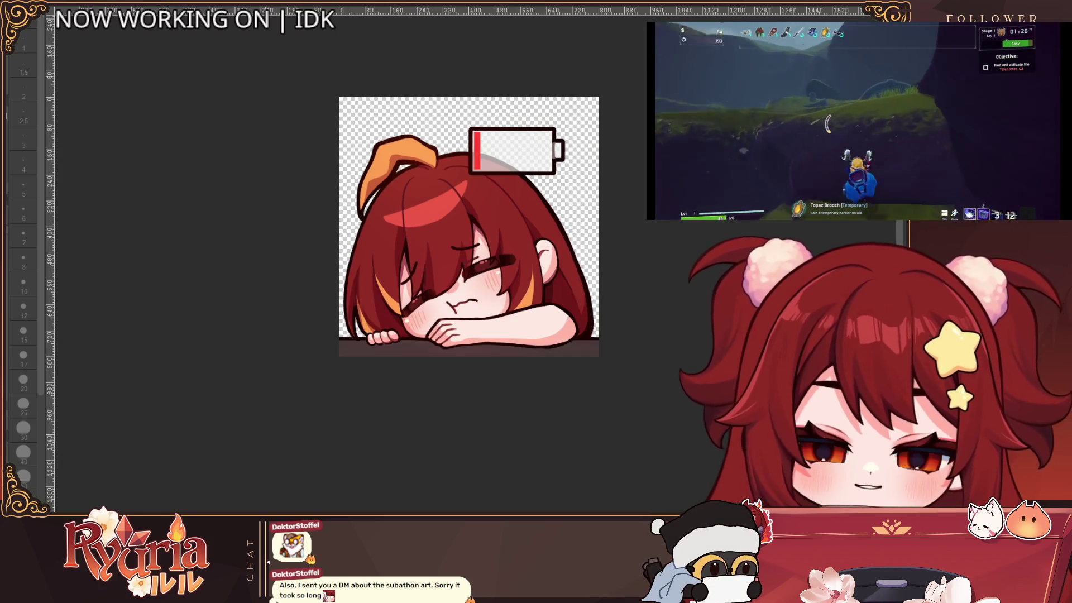
Move from the chibi emote to the blue two-panel sketch and select the bottom panel.
key(ctrl+plus)
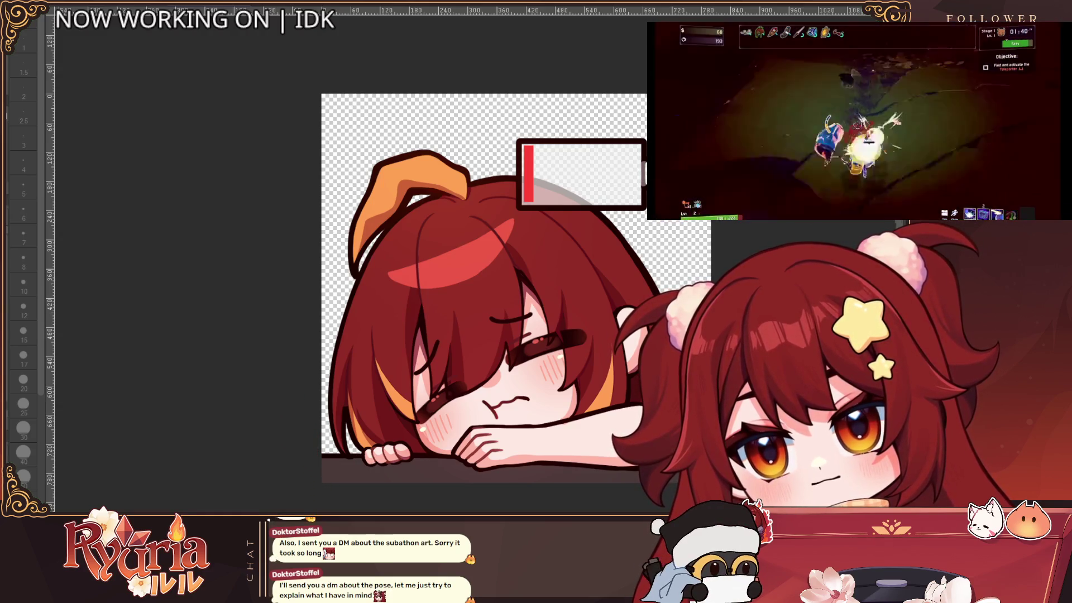
key(ctrl+Tab)
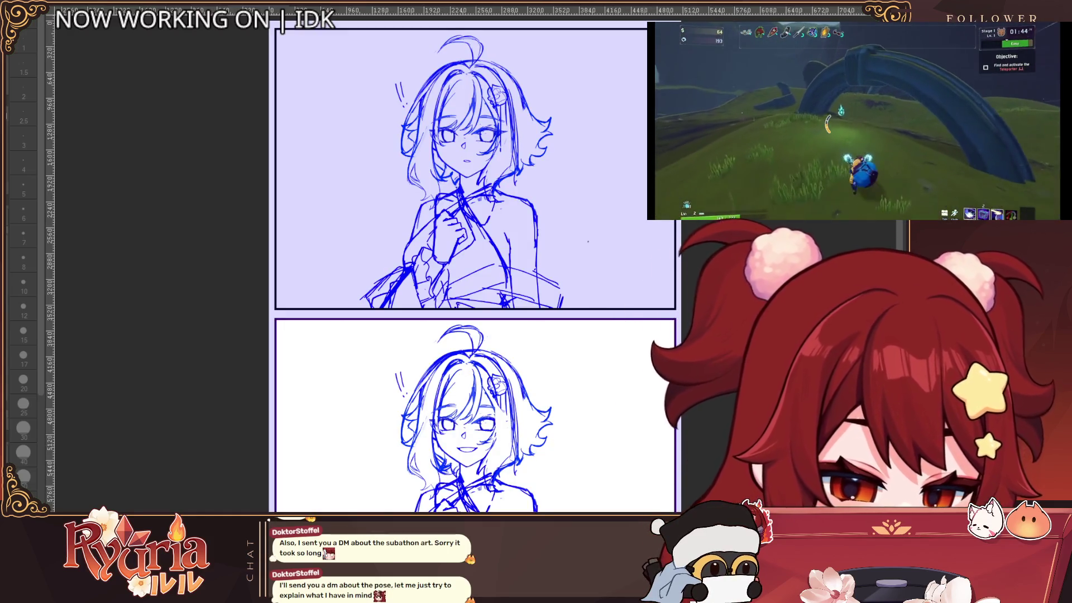
click(474, 416)
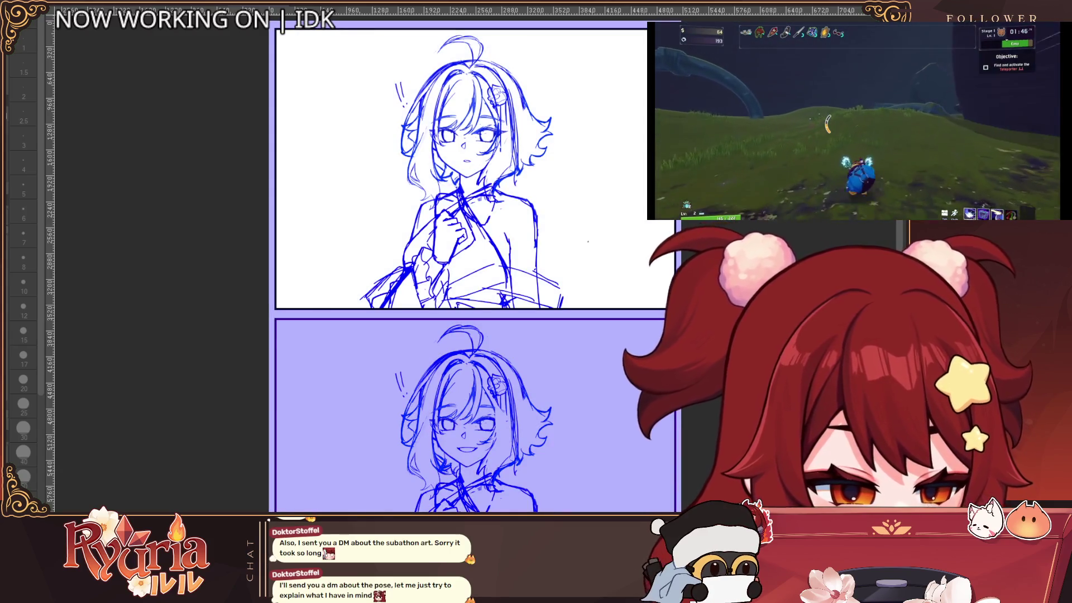
Hide the top panel's sketch with Delete, then undo to bring it back.
key(Delete)
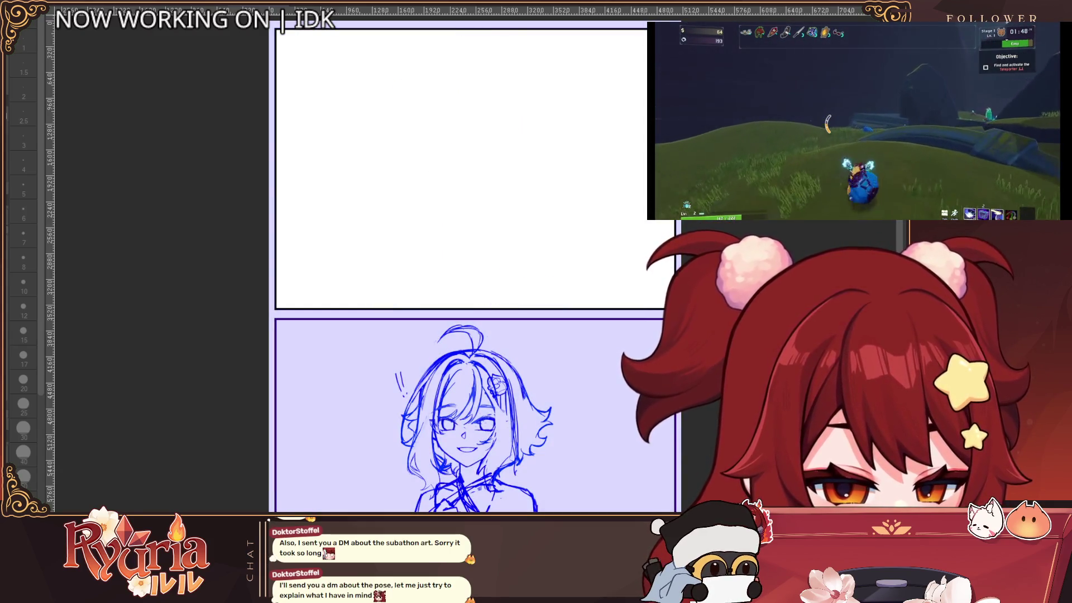
key(ctrl+z)
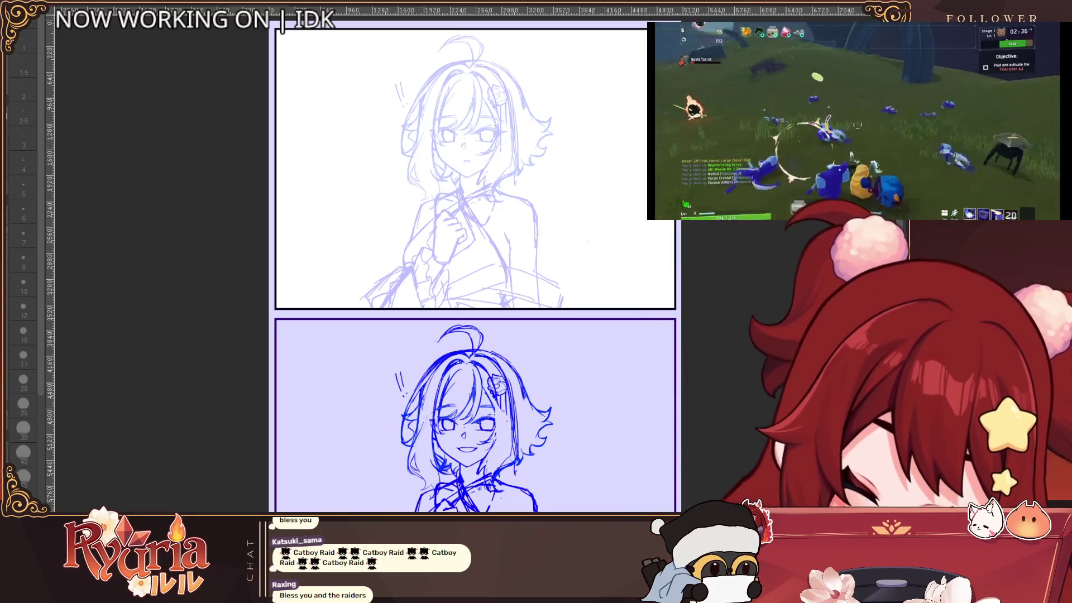
Rotate the canvas sideways and try test strokes on the face, undoing them.
key(minus)
key(minus)
key(minus)
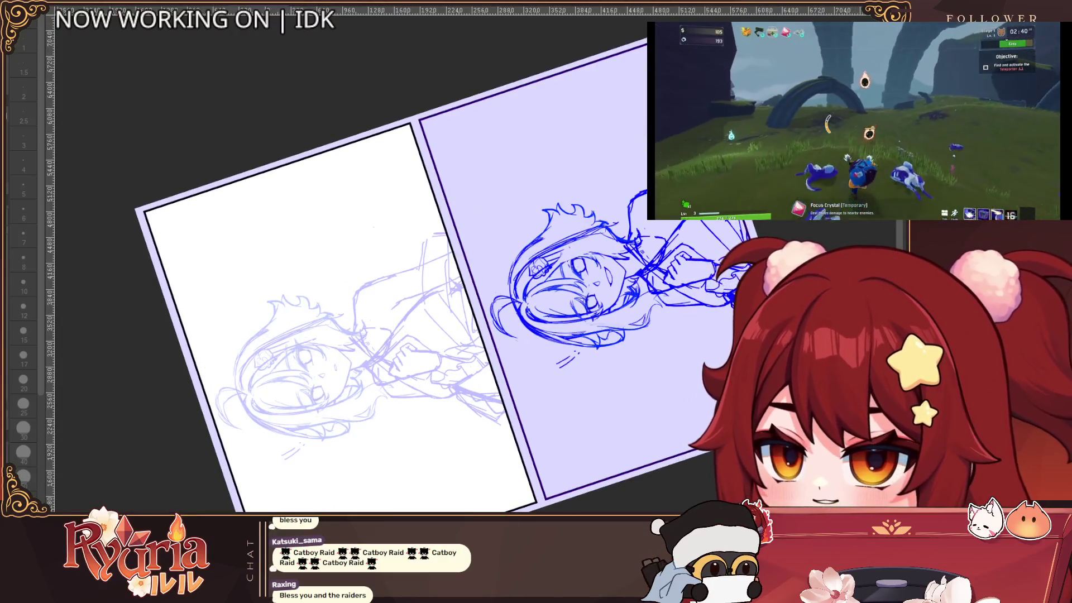
scroll(359, 456, up, 5)
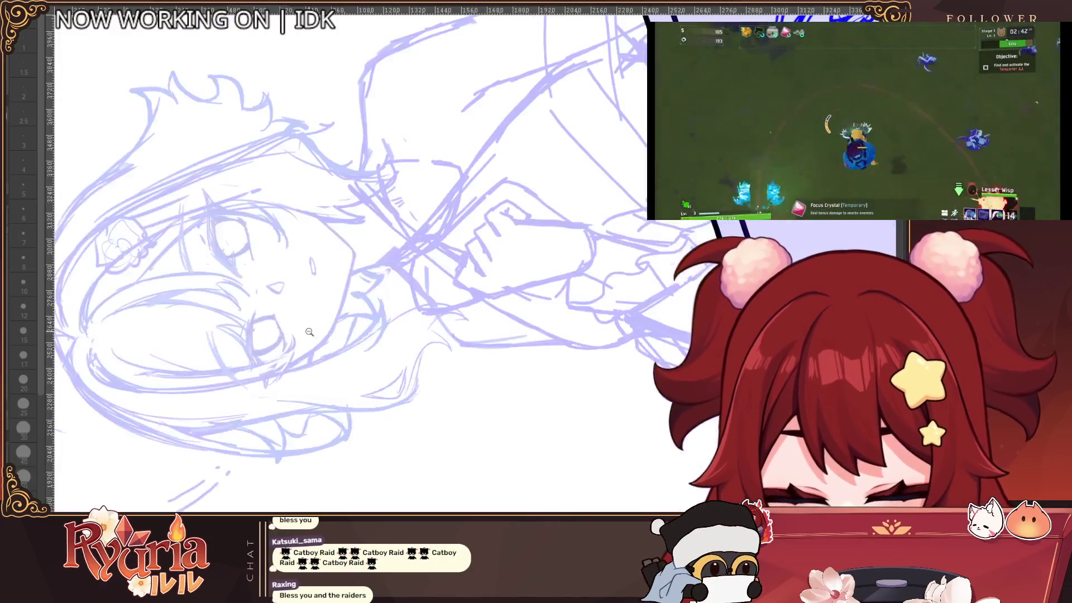
scroll(264, 306, up, 1)
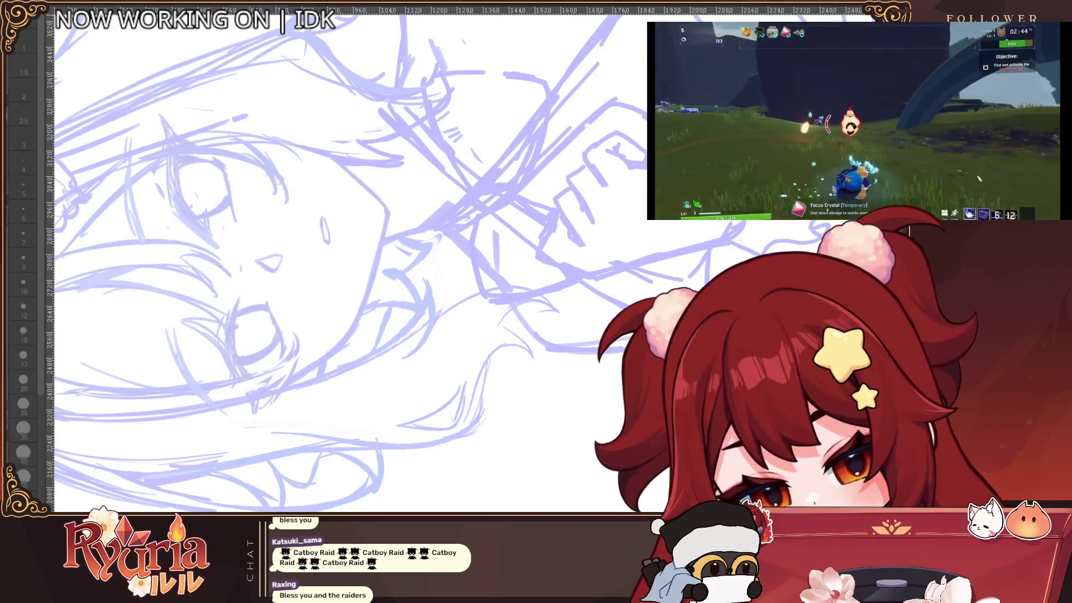
drag(211, 330, 249, 324)
key(ctrl+z)
drag(204, 263, 227, 357)
key(ctrl+z)
scroll(245, 313, up, 1)
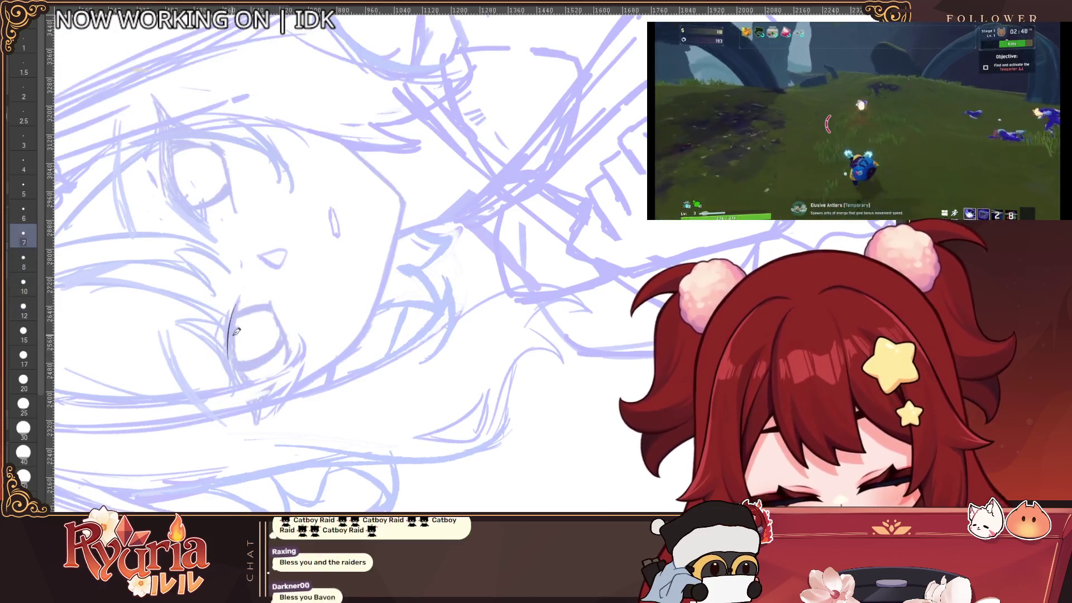
scroll(236, 330, up, 1)
Ink the left eye's upper lid line, then darken and thicken it.
mouse_move(239, 309)
mouse_down()
mouse_move(222, 385)
mouse_move(249, 437)
mouse_up()
key(ctrl+z)
key(ctrl+z)
key(ctrl+z)
drag(223, 391, 255, 459)
mouse_move(244, 306)
mouse_down()
mouse_move(225, 354)
mouse_move(237, 384)
mouse_up()
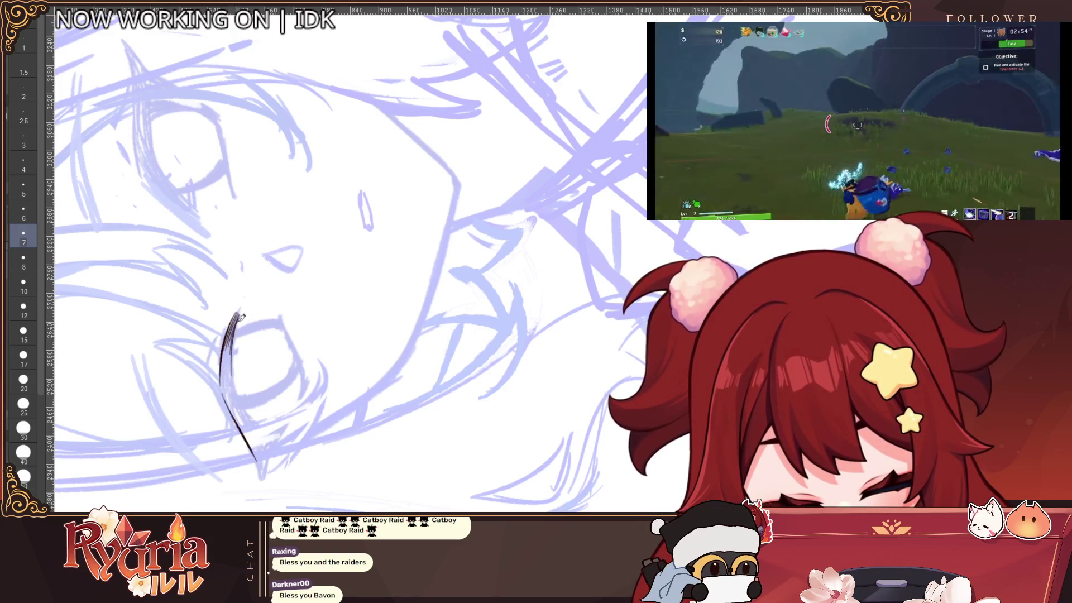
mouse_move(244, 312)
mouse_down()
mouse_move(232, 391)
mouse_move(248, 418)
mouse_up()
mouse_move(232, 369)
mouse_down()
mouse_move(259, 431)
mouse_move(259, 479)
mouse_move(270, 438)
mouse_up()
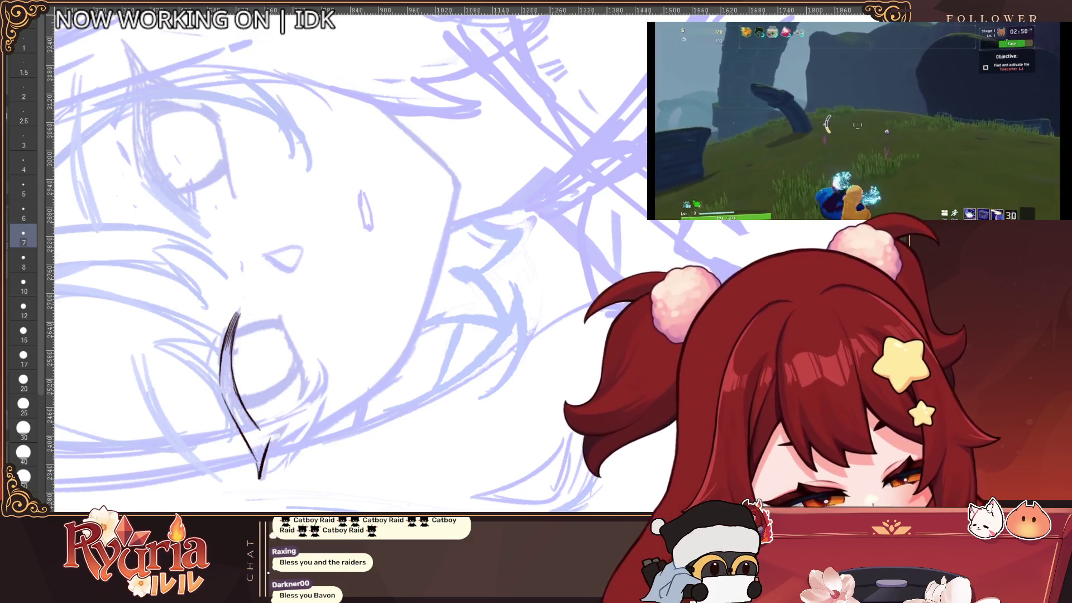
Draw the eye's inner corner line from the lid down to the lower lid.
key(h)
scroll(313, 263, up, 3)
key(h)
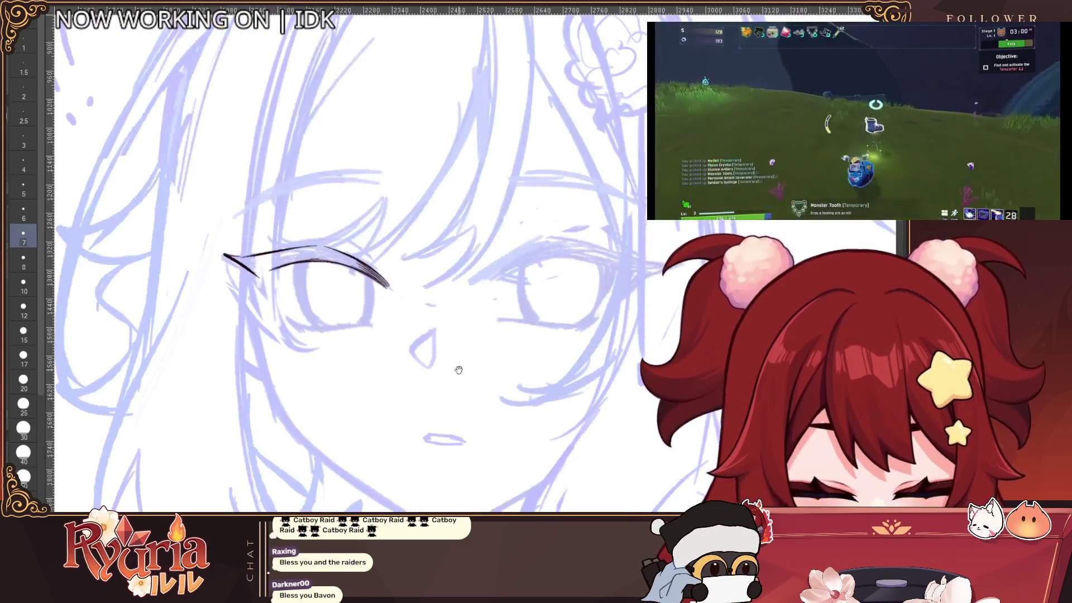
drag(246, 261, 279, 309)
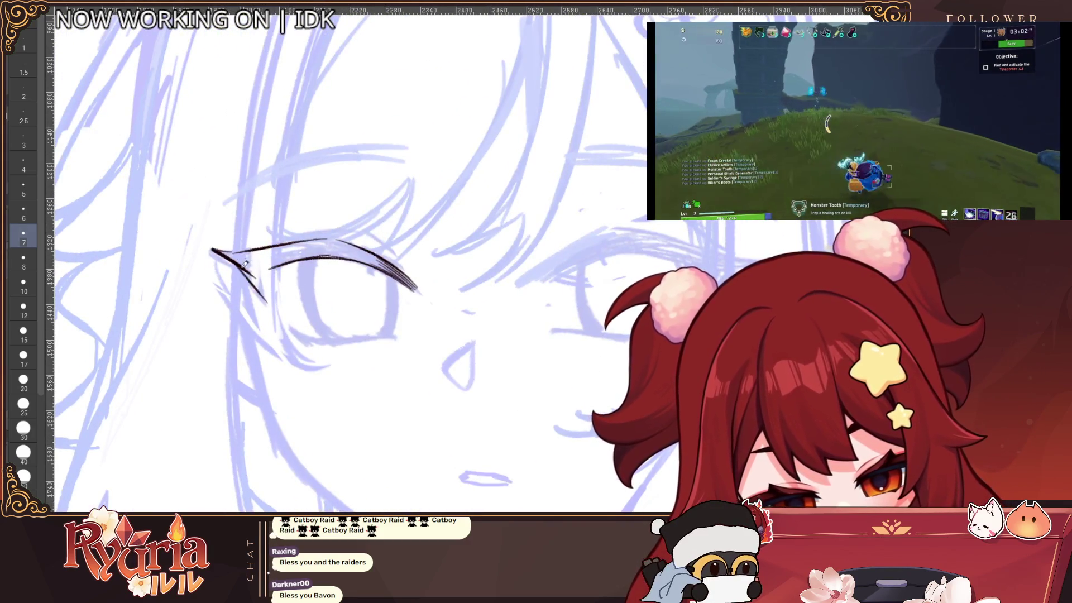
drag(275, 267, 286, 316)
key(minus)
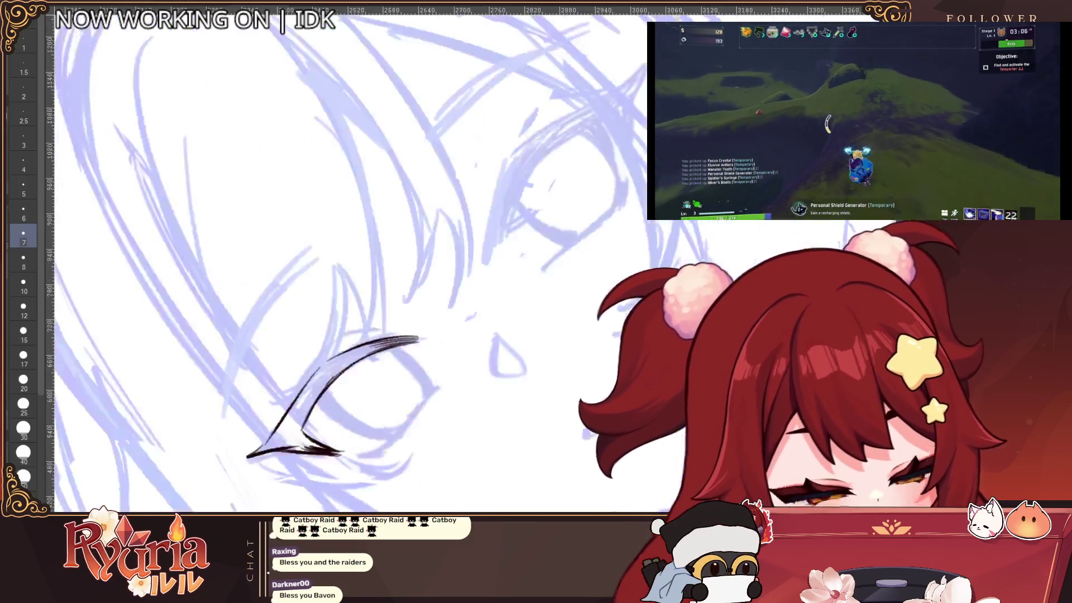
drag(317, 452, 340, 401)
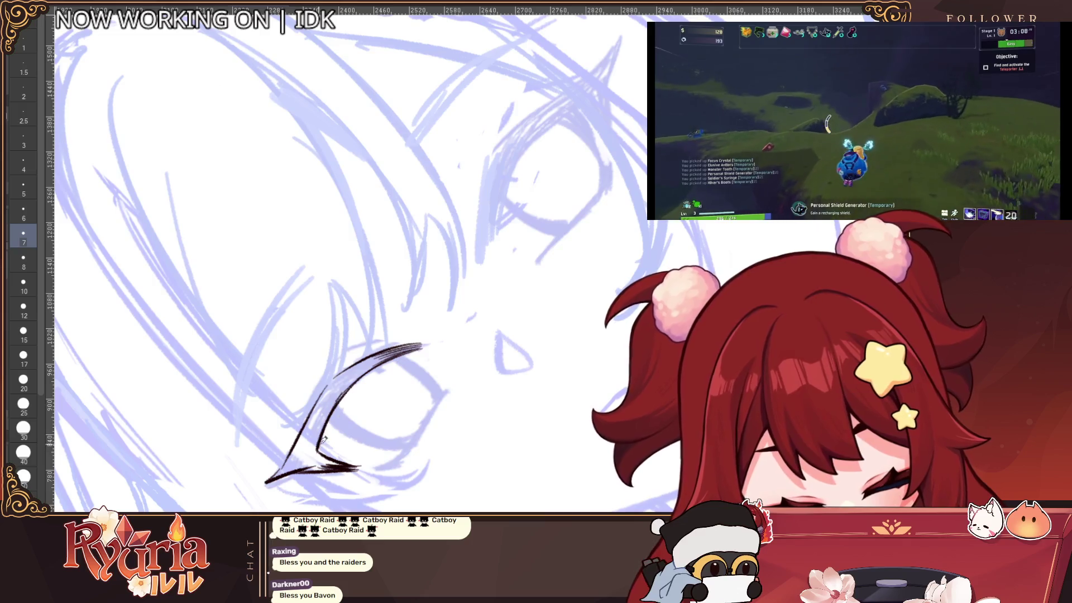
drag(324, 427, 315, 456)
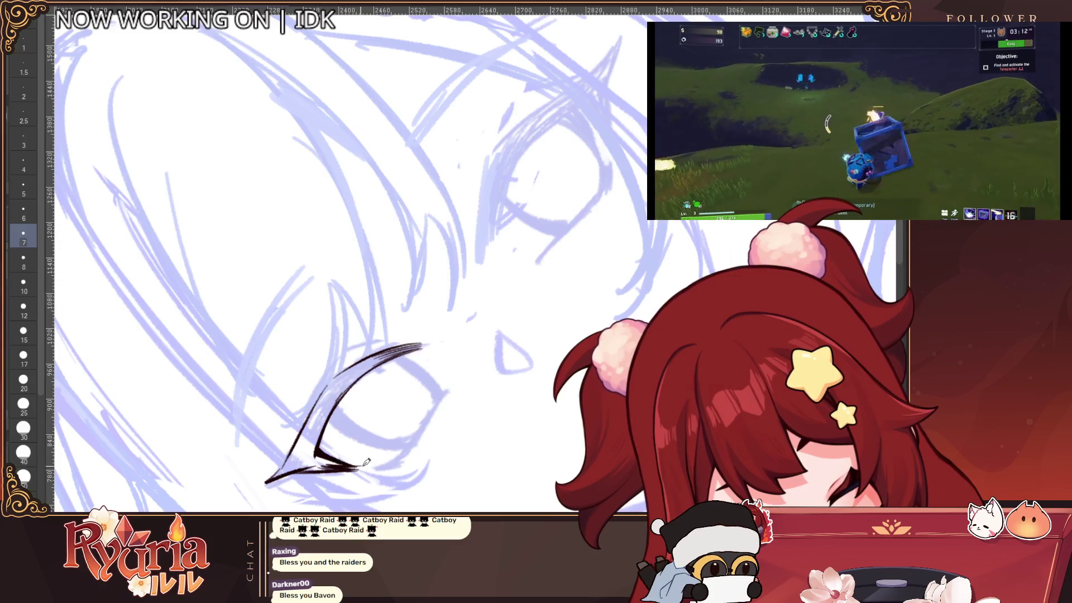
Draw a short lash line under the eye with the view rotated level.
scroll(357, 402, down, 2)
key(@)
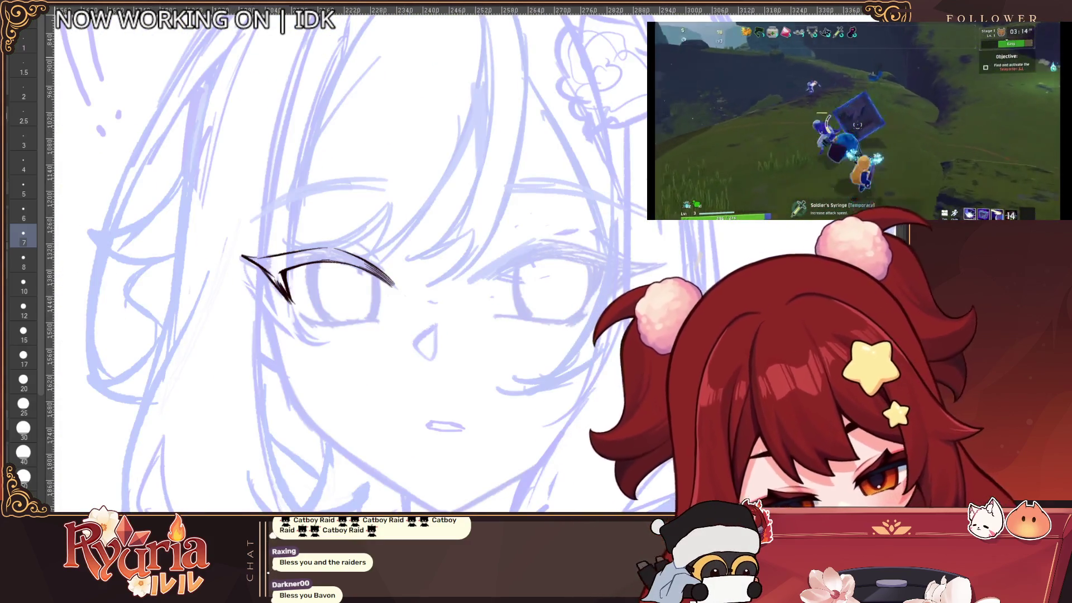
drag(300, 315, 375, 321)
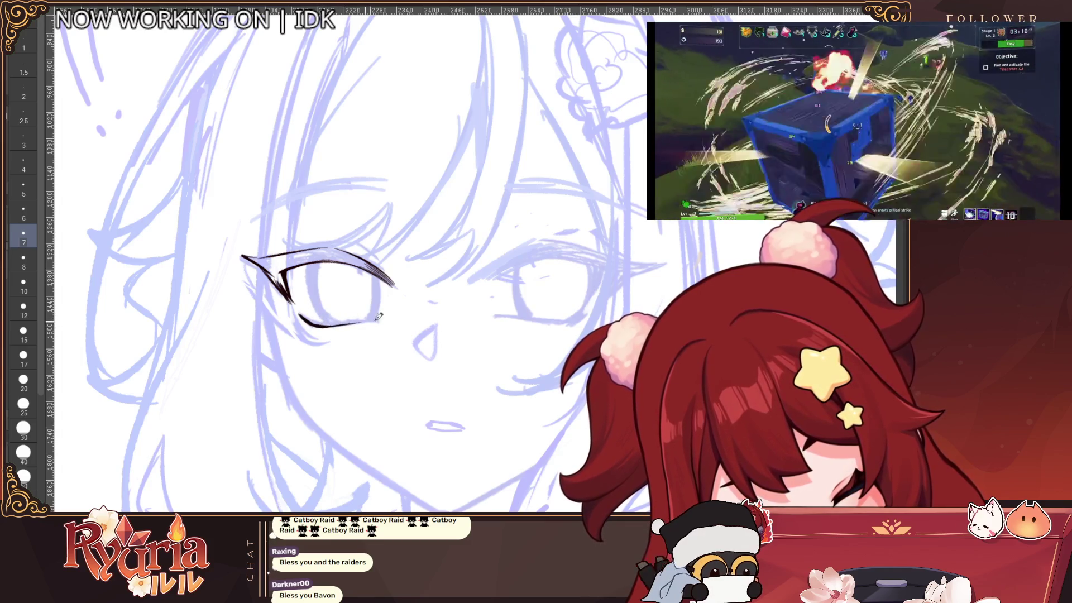
key(@)
scroll(365, 262, down, 2)
Switch to the inking brush, centre the view on the eye, and pick a thinner size.
scroll(366, 263, down, 1)
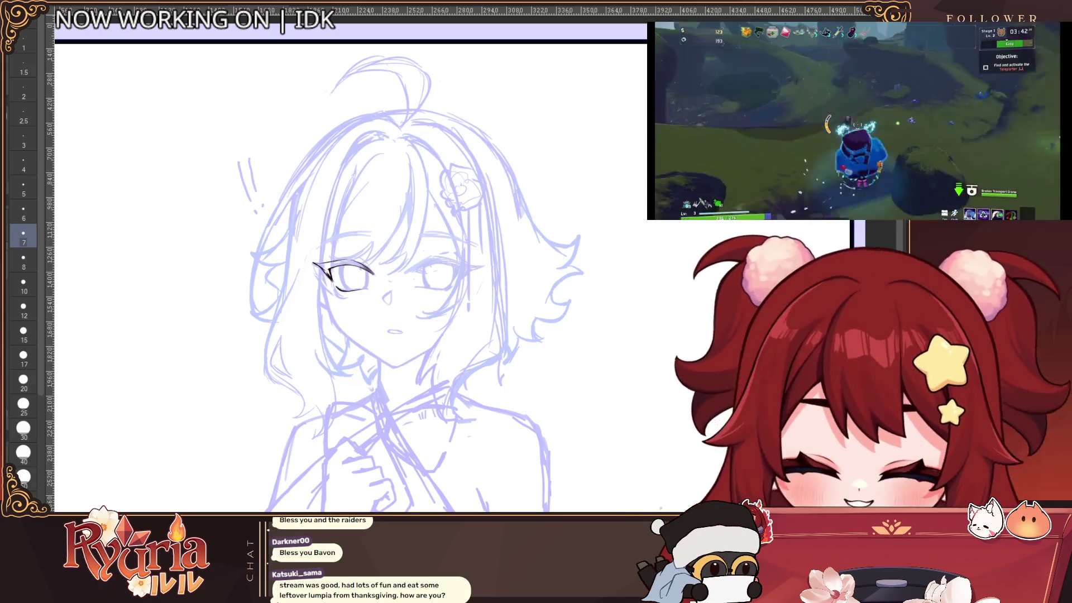
scroll(342, 252, up, 4)
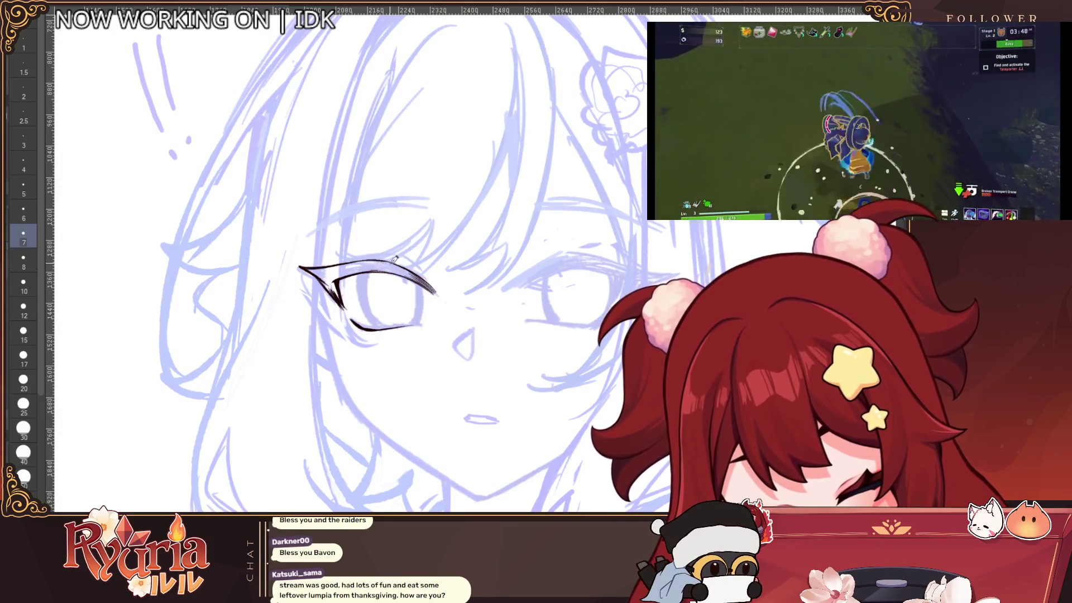
scroll(397, 246, down, 4)
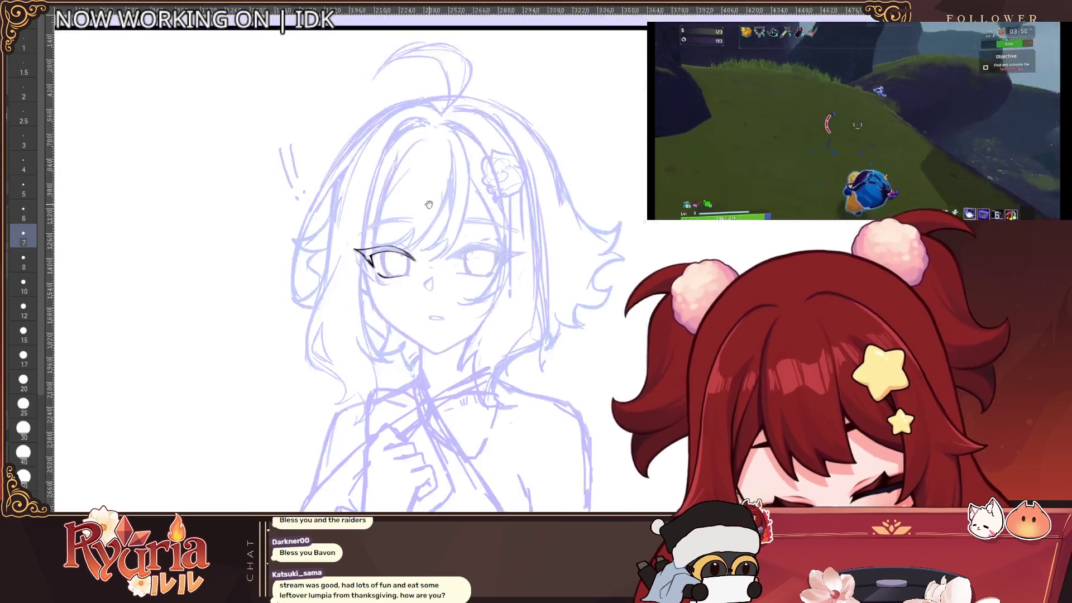
scroll(429, 205, up, 4)
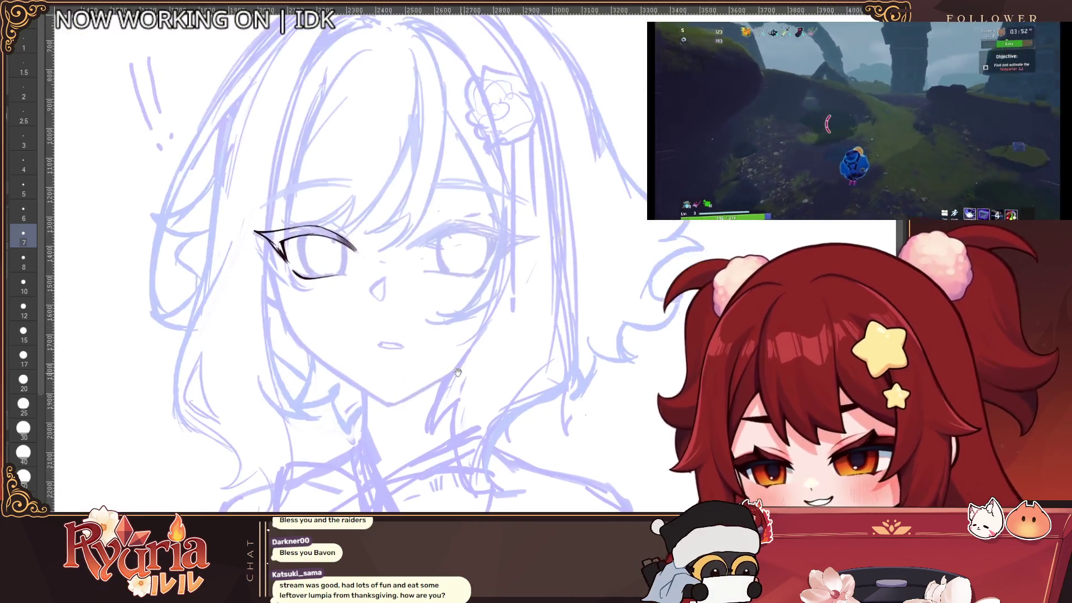
key(e)
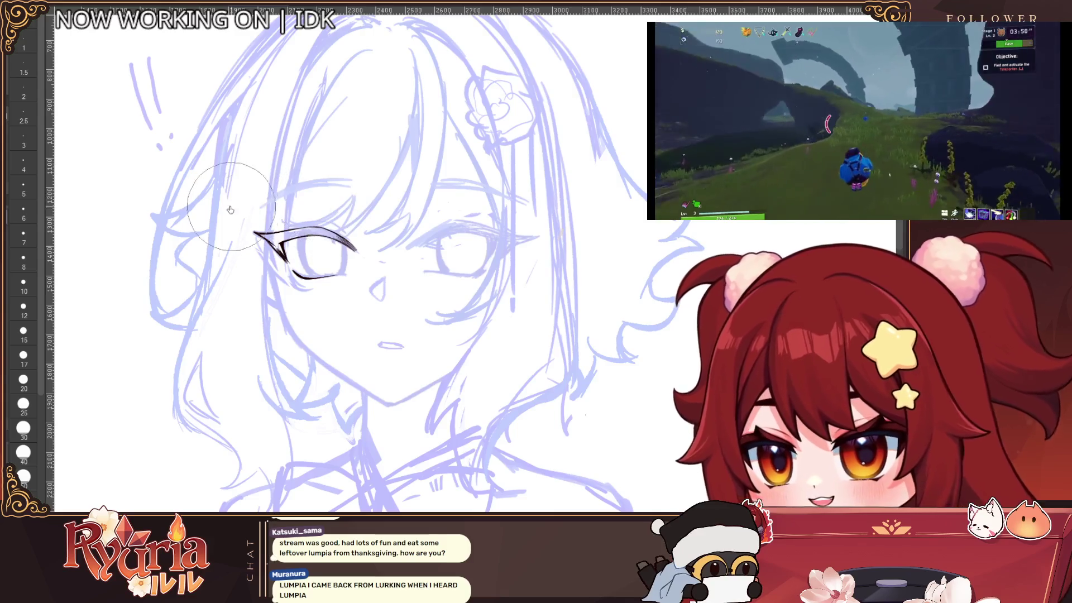
scroll(230, 209, up, 1)
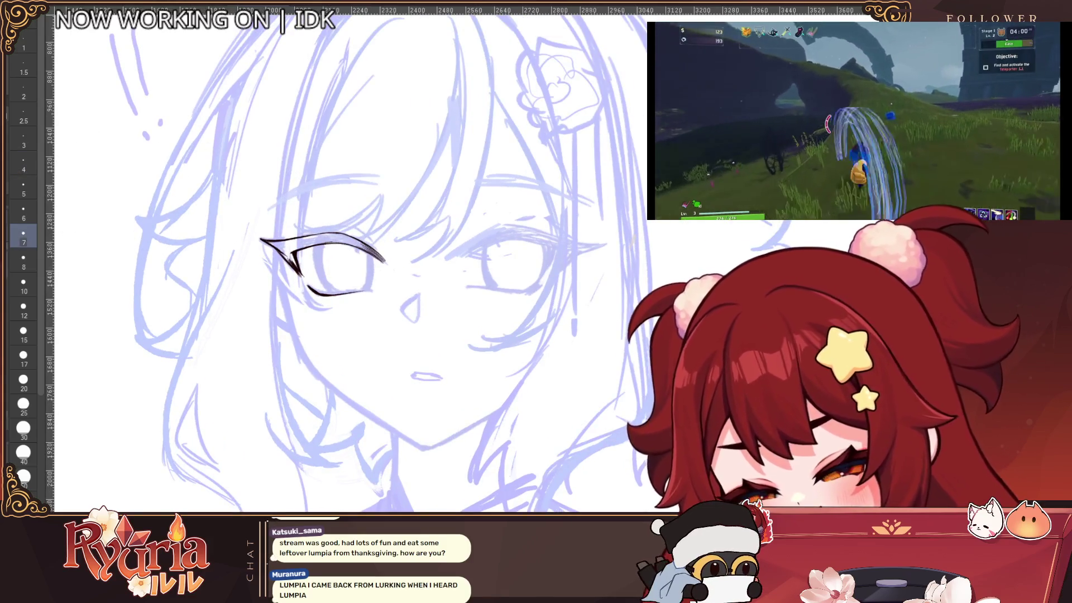
scroll(307, 234, up, 1)
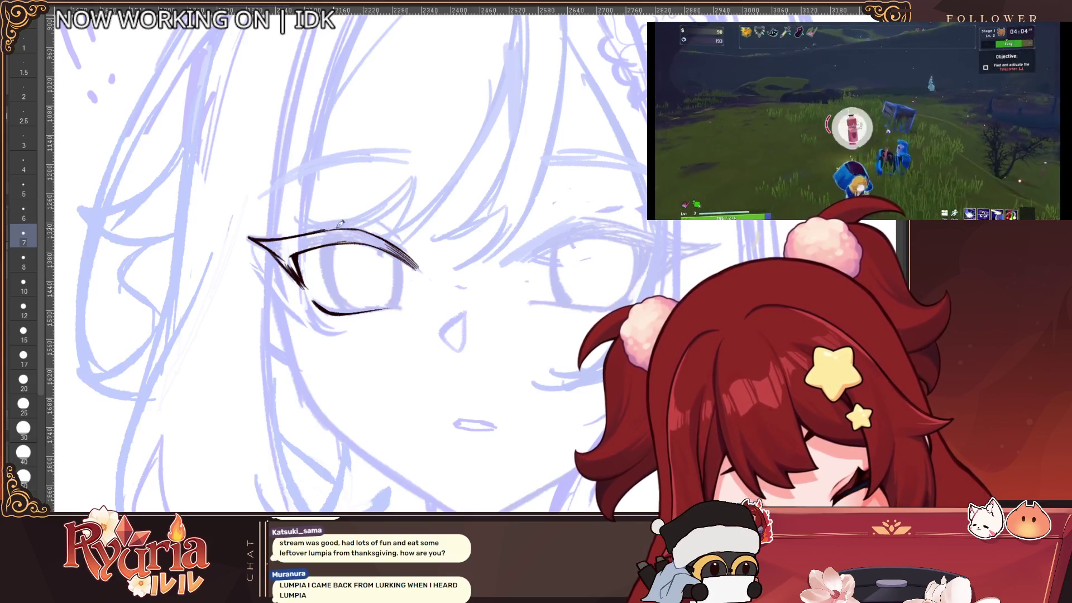
drag(262, 176, 310, 174)
click(309, 174)
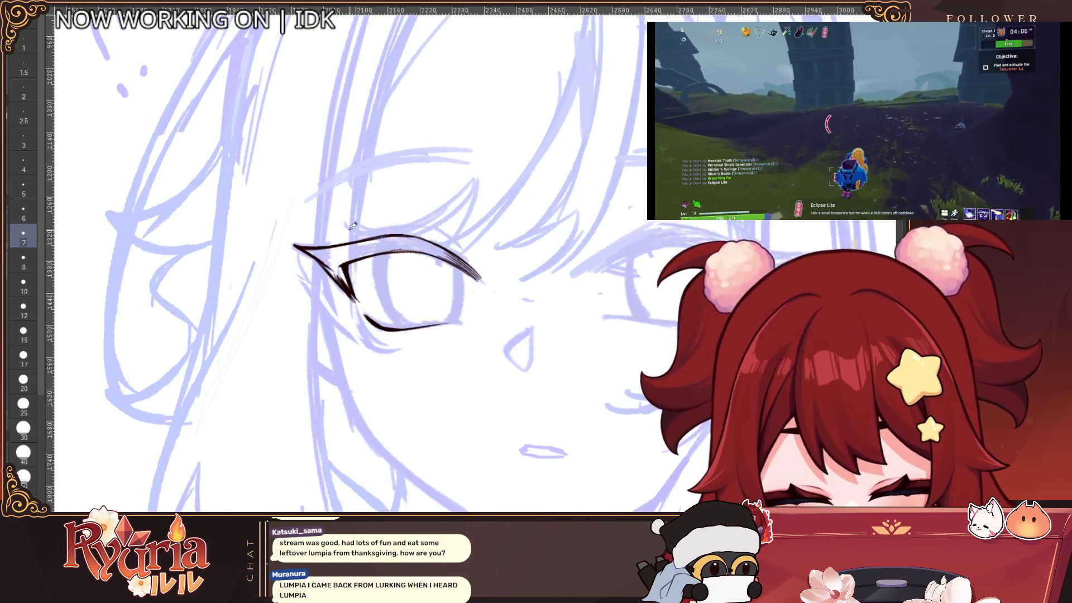
key(bracketleft)
key(bracketleft)
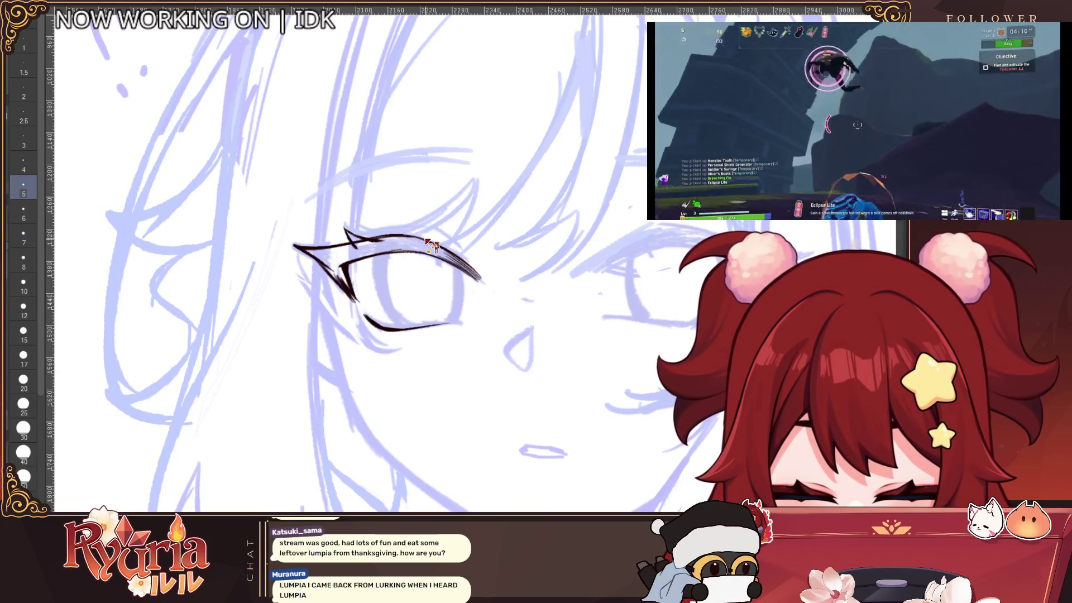
Ink a lash spike above the upper lid and strokes along the eye's left edge.
drag(415, 222, 422, 237)
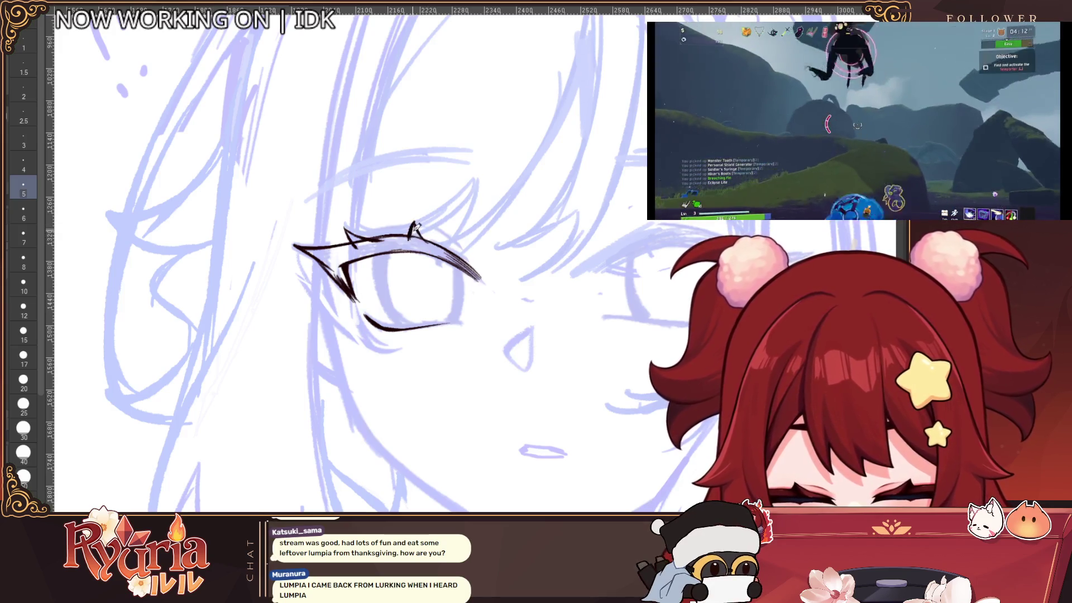
scroll(425, 224, down, 5)
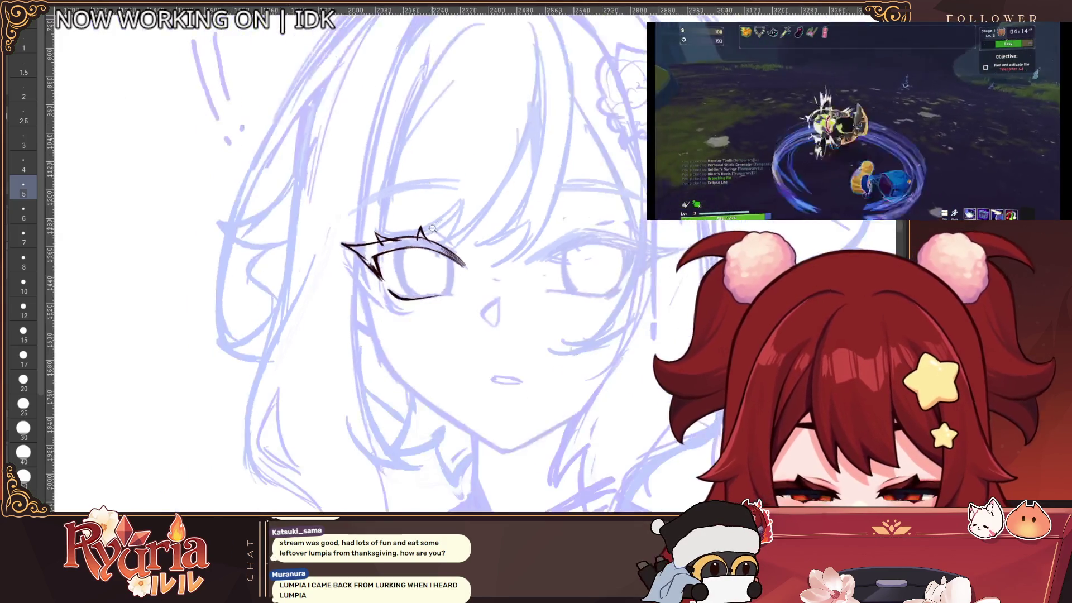
key(bracketleft)
scroll(435, 227, up, 5)
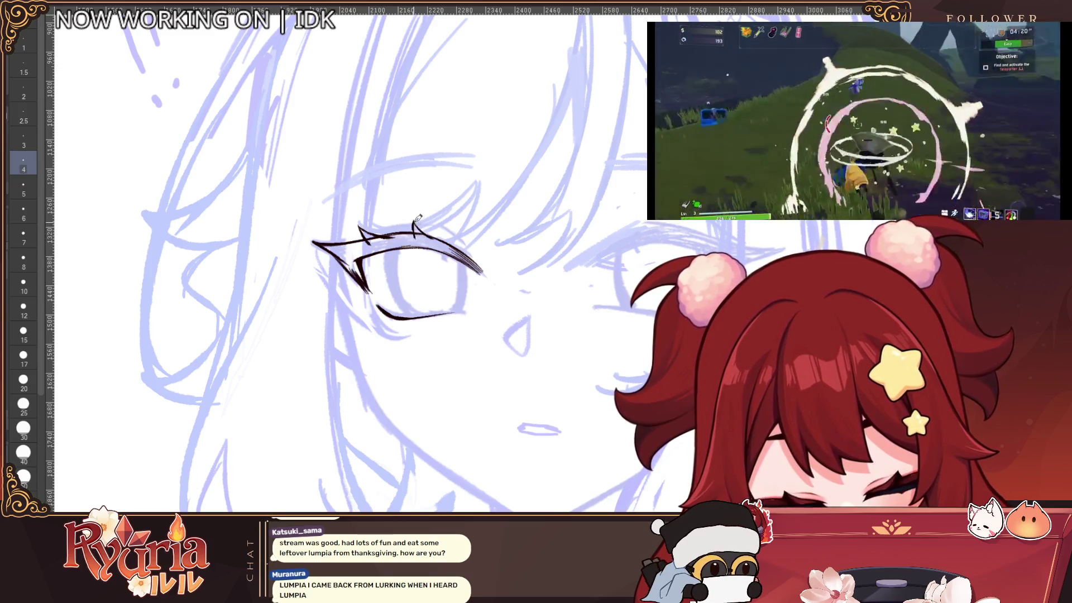
scroll(432, 231, down, 2)
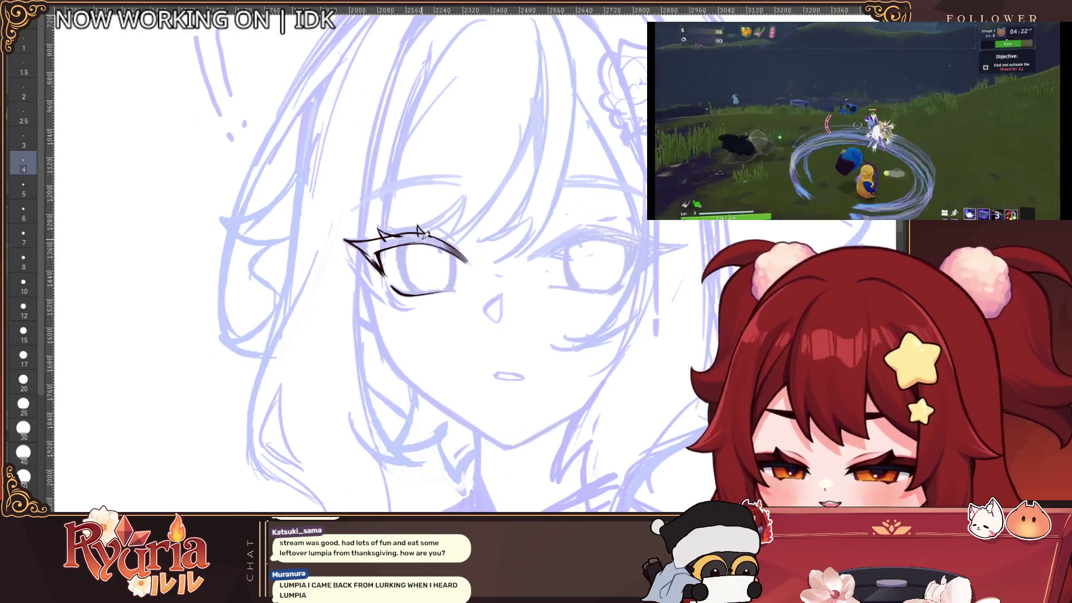
scroll(425, 233, up, 2)
scroll(425, 234, up, 2)
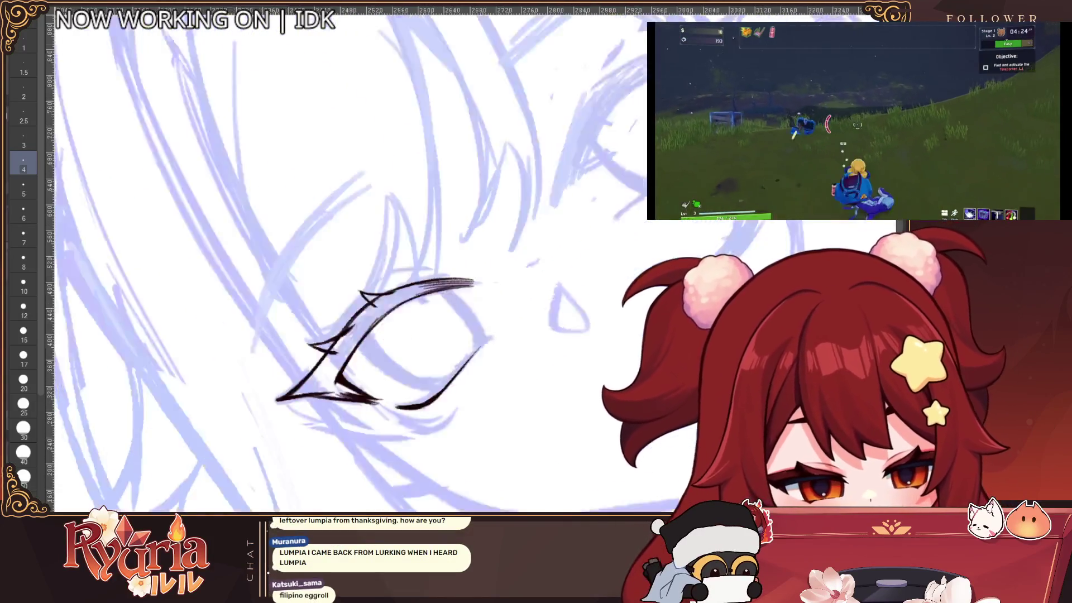
scroll(424, 313, down, 2)
drag(368, 351, 358, 427)
mouse_move(376, 322)
mouse_down()
mouse_move(424, 285)
mouse_move(375, 325)
mouse_move(358, 435)
mouse_move(361, 427)
mouse_up()
Set a much larger brush size, then reduce it and nudge it slightly bigger.
scroll(397, 293, down, 3)
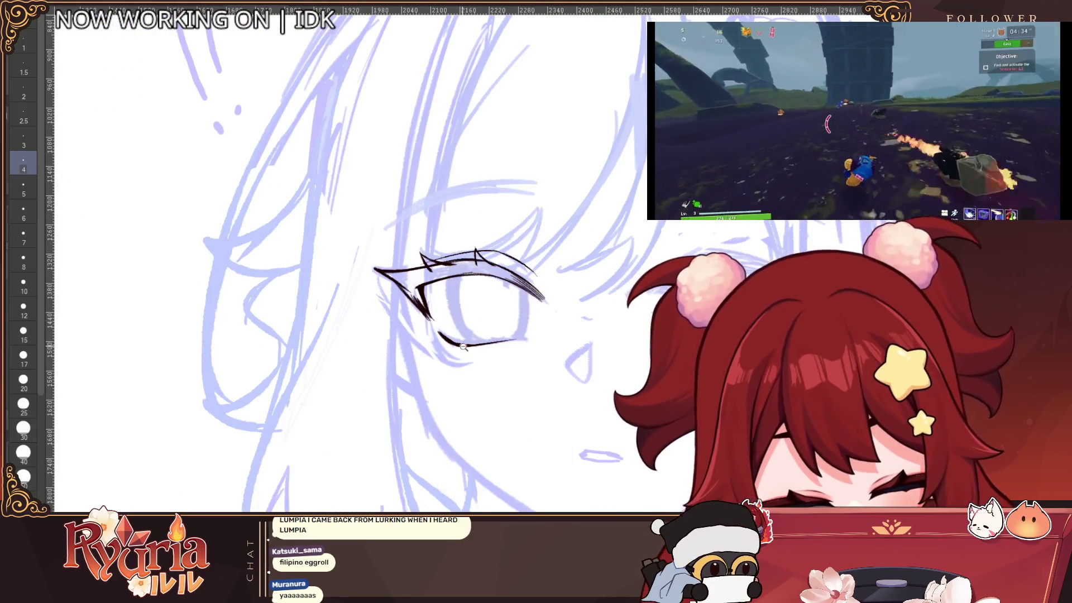
scroll(463, 346, up, 2)
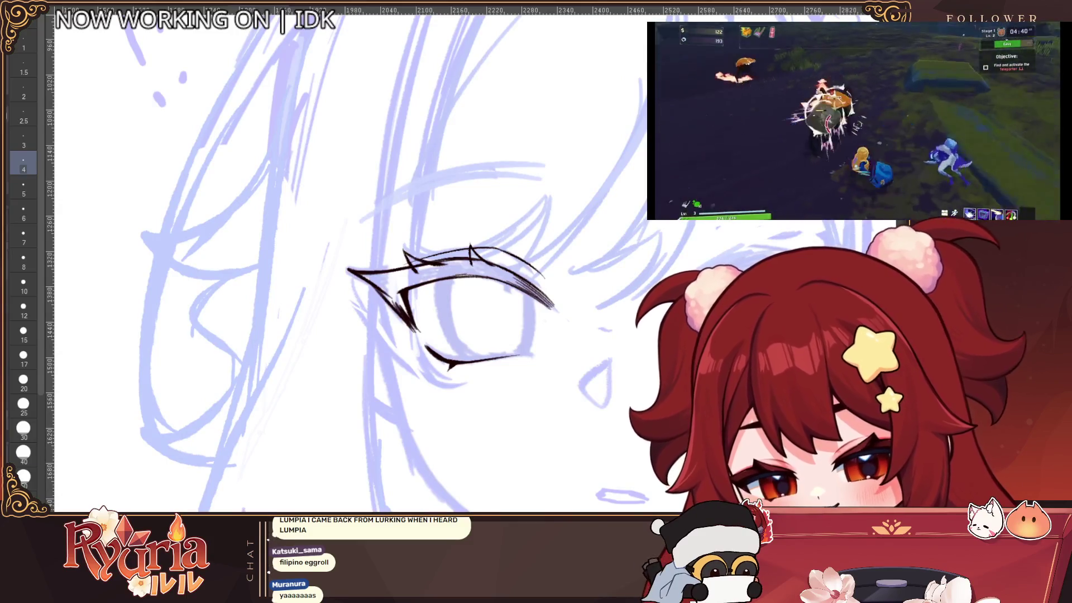
click(24, 476)
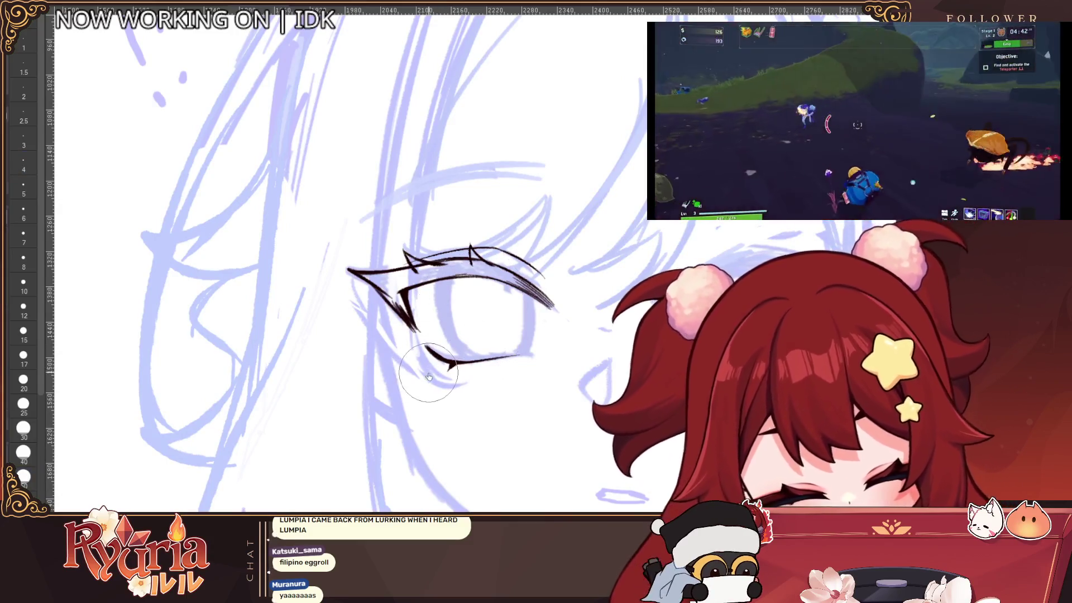
key(bracketleft)
key(bracketleft)
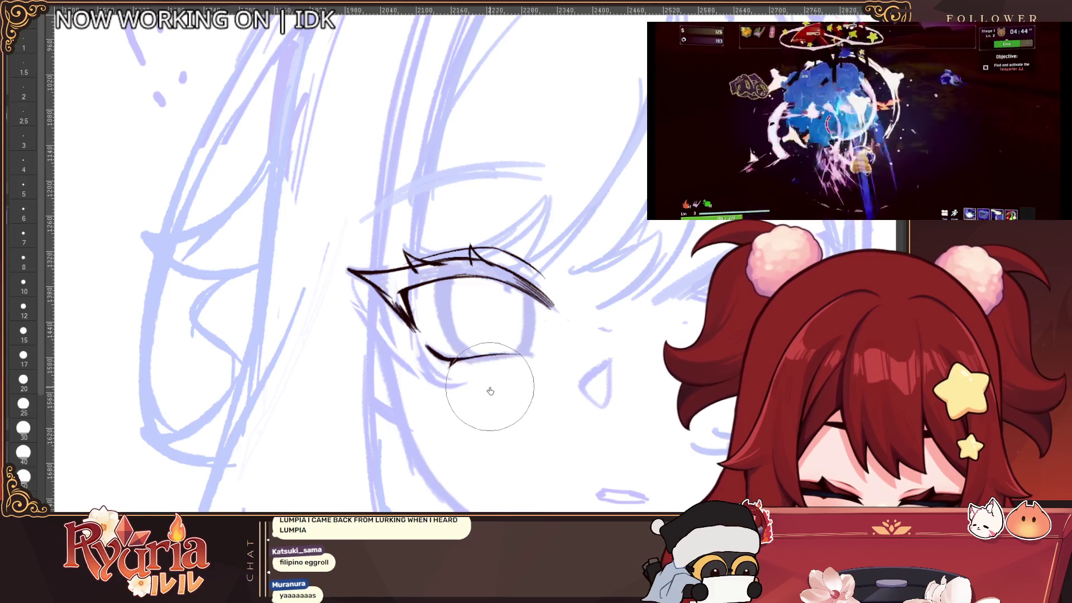
scroll(468, 323, down, 5)
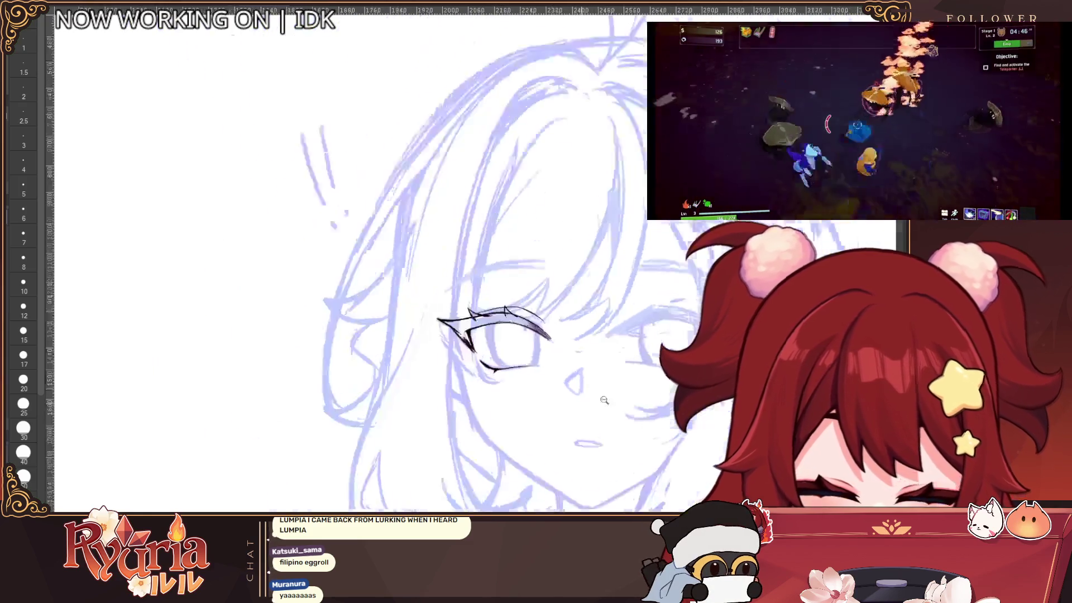
scroll(468, 323, up, 5)
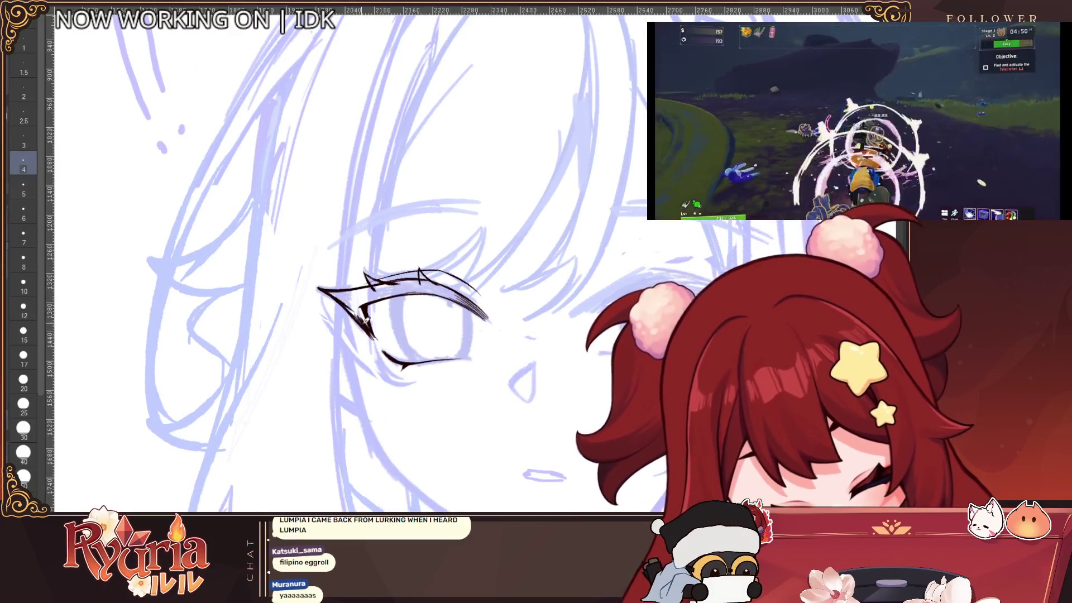
key(bracketright)
key(bracketright)
key(bracketright)
scroll(371, 292, up, 2)
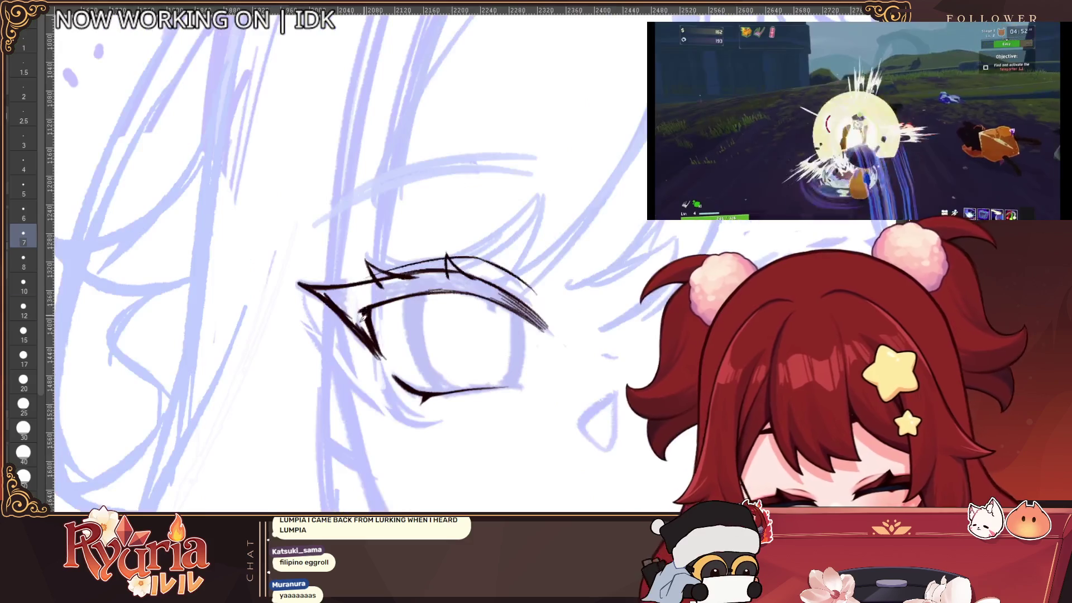
Fill the inner eye corner with dark ink and bucket-fill the upper lid band solid.
key(bracketright)
key(bracketright)
key(bracketright)
drag(362, 306, 368, 338)
key(ctrl+z)
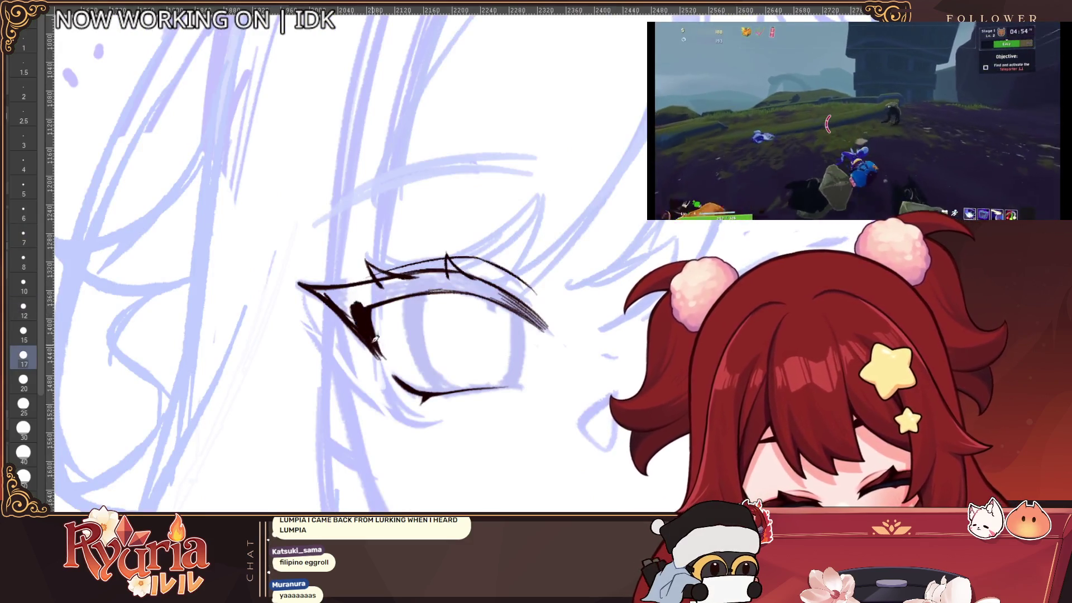
key(bracketleft)
key(bracketleft)
key(bracketleft)
mouse_move(343, 302)
mouse_down()
mouse_move(318, 291)
mouse_move(360, 306)
mouse_up()
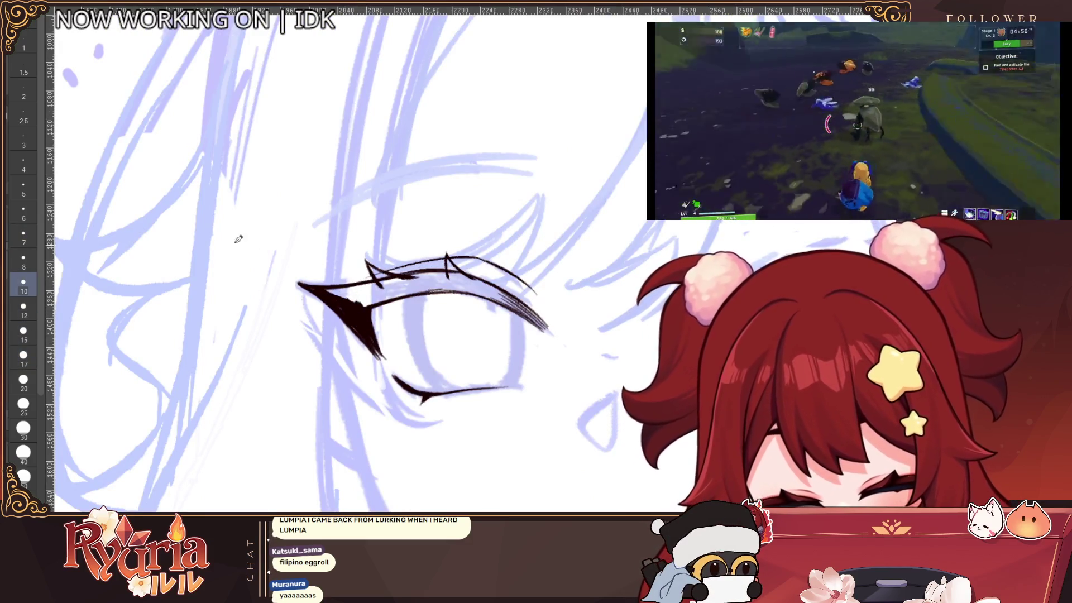
click(443, 282)
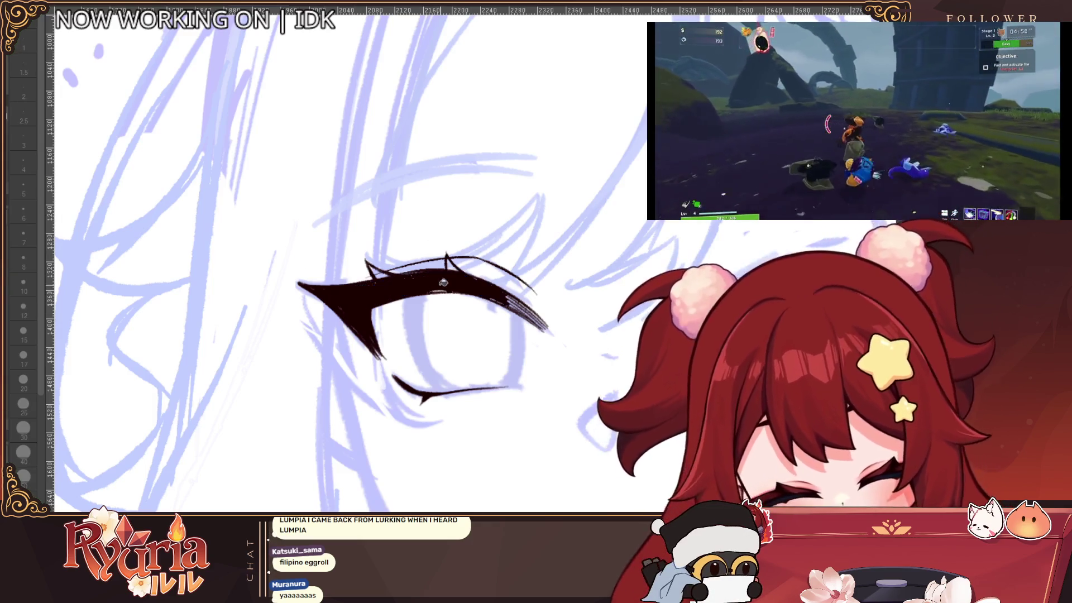
Retrace the upper lash line's inner start and outer end darker at sizes 10 and 6.
key(p)
drag(373, 257, 461, 284)
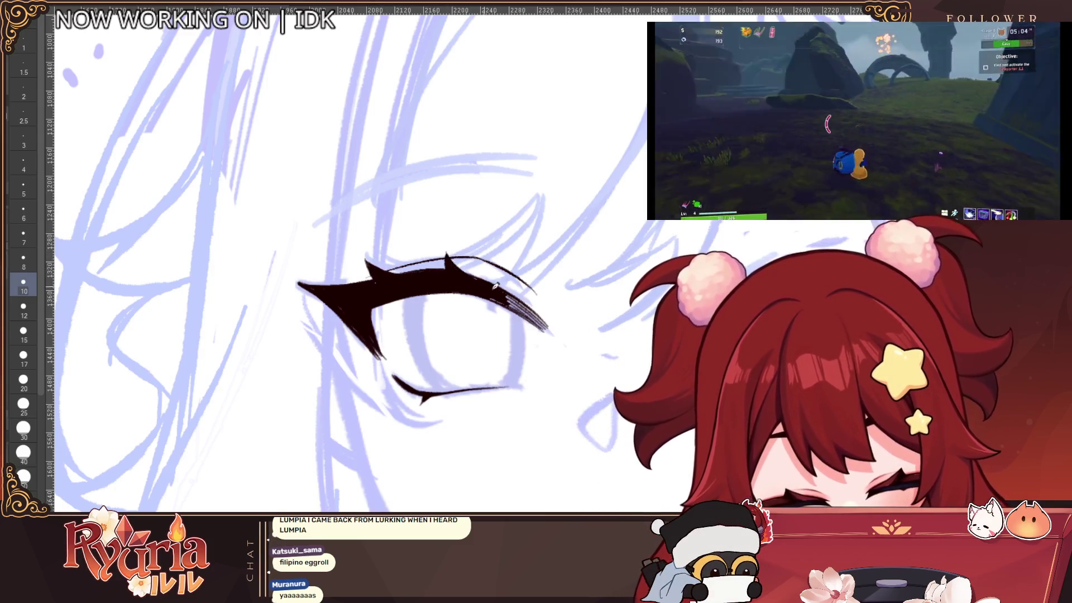
key(bracketleft)
key(bracketleft)
drag(485, 286, 556, 333)
scroll(557, 333, down, 5)
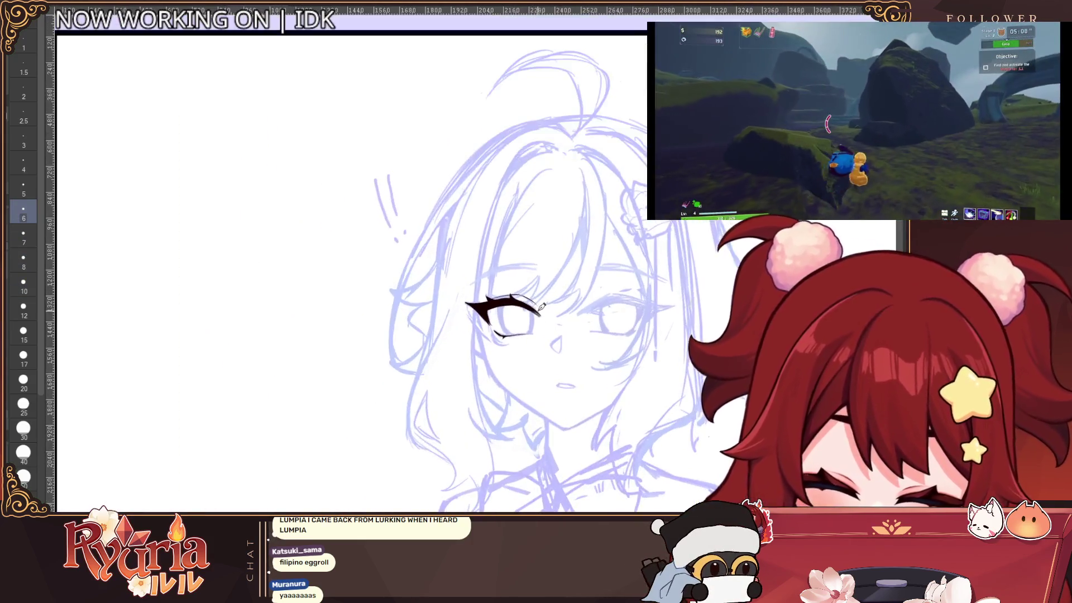
scroll(541, 306, up, 2)
key(h)
scroll(297, 297, up, 2)
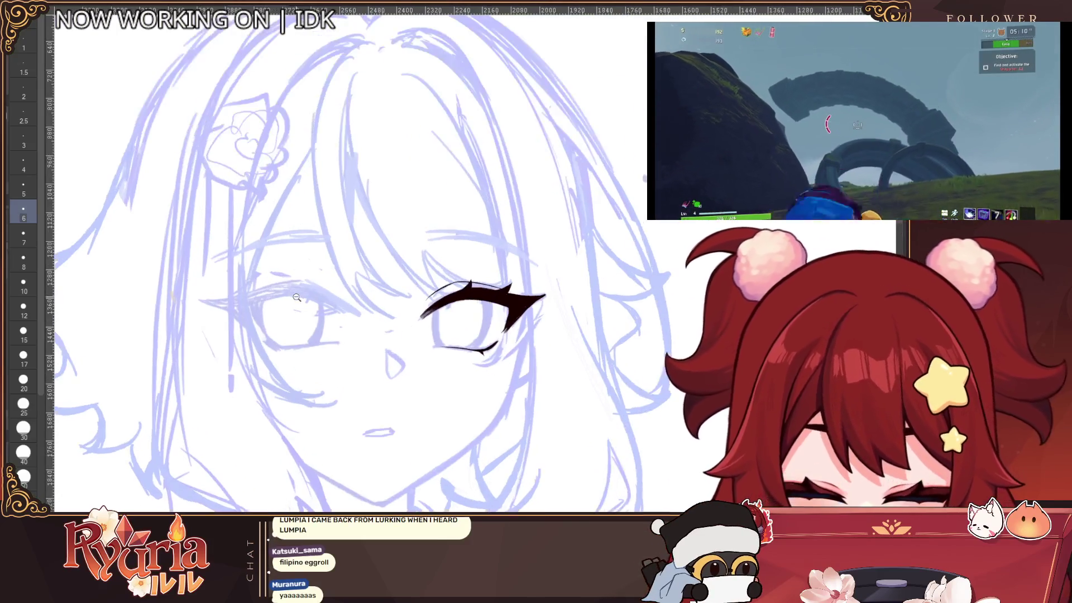
scroll(315, 232, up, 1)
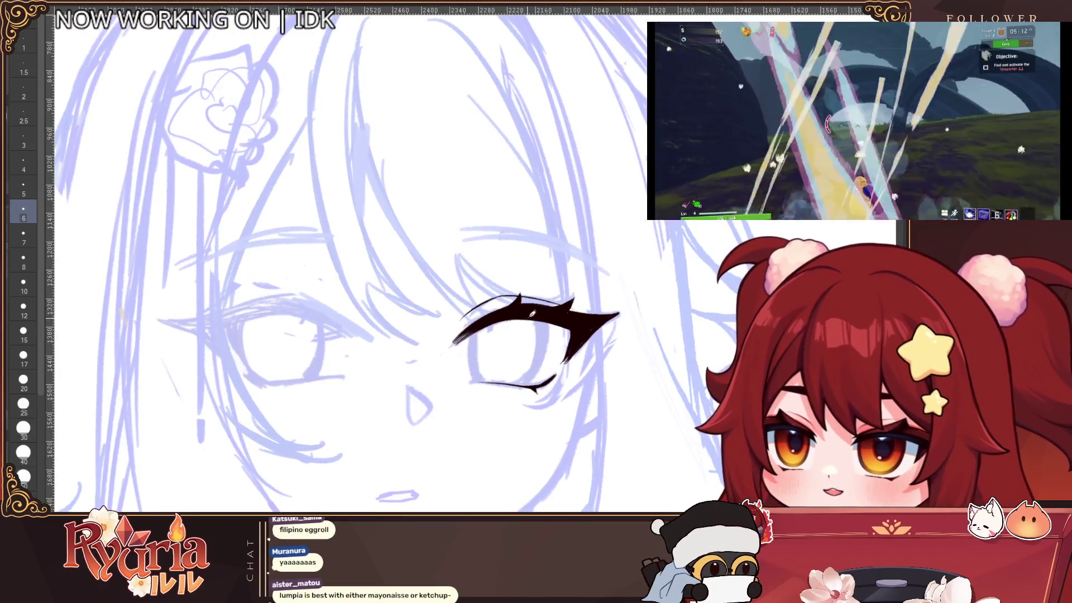
key(bracketright)
key(bracketright)
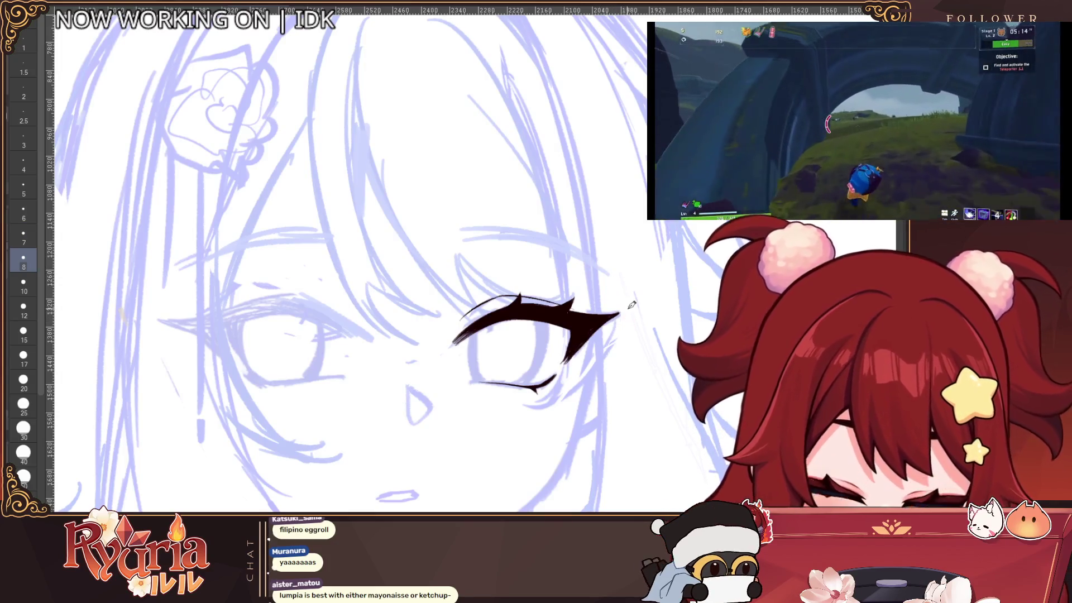
scroll(594, 334, down, 3)
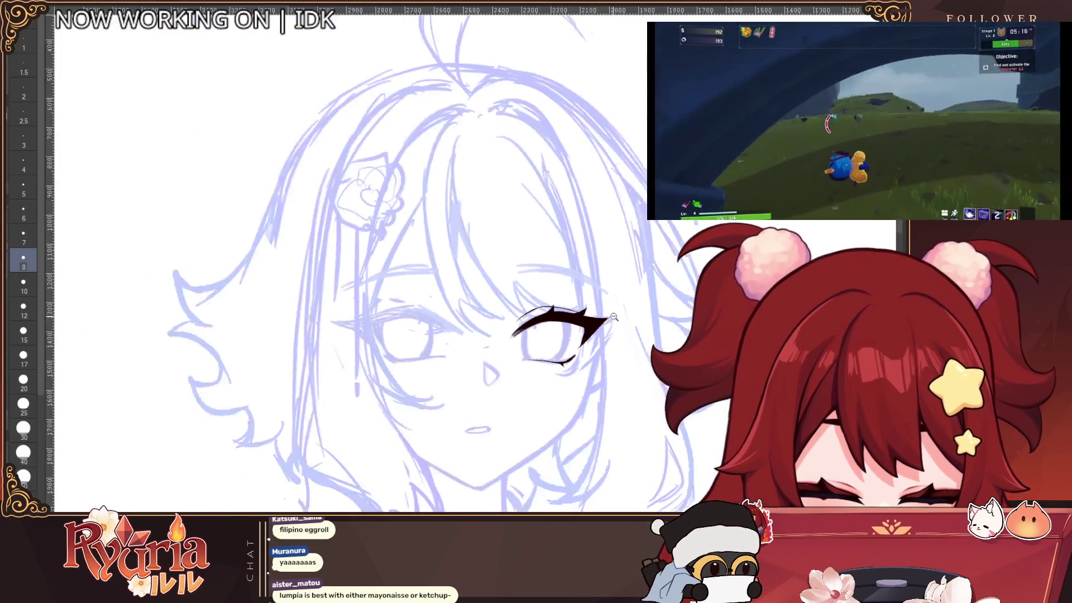
scroll(593, 334, up, 3)
scroll(502, 302, up, 3)
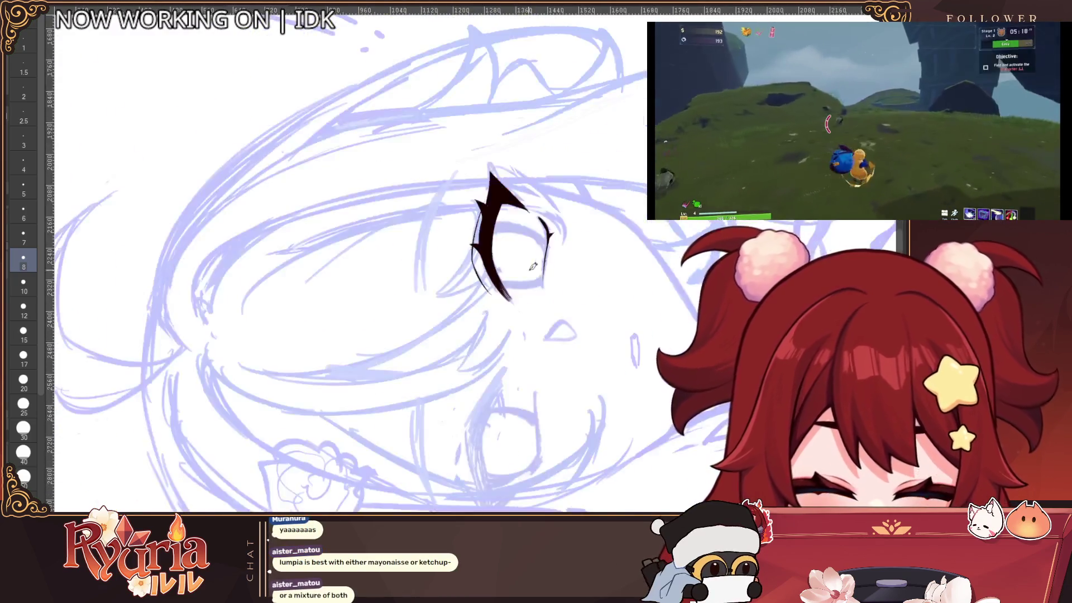
key(bracketleft)
key(bracketleft)
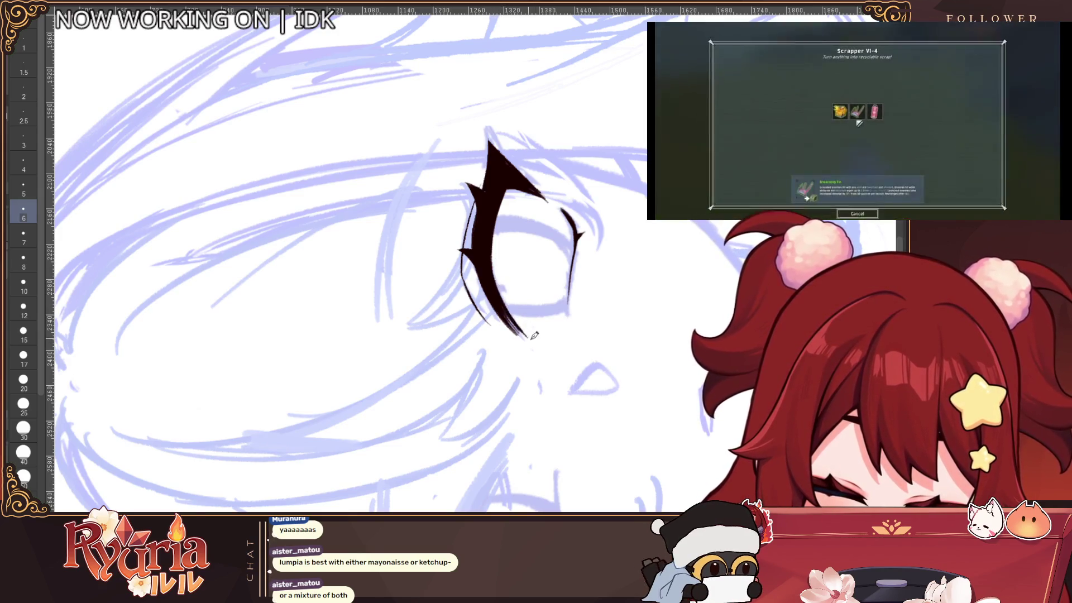
scroll(502, 303, down, 5)
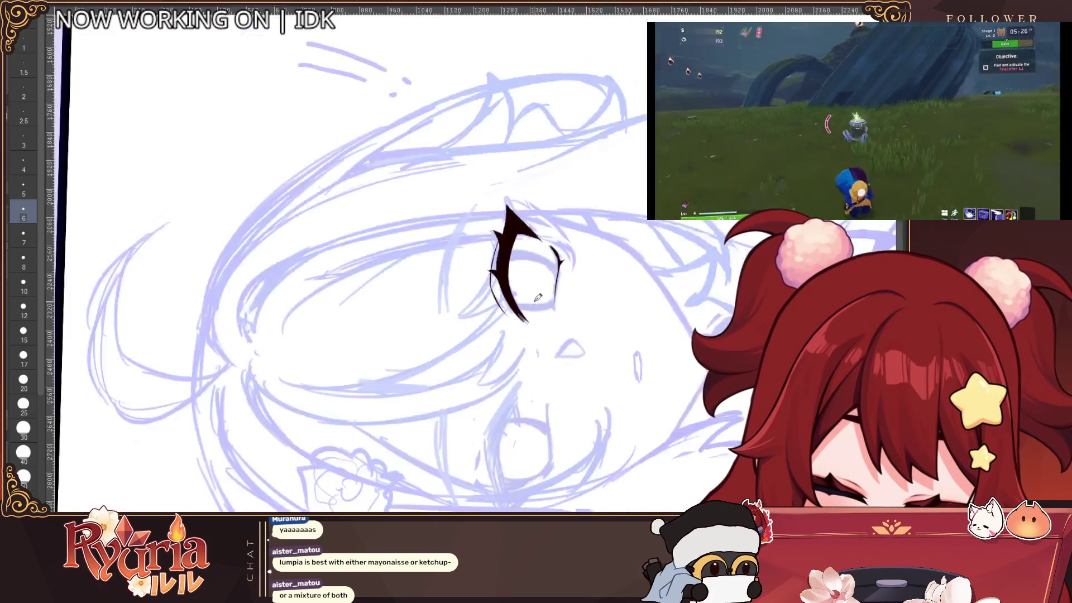
key(minus)
key(minus)
key(minus)
scroll(394, 358, up, 3)
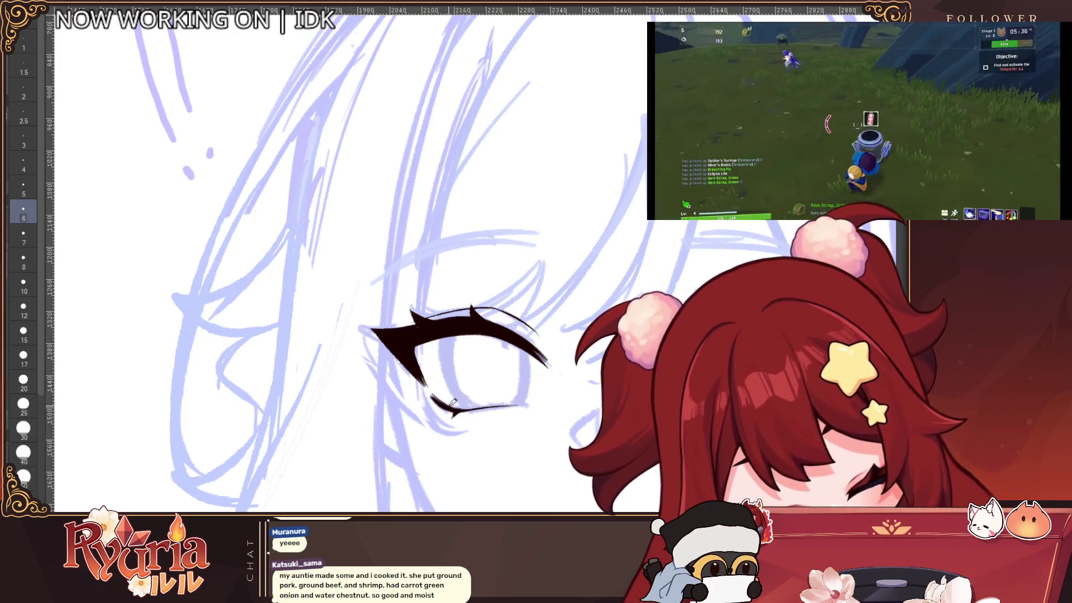
Thicken the outer tail of the upper lash line with a fine brush of size 2.5.
scroll(530, 386, down, 3)
scroll(544, 346, up, 3)
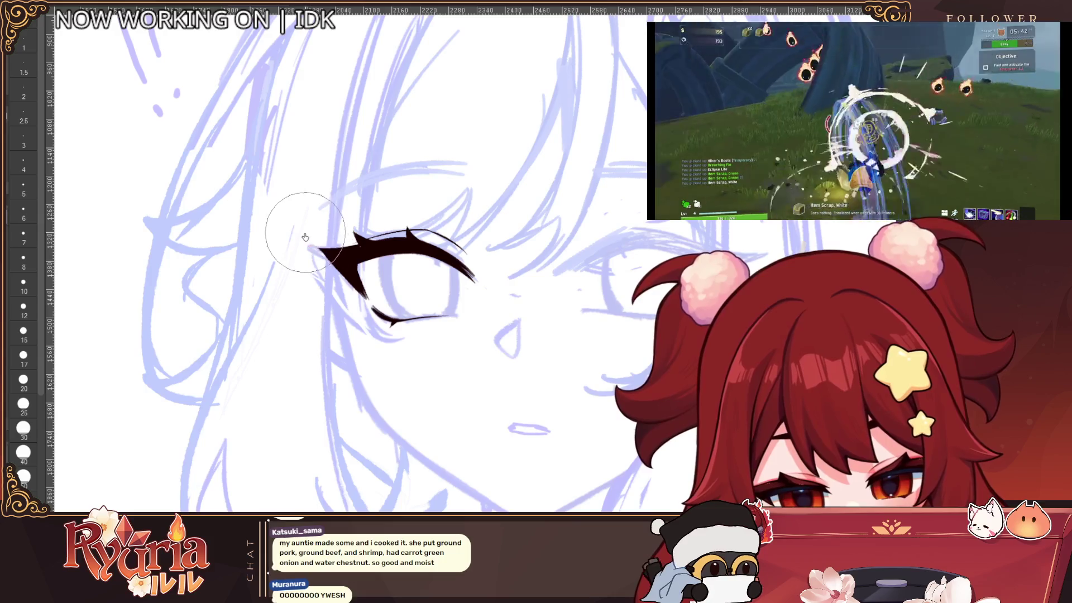
scroll(567, 310, down, 2)
scroll(567, 310, up, 5)
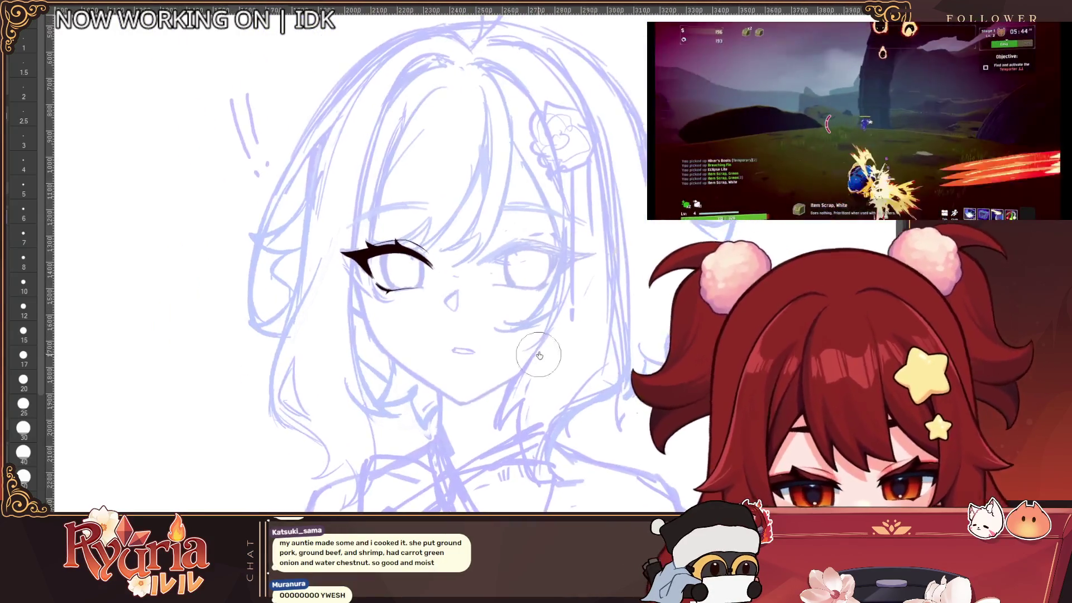
key(bracketright)
key(bracketright)
key(bracketright)
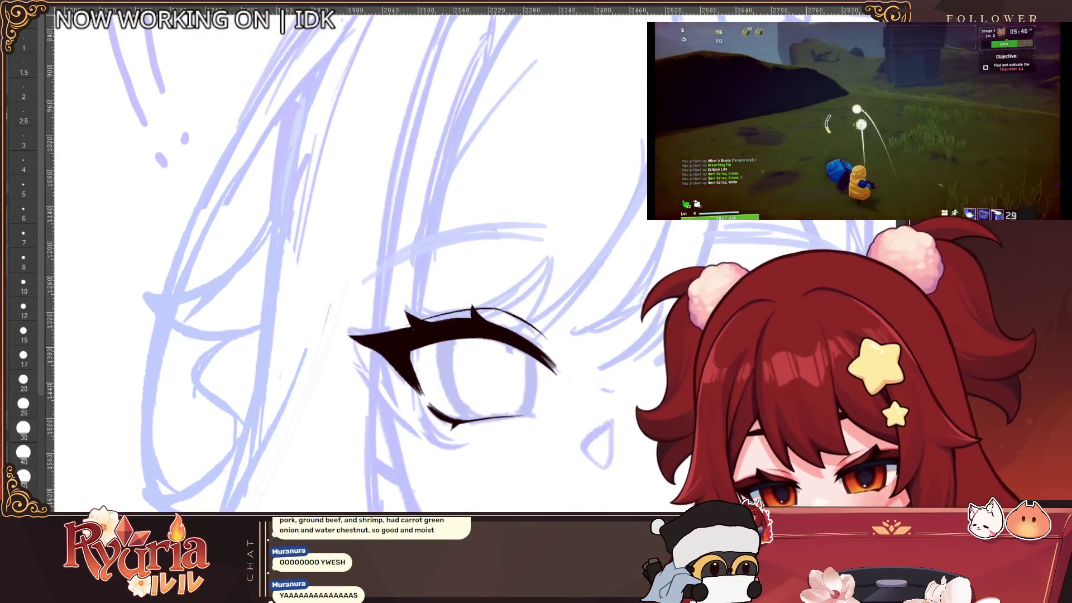
scroll(472, 312, up, 2)
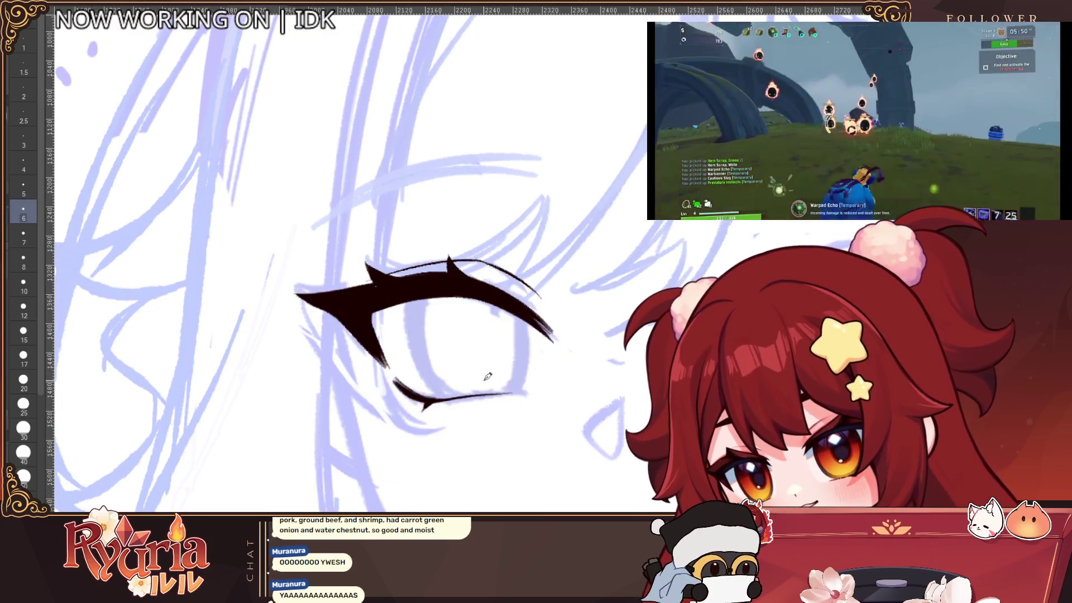
scroll(476, 316, up, 1)
key(bracketleft)
key(bracketleft)
key(bracketleft)
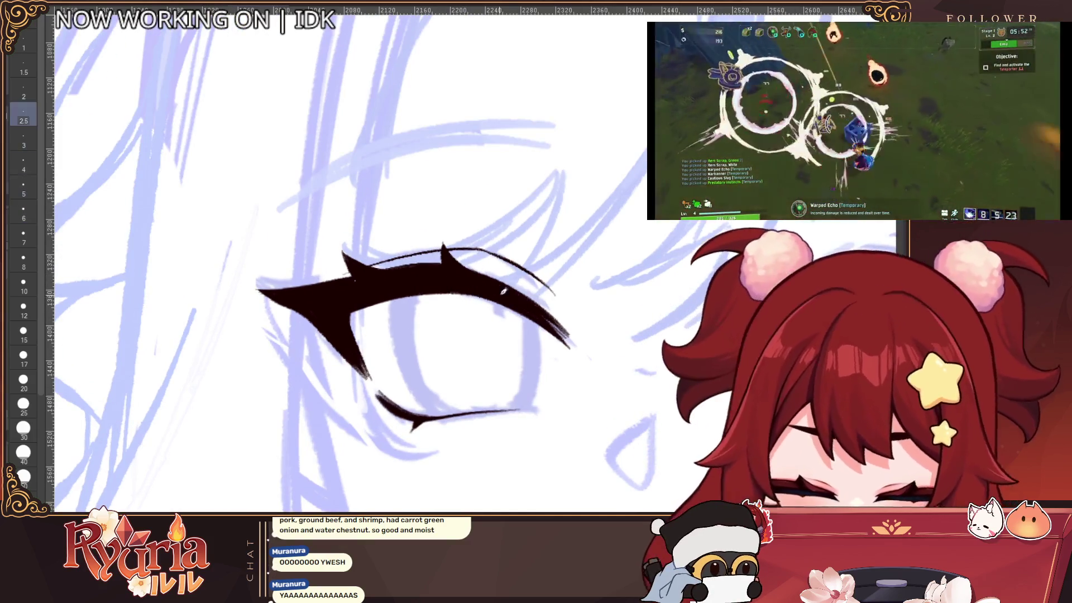
drag(546, 324, 577, 346)
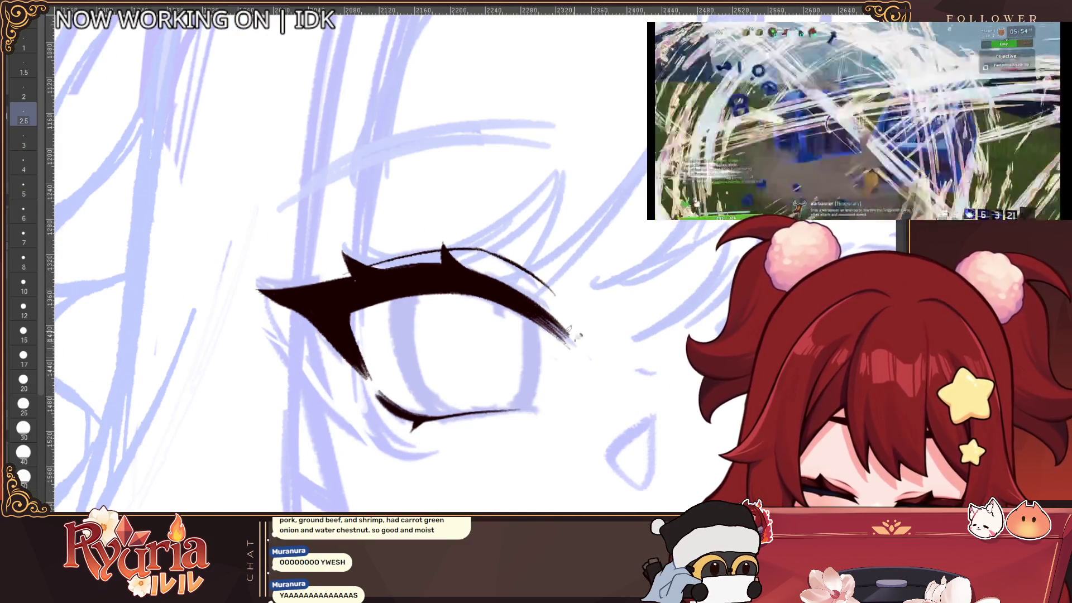
scroll(341, 252, down, 5)
Flip the canvas view horizontally to check the eye mirrored.
scroll(357, 291, up, 2)
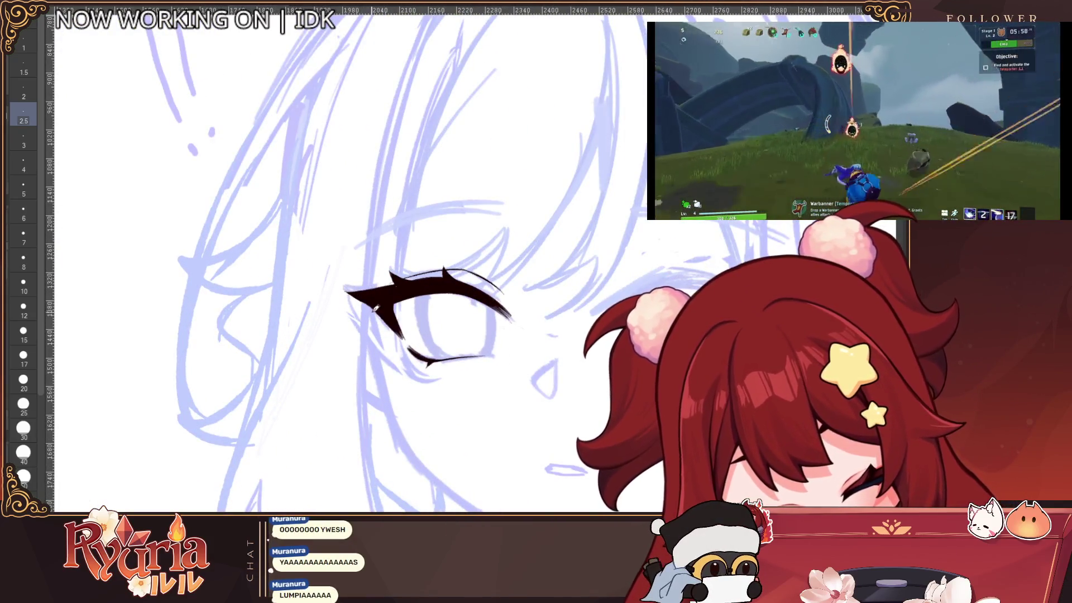
scroll(516, 254, down, 4)
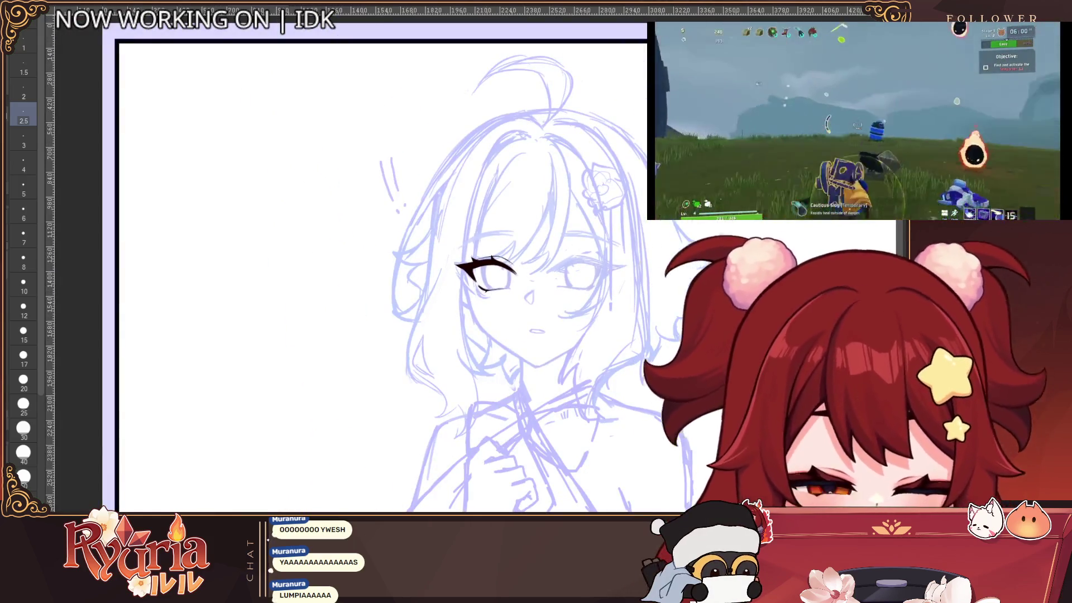
key(h)
scroll(447, 316, up, 2)
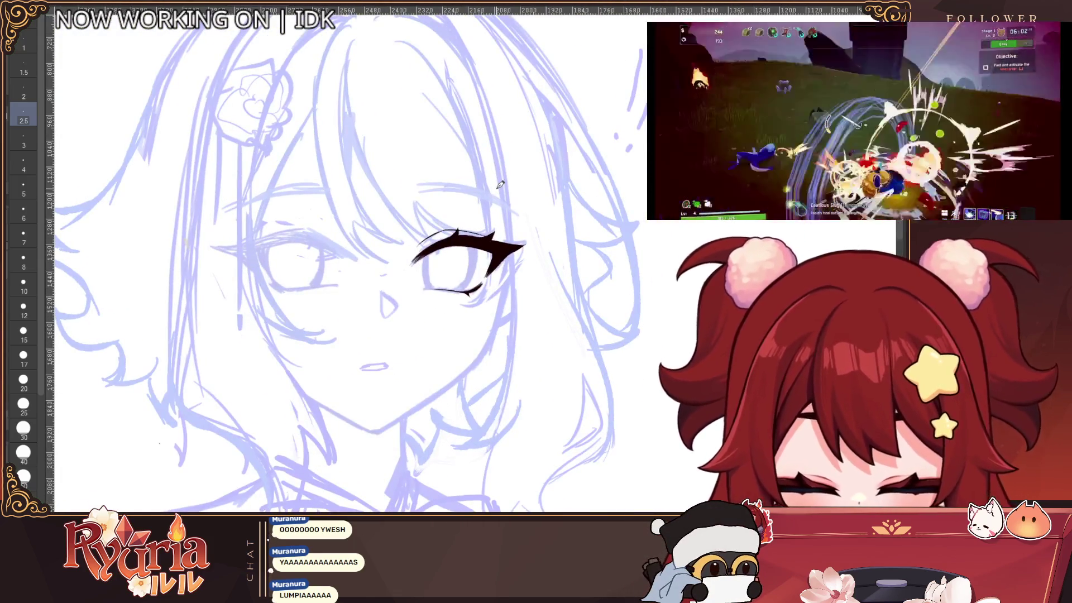
Unflip the view, try duplicating the inked eye onto the other eye, then discard the copy.
key(bracketleft)
key(h)
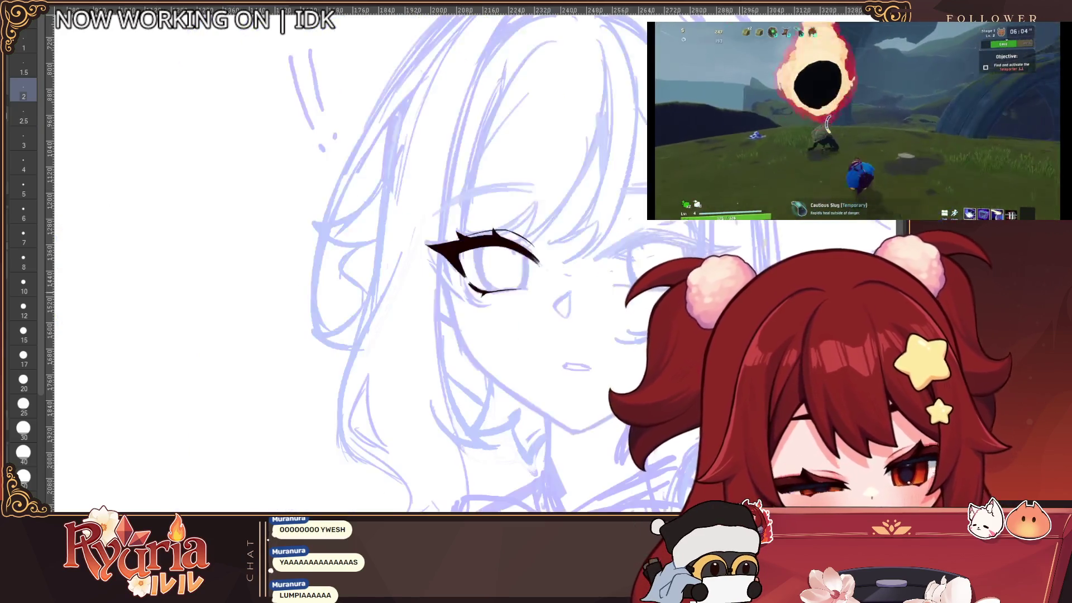
key(ctrl+c)
key(ctrl+v)
key(ctrl+t)
drag(250, 312, 390, 309)
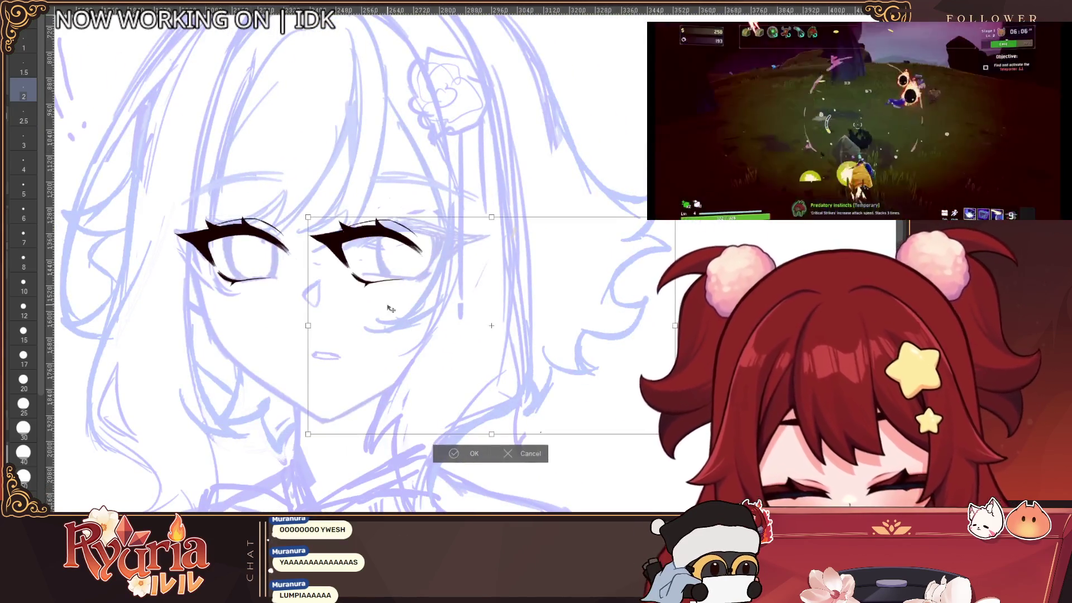
click(508, 453)
click(398, 455)
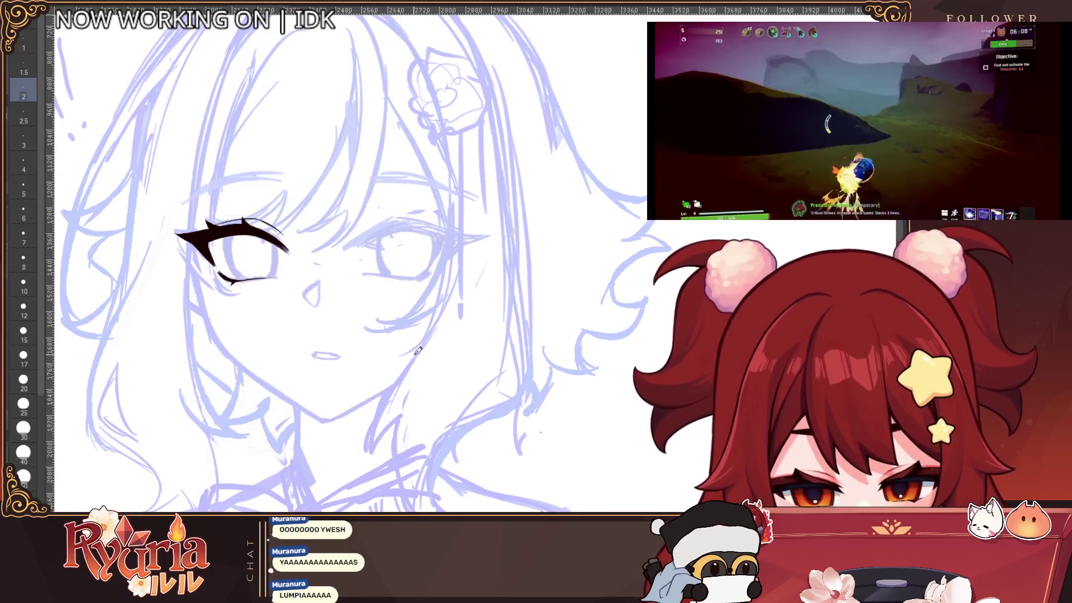
Select the area around the inked eye, clear the selection, and set pen size 2.
key(m)
mouse_move(167, 210)
mouse_down()
mouse_move(323, 283)
mouse_move(312, 294)
mouse_up()
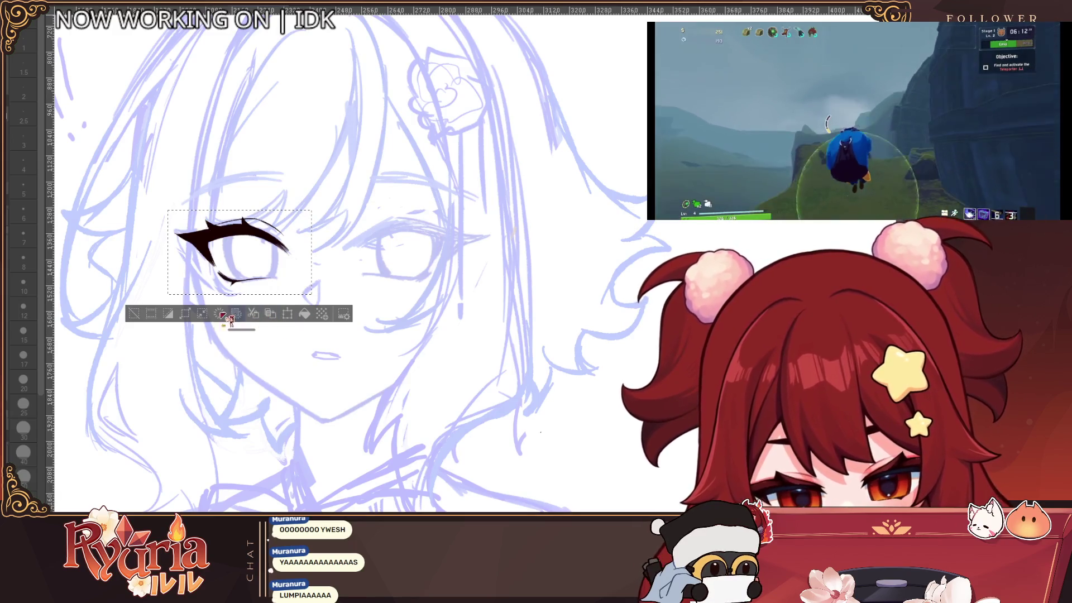
click(139, 309)
scroll(444, 280, down, 3)
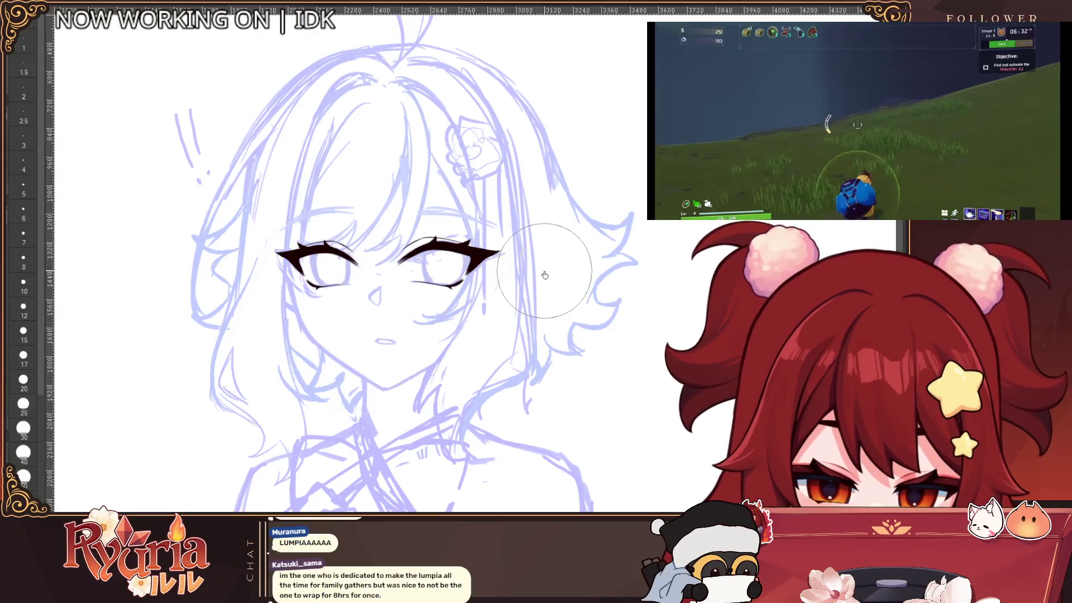
scroll(444, 280, up, 2)
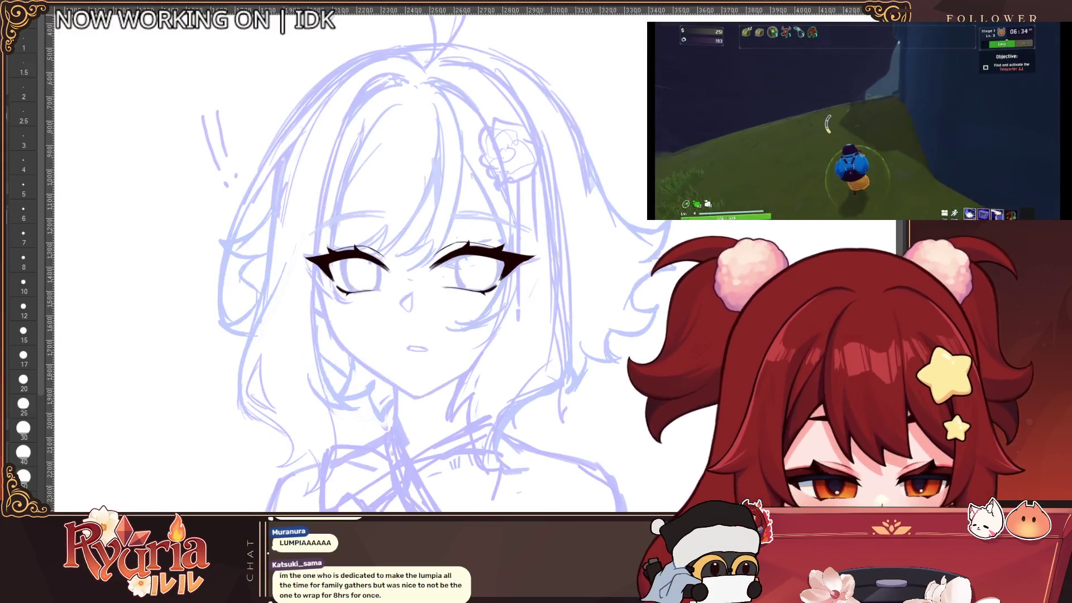
click(23, 89)
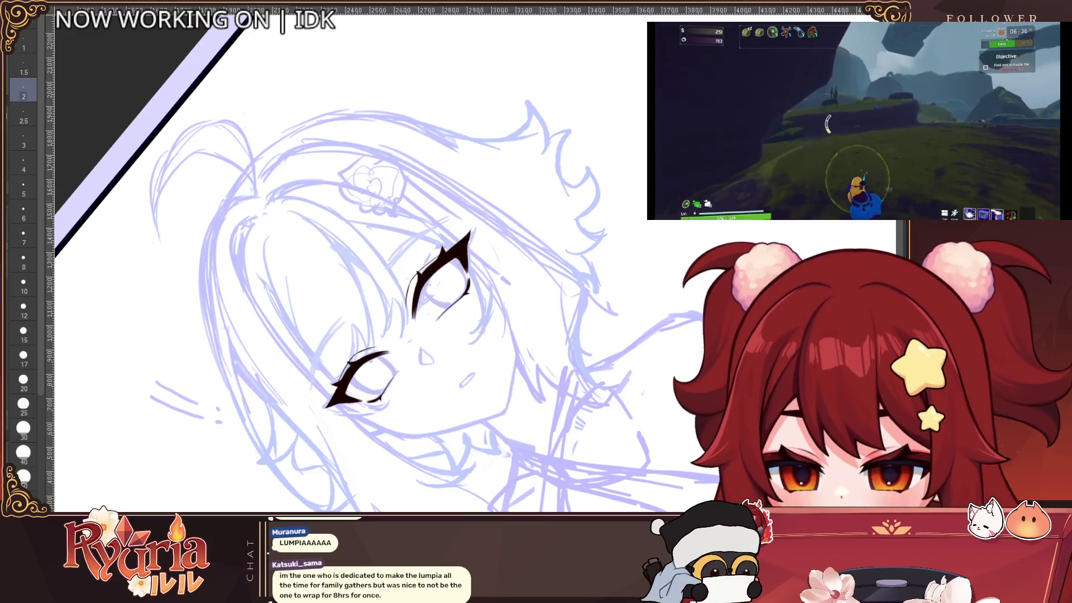
Raise the pen size to 3 and reset the canvas rotation to upright.
scroll(424, 236, up, 3)
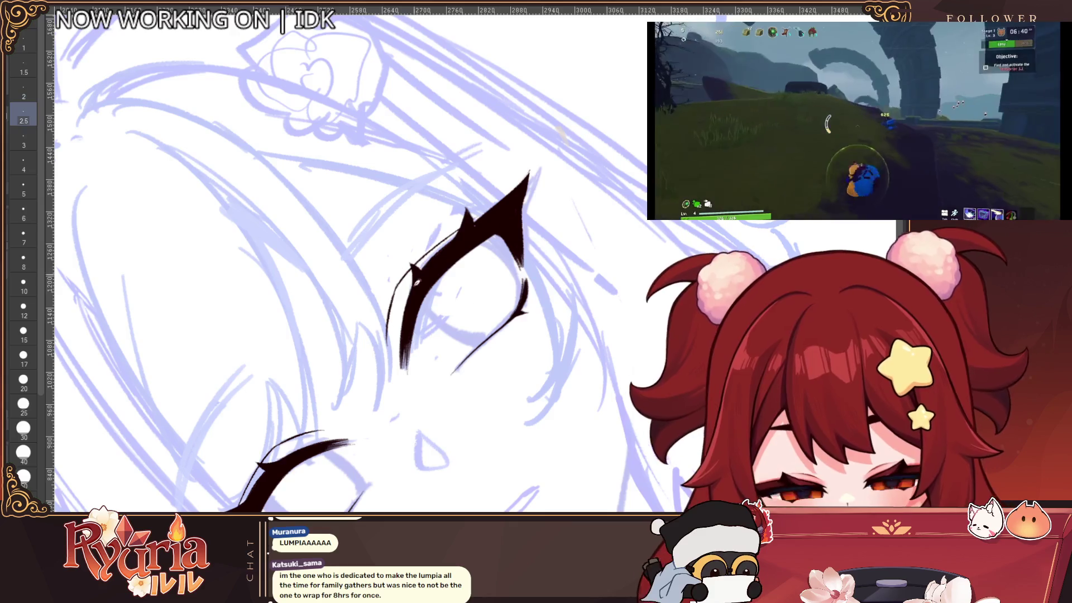
click(24, 114)
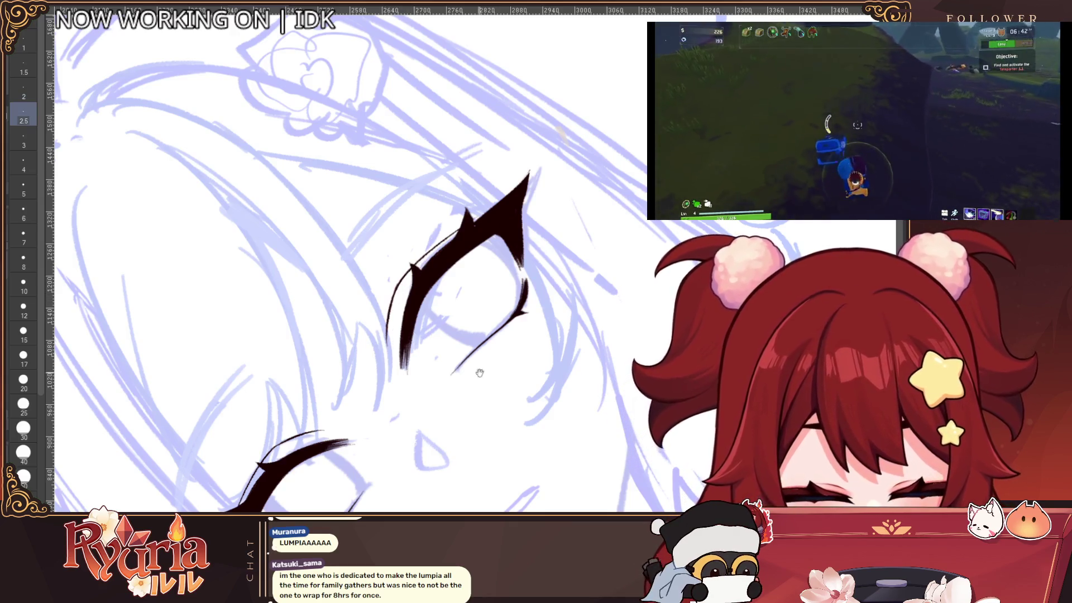
scroll(389, 343, down, 2)
key(bracketright)
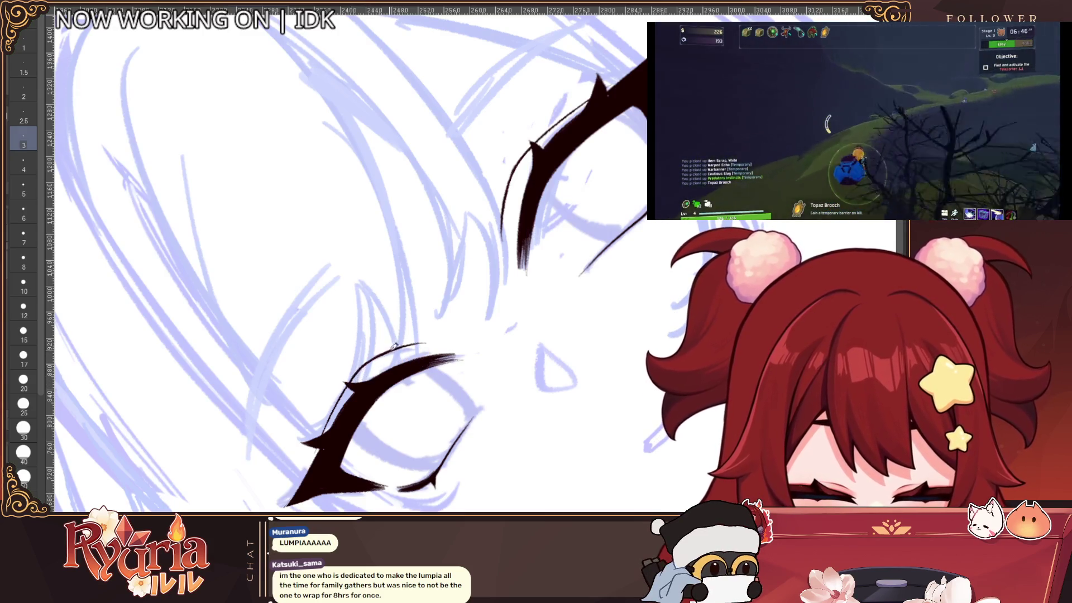
scroll(384, 357, down, 3)
key(ctrl+0)
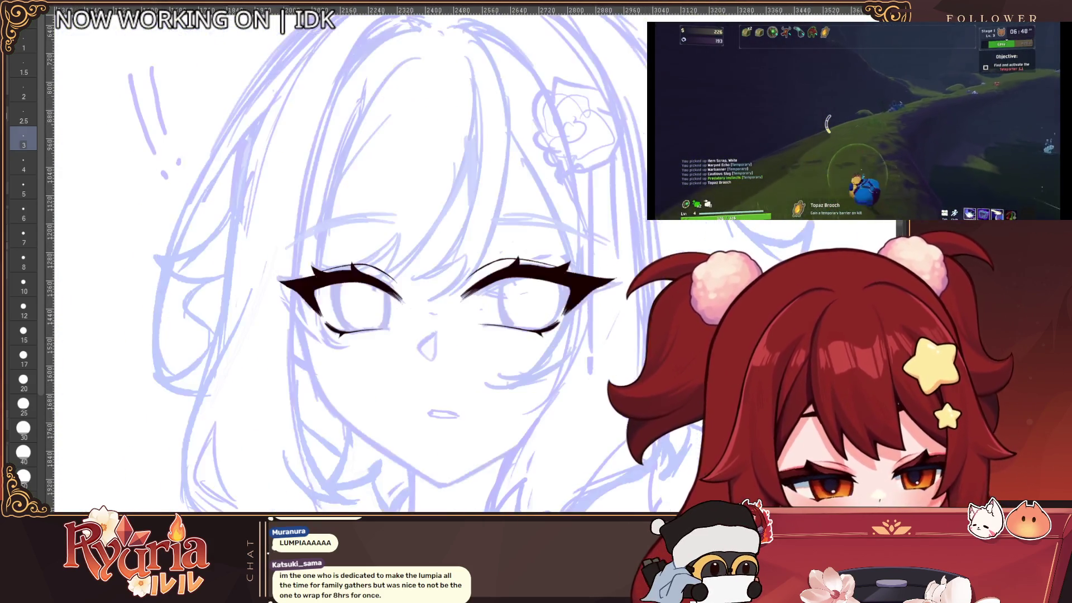
scroll(491, 411, down, 2)
scroll(491, 411, up, 4)
scroll(491, 411, up, 2)
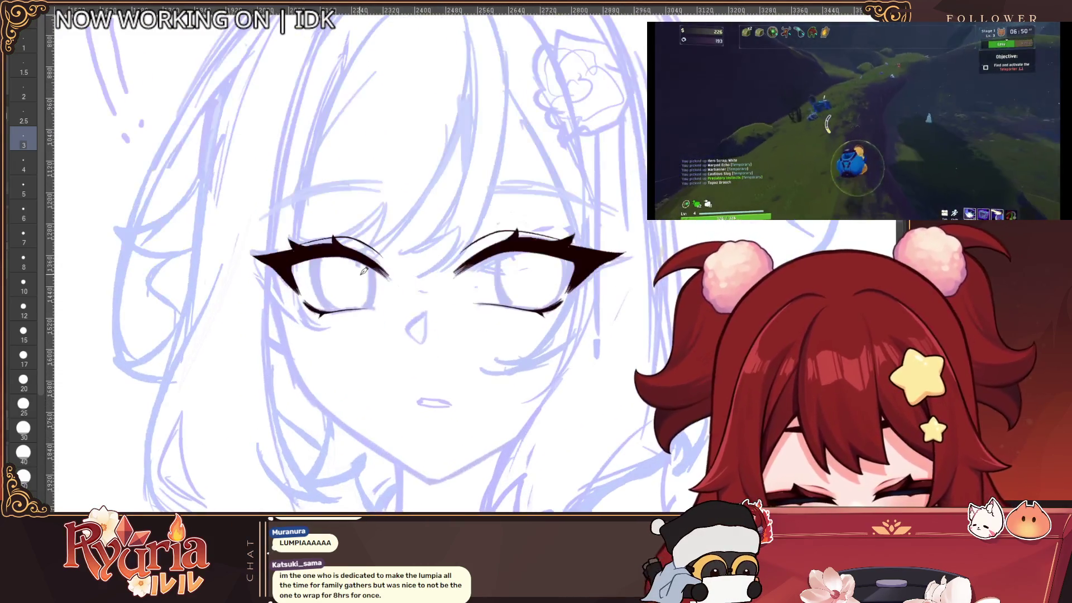
scroll(346, 308, up, 3)
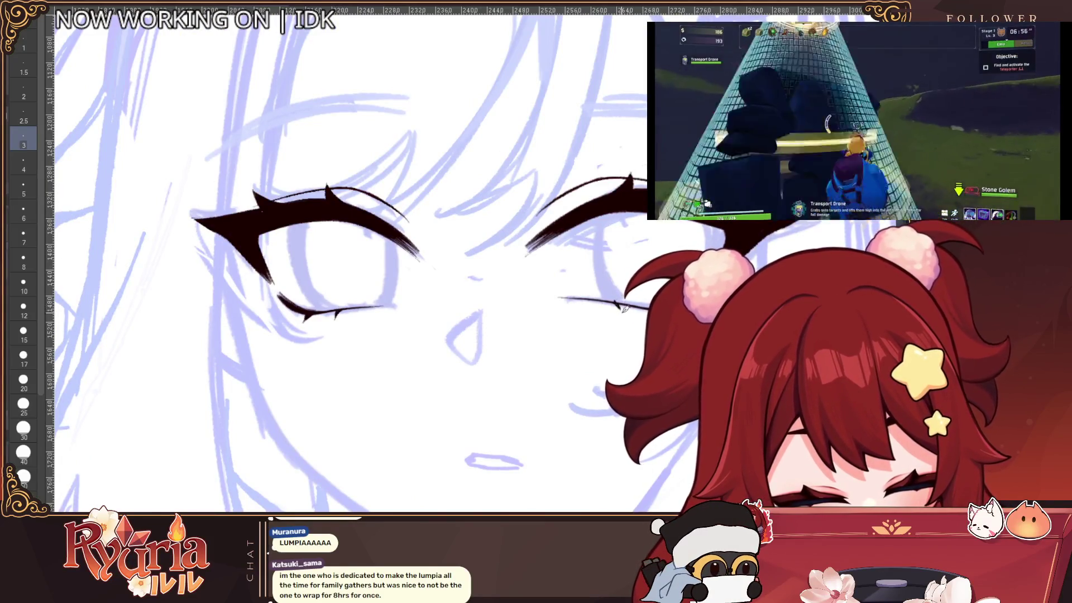
scroll(621, 307, down, 2)
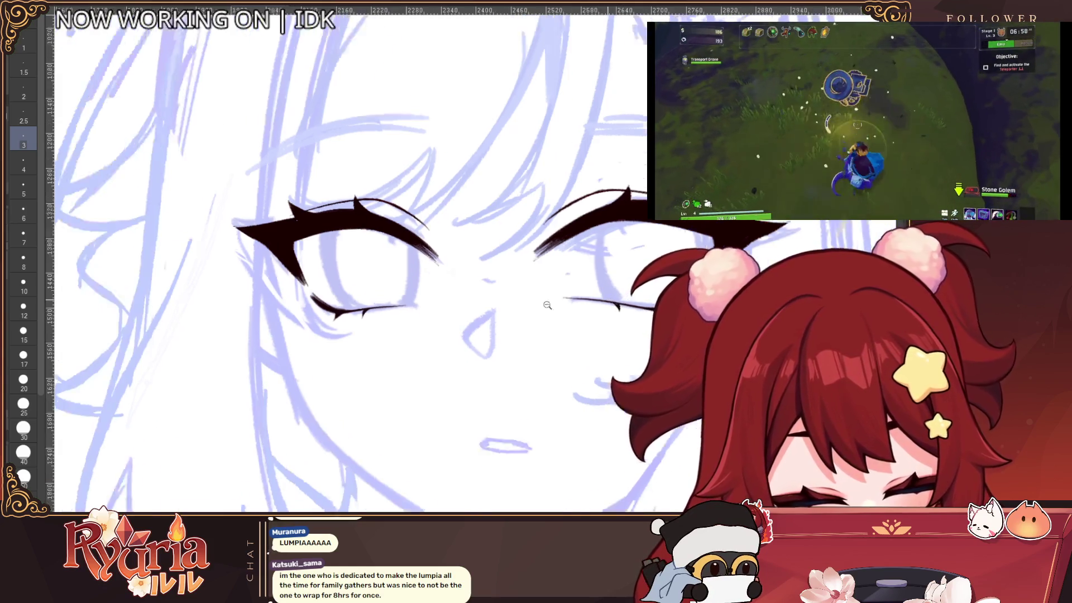
Ink a short vertical nose stroke below the eyes at pen size 4.
key(bracketright)
drag(501, 338, 502, 368)
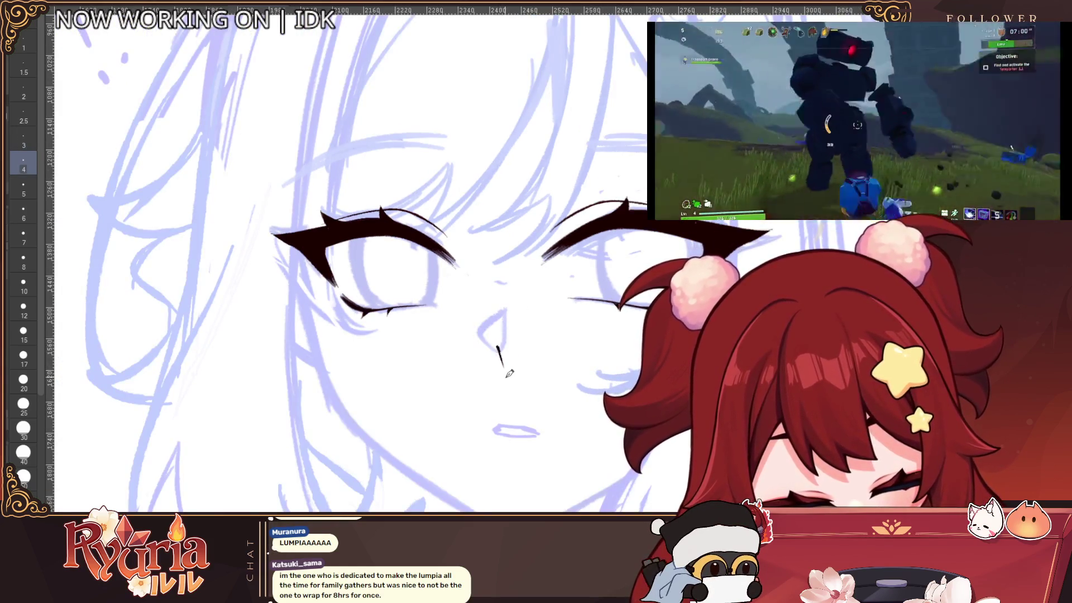
scroll(503, 343, down, 6)
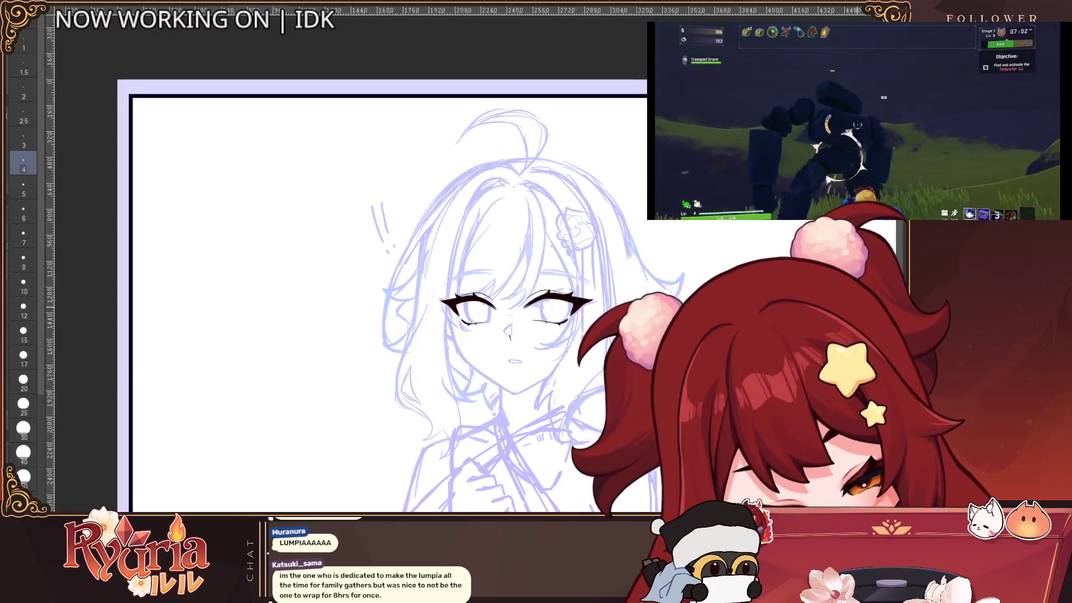
scroll(519, 325, up, 2)
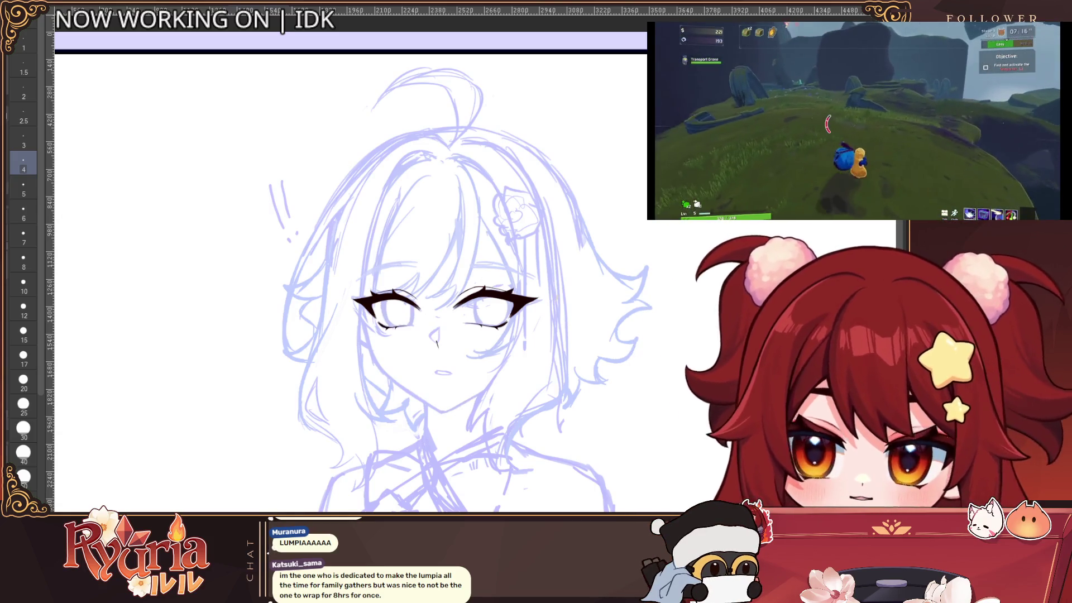
scroll(550, 326, up, 5)
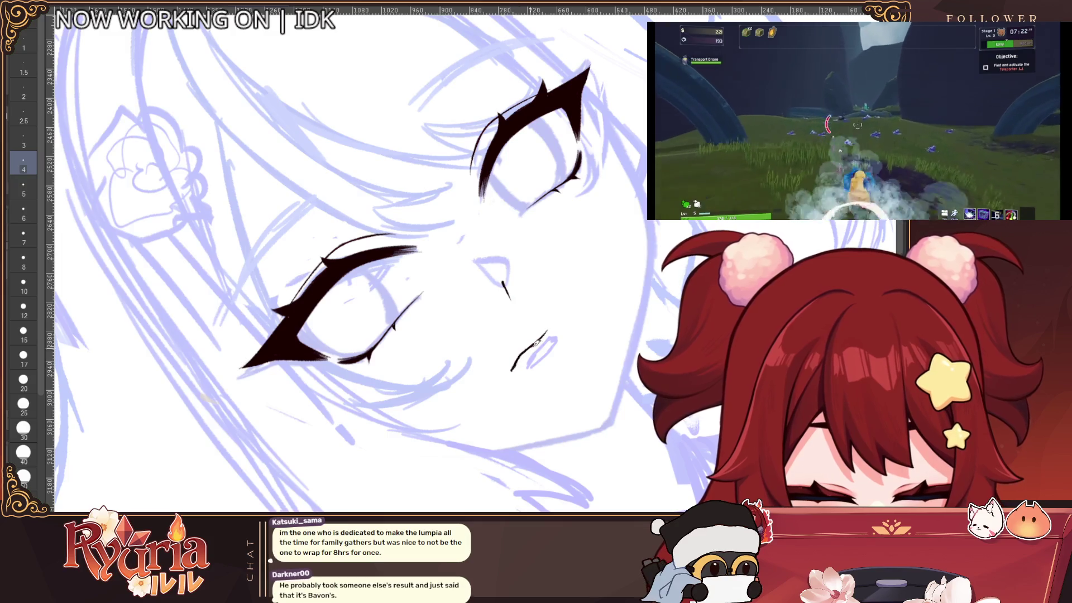
Ink a first mouth line, raise the pen to size 5 and unflip the view.
drag(511, 370, 554, 324)
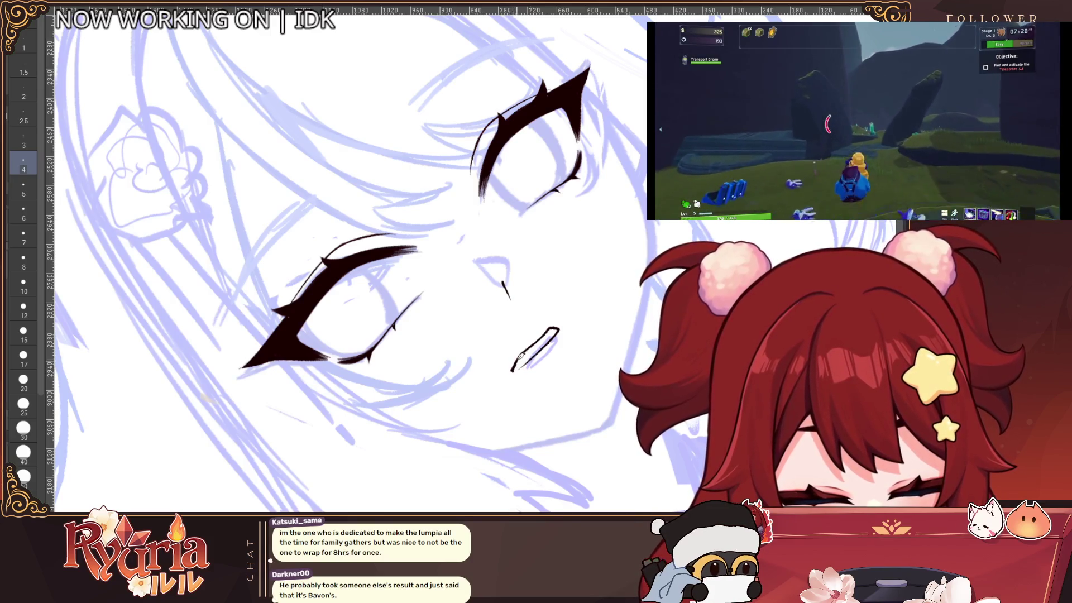
key(bracketright)
key(h)
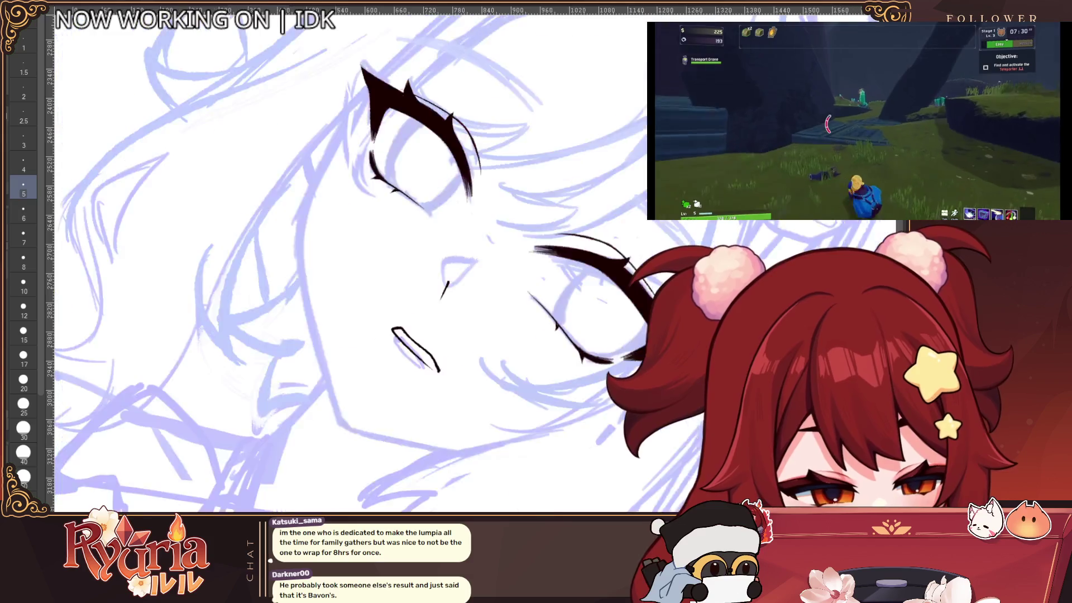
scroll(505, 304, up, 3)
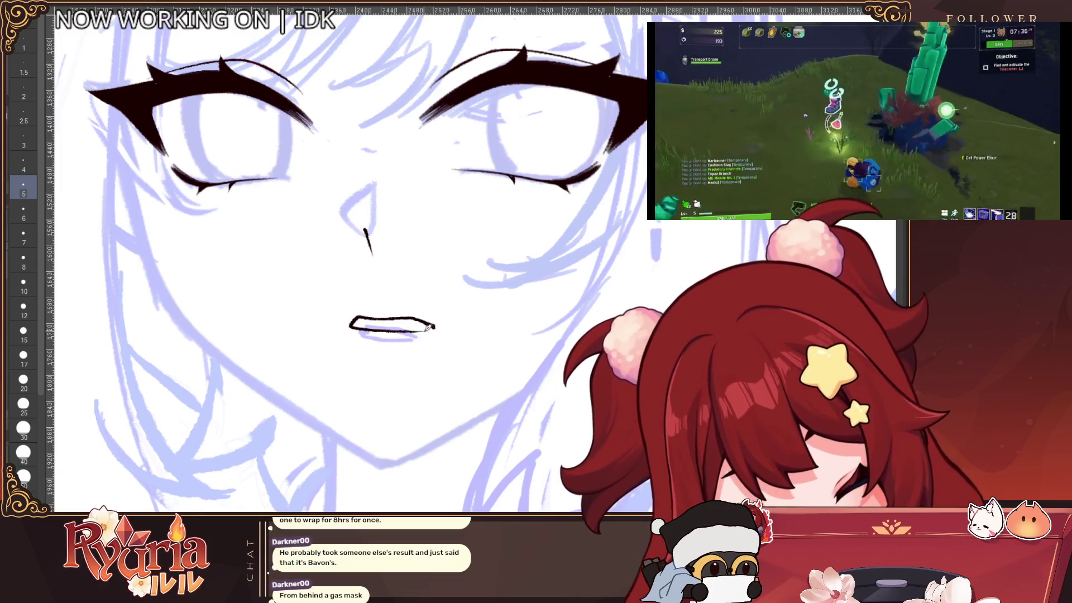
scroll(438, 325, down, 5)
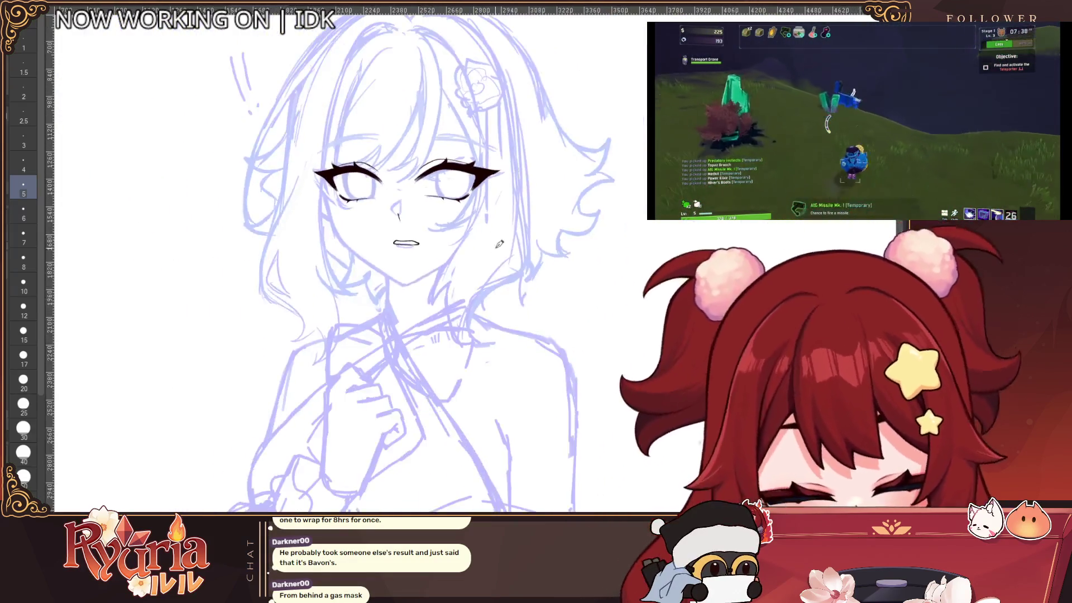
scroll(443, 379, up, 2)
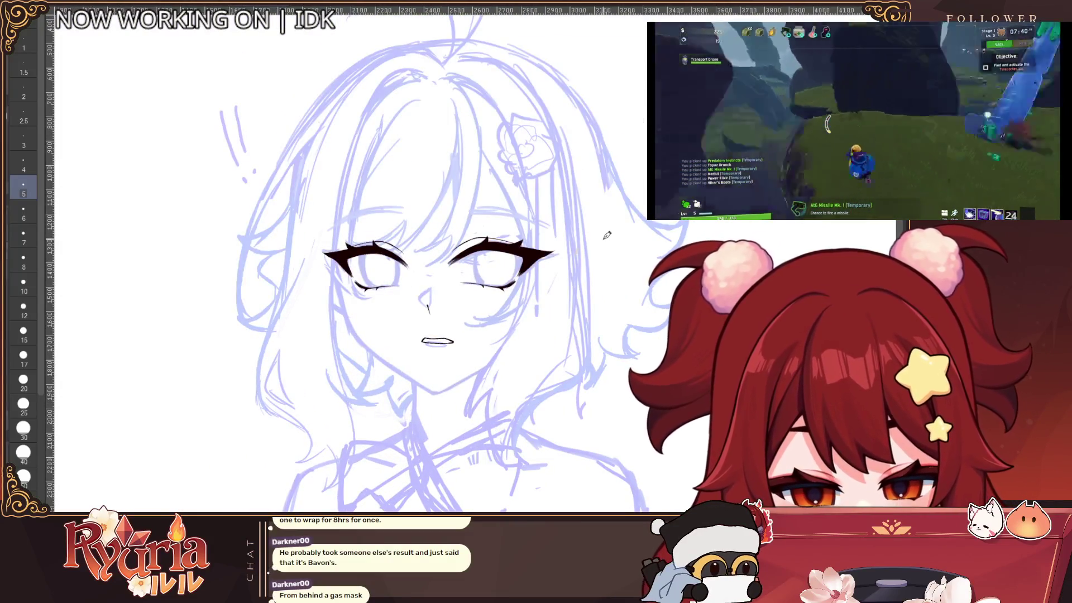
scroll(527, 295, up, 1)
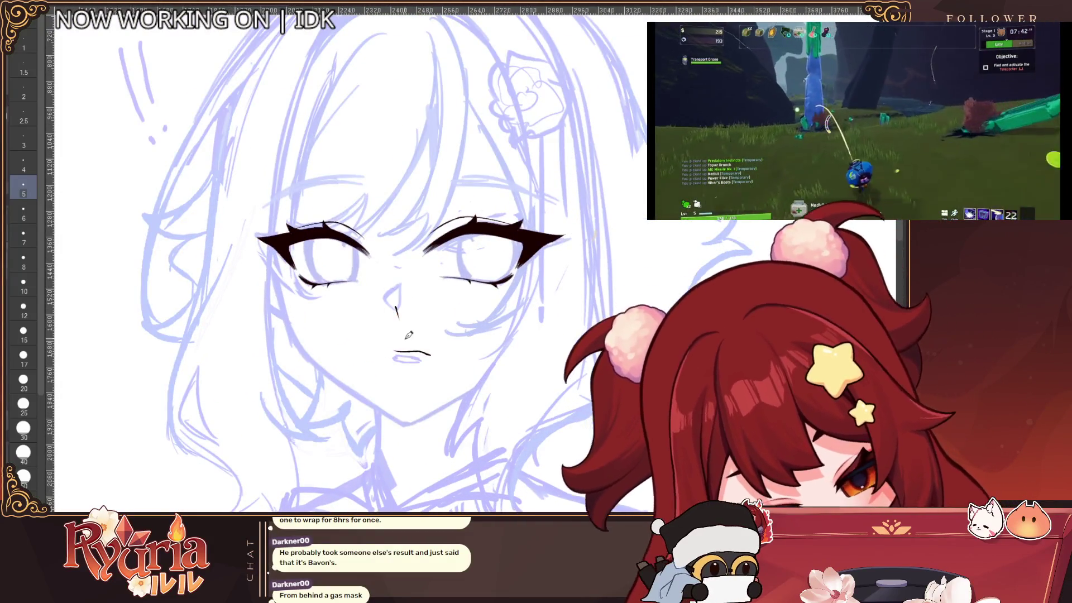
scroll(409, 334, up, 1)
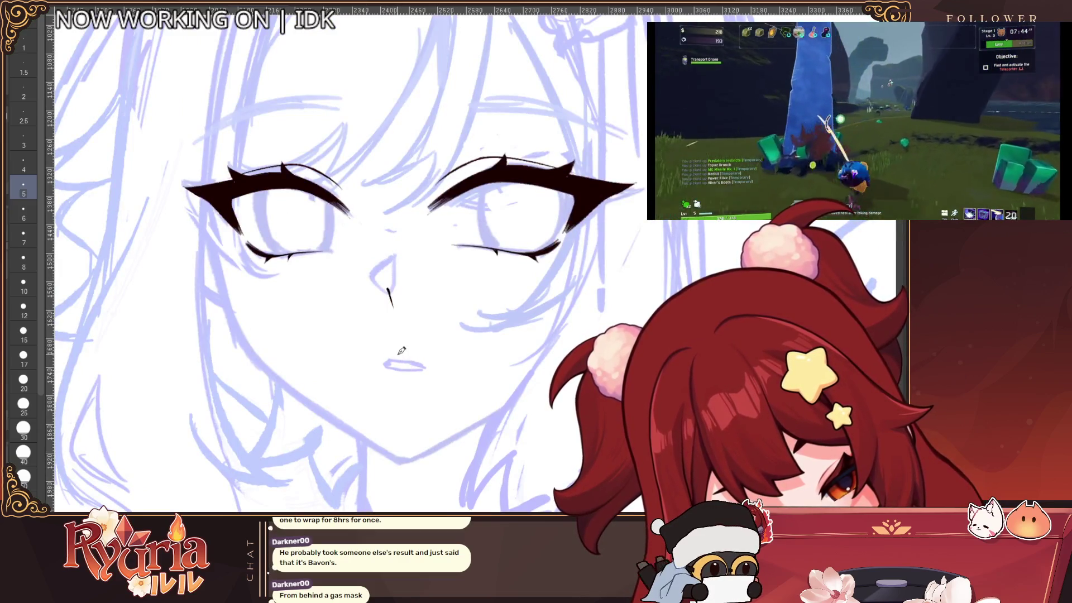
Undo the first mouth line and redraw the mouth as a shorter stroke.
key(ctrl+z)
drag(389, 356, 420, 357)
key(ctrl+z)
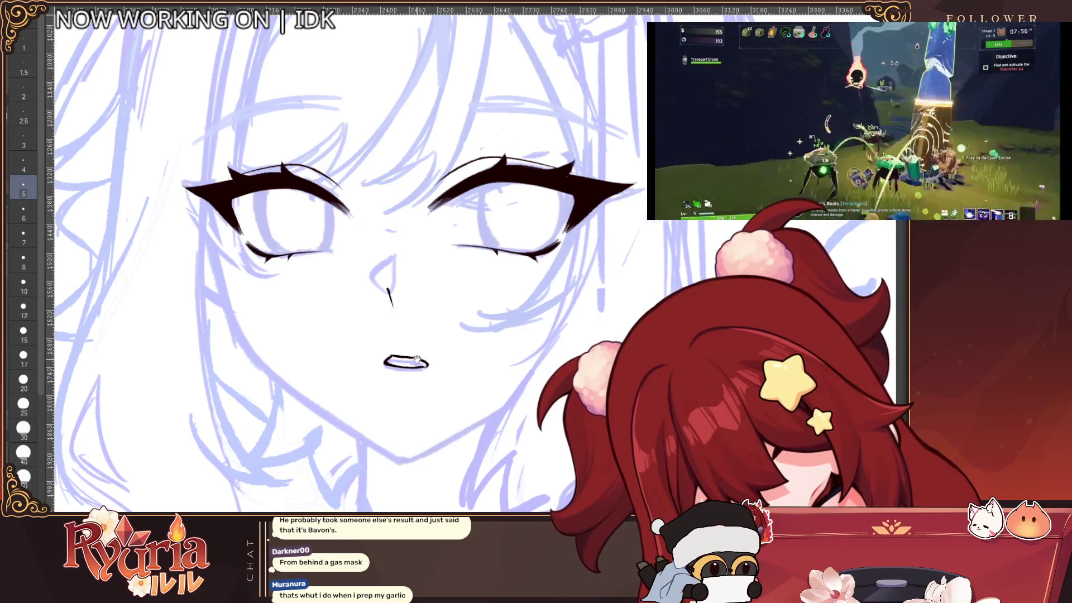
scroll(417, 359, down, 5)
scroll(558, 290, up, 4)
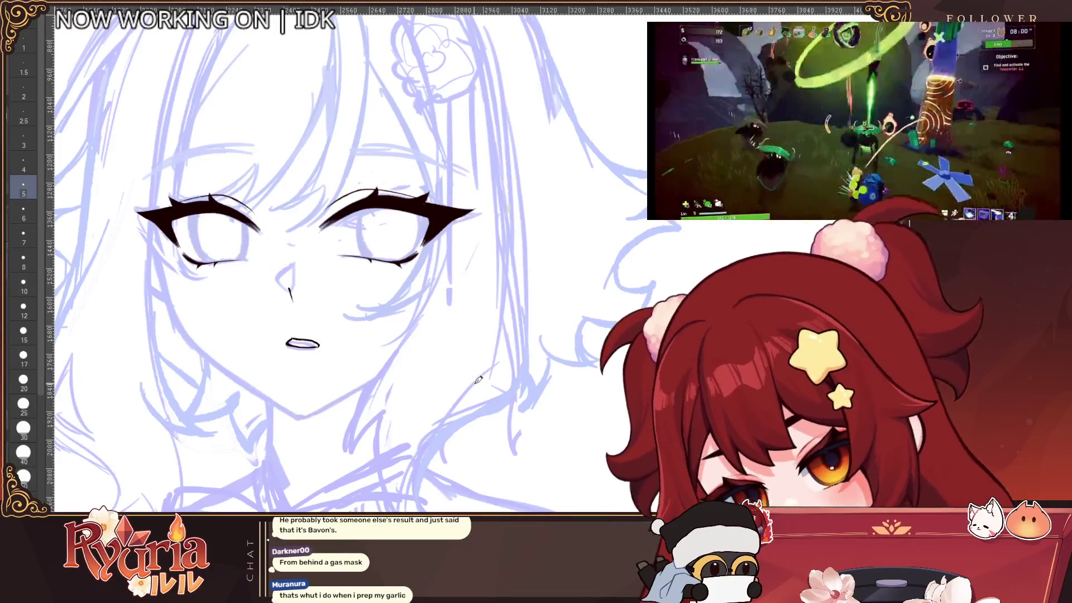
scroll(479, 380, up, 3)
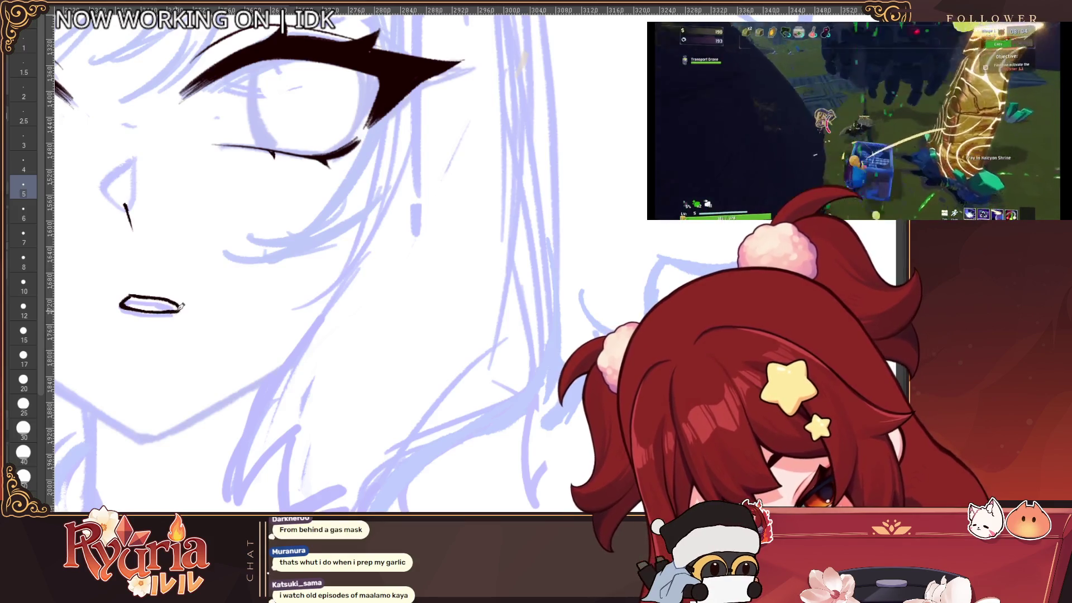
scroll(170, 296, down, 3)
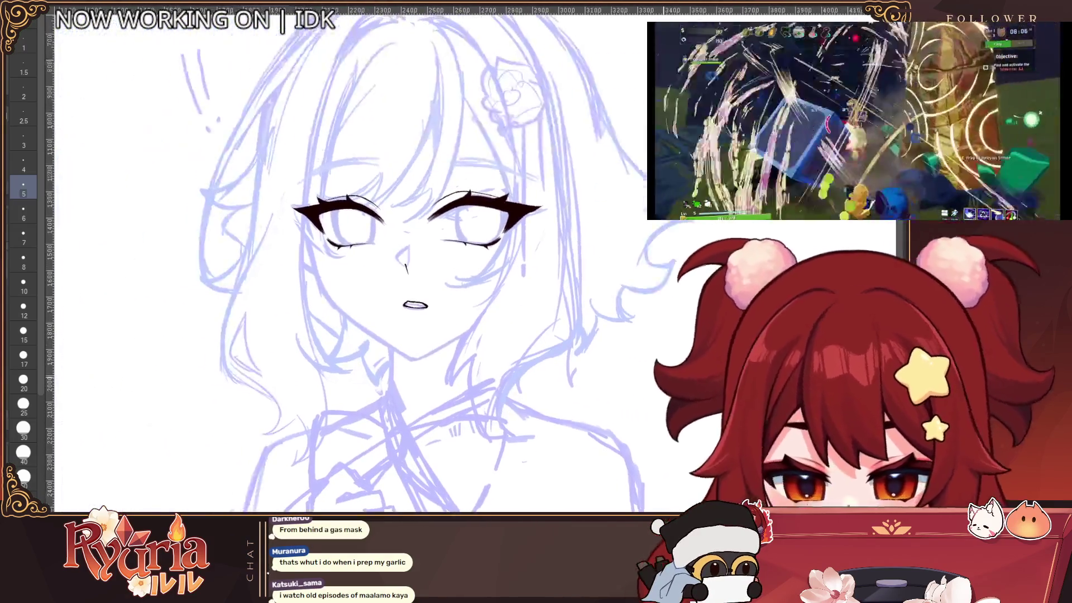
scroll(604, 317, up, 1)
scroll(604, 317, down, 3)
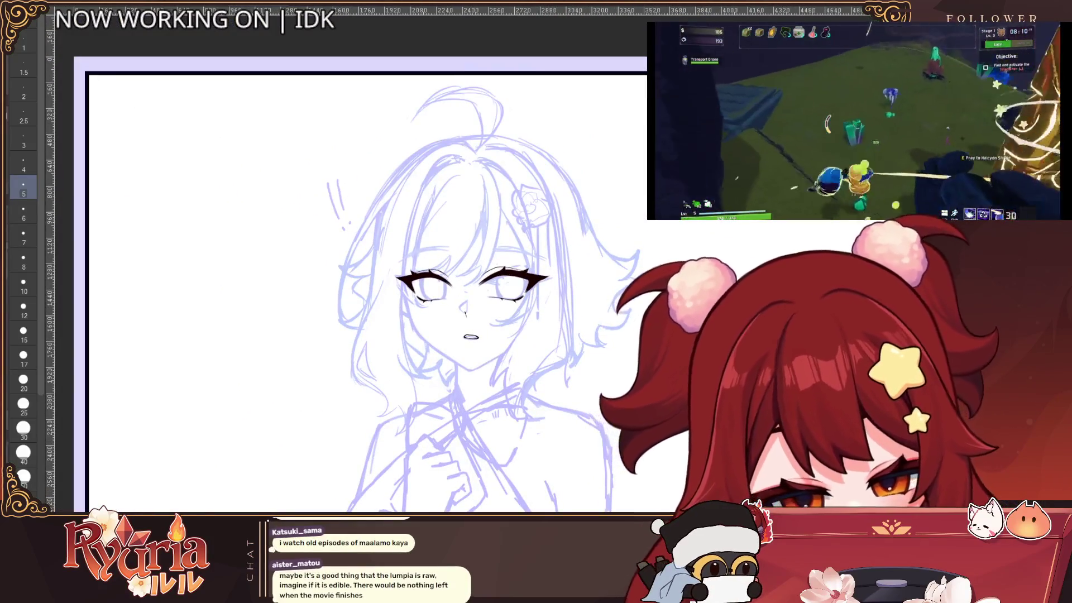
Ink a thin hair line beside the eye and thicken the upper lash stroke's lower end.
scroll(413, 295, up, 3)
scroll(412, 294, up, 2)
drag(381, 370, 410, 284)
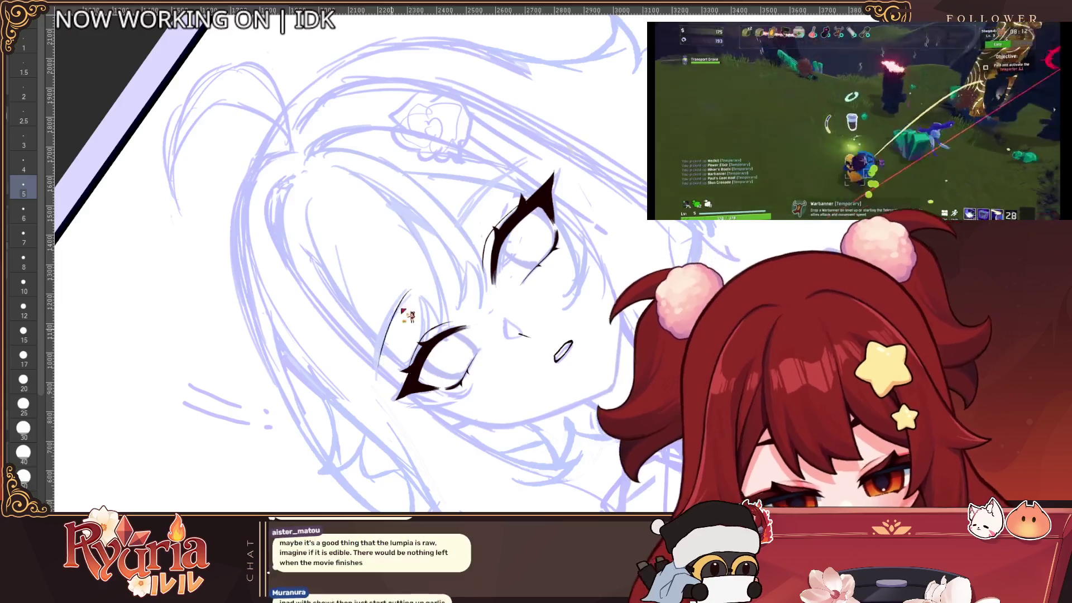
scroll(423, 241, up, 1)
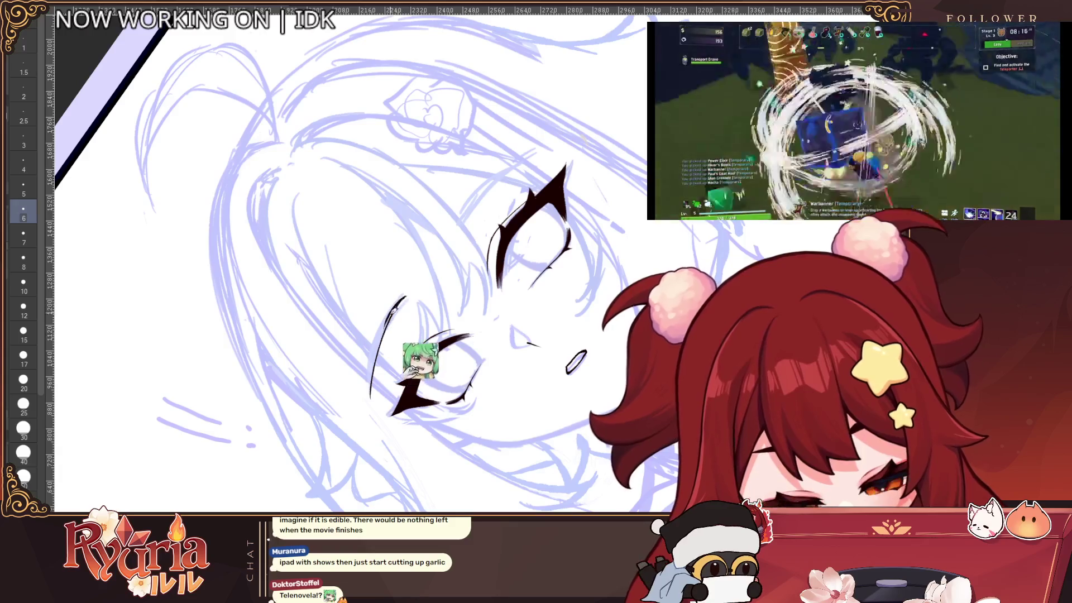
drag(526, 159, 454, 226)
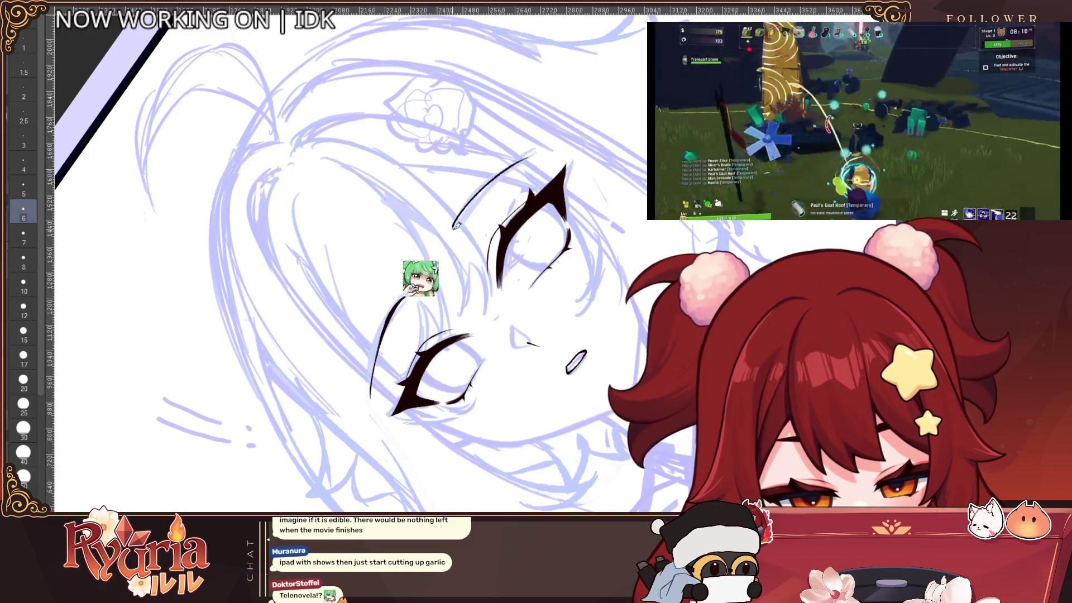
drag(496, 177, 454, 225)
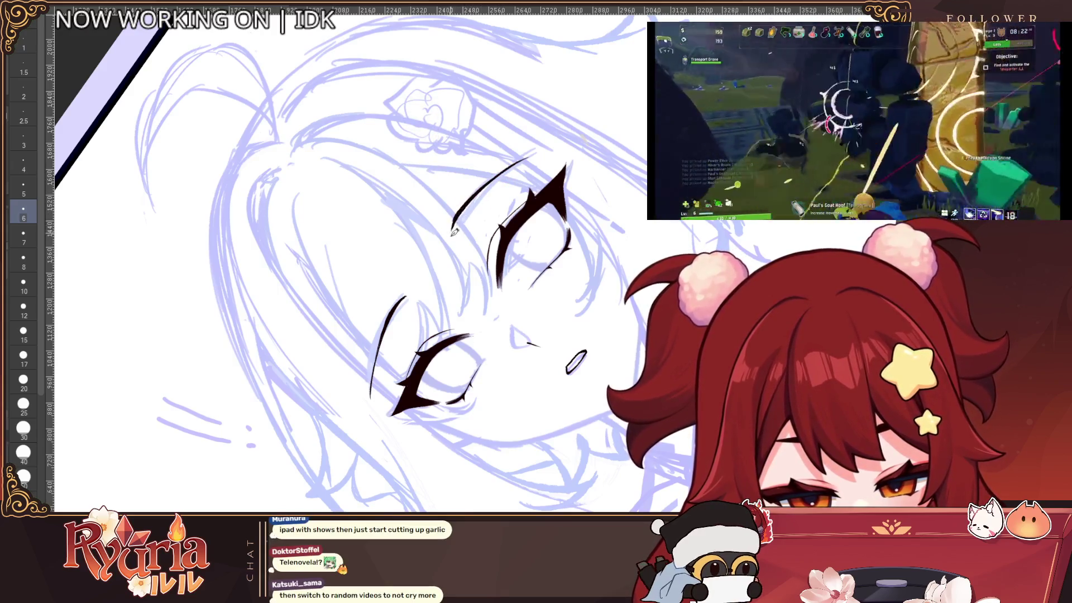
scroll(454, 231, down, 2)
Reset the canvas rotation, set brush size 25 then 30, and zoom out to the whole page.
key(ctrl+@)
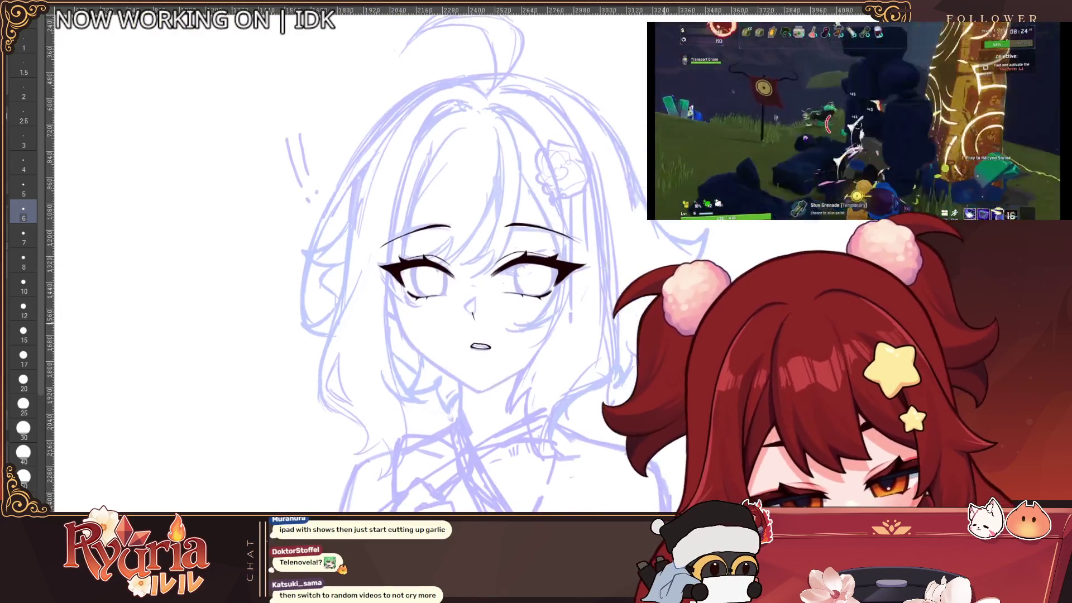
scroll(684, 303, down, 2)
scroll(684, 303, up, 2)
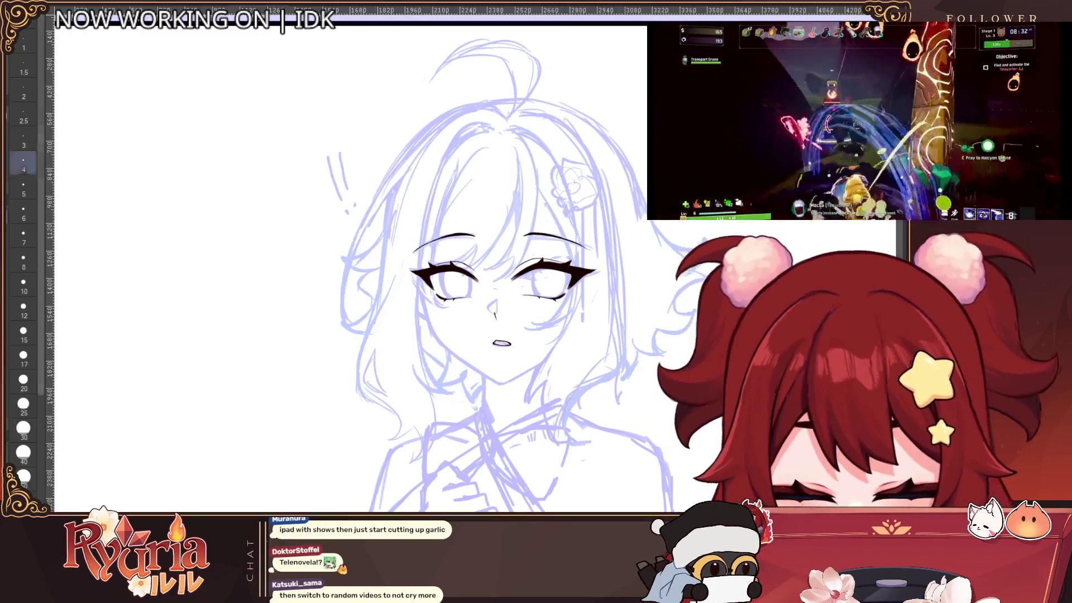
click(24, 405)
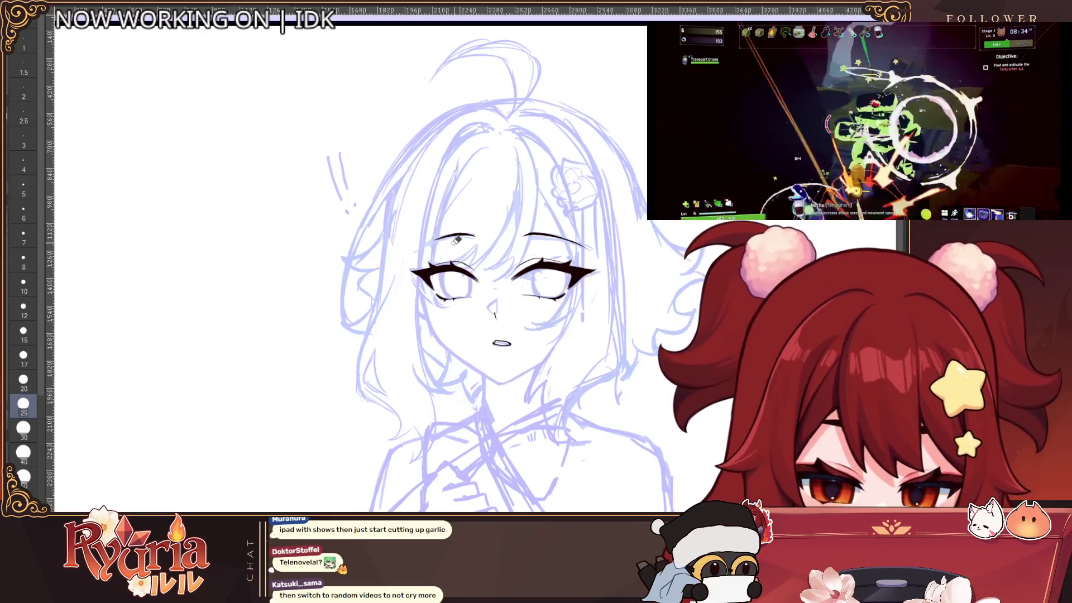
key(bracketright)
key(bracketright)
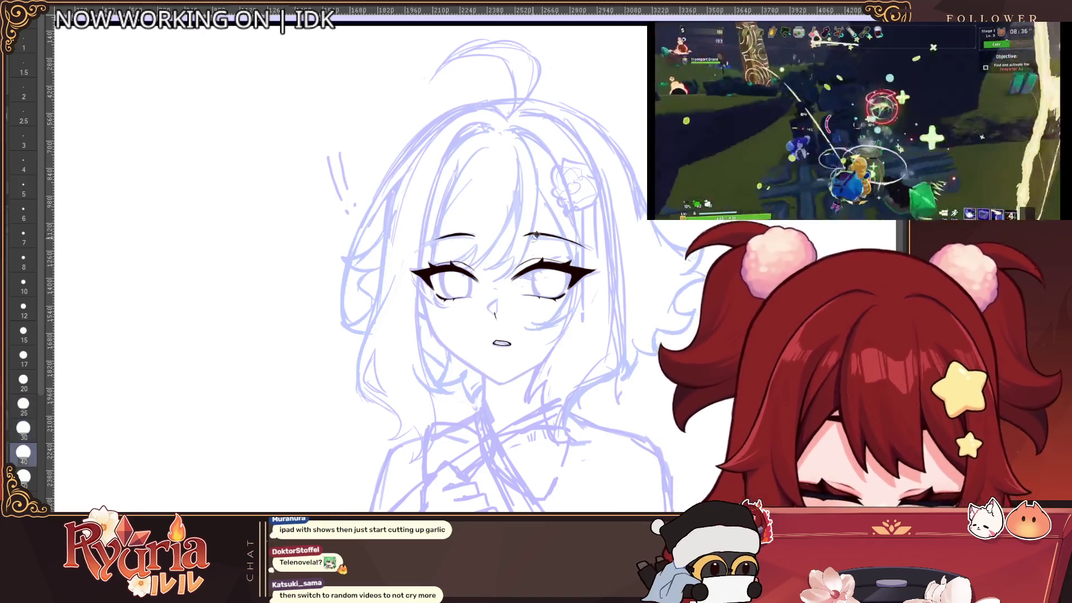
click(605, 247)
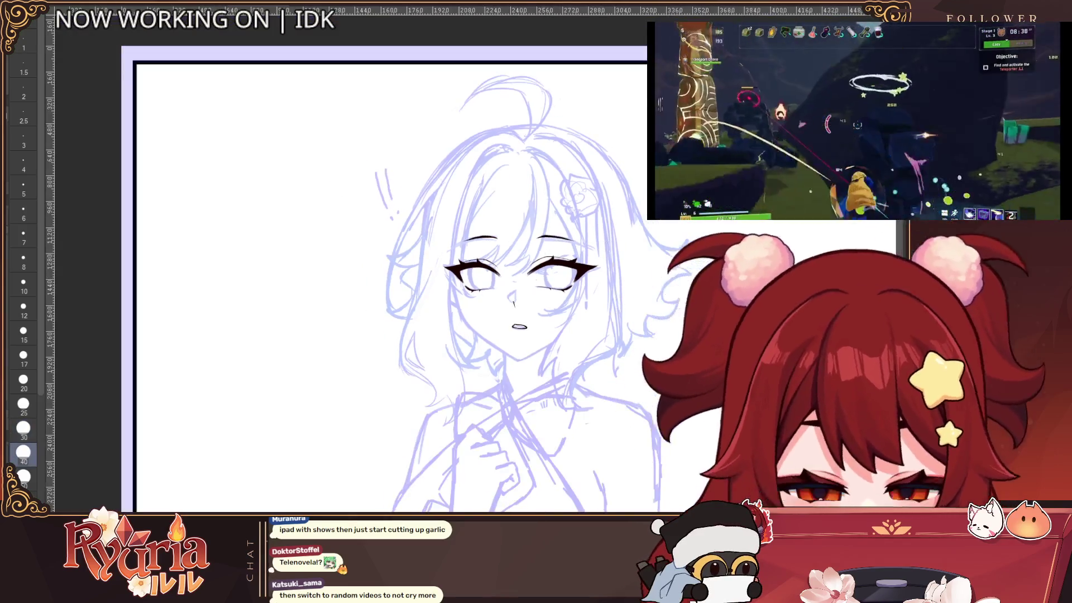
With the view rotated and pen size 7, redraw the thin eyebrow line over the left eye.
key(minus)
key(p)
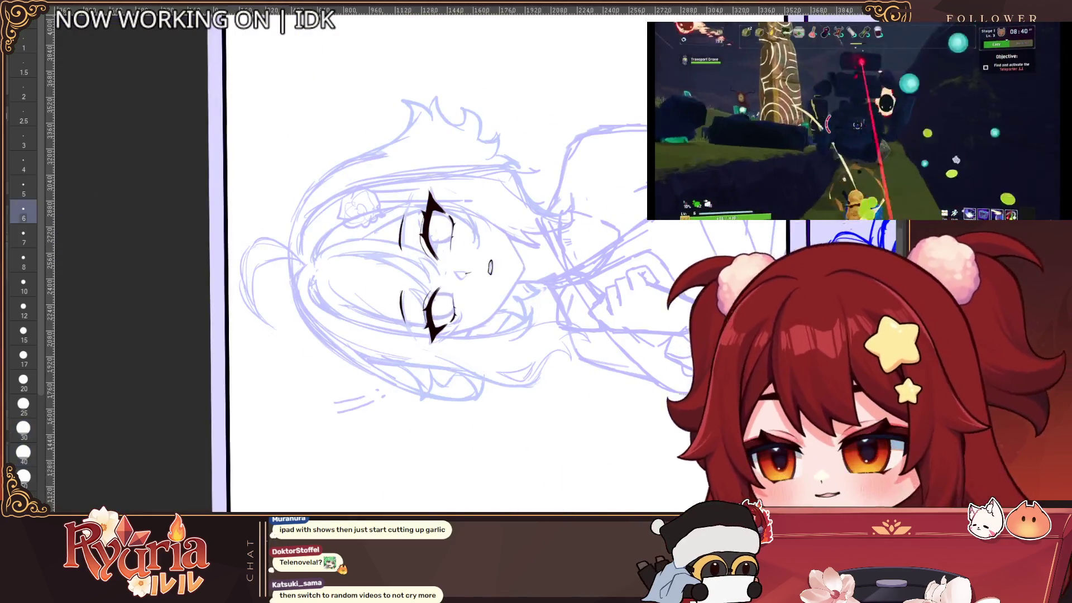
scroll(397, 218, up, 3)
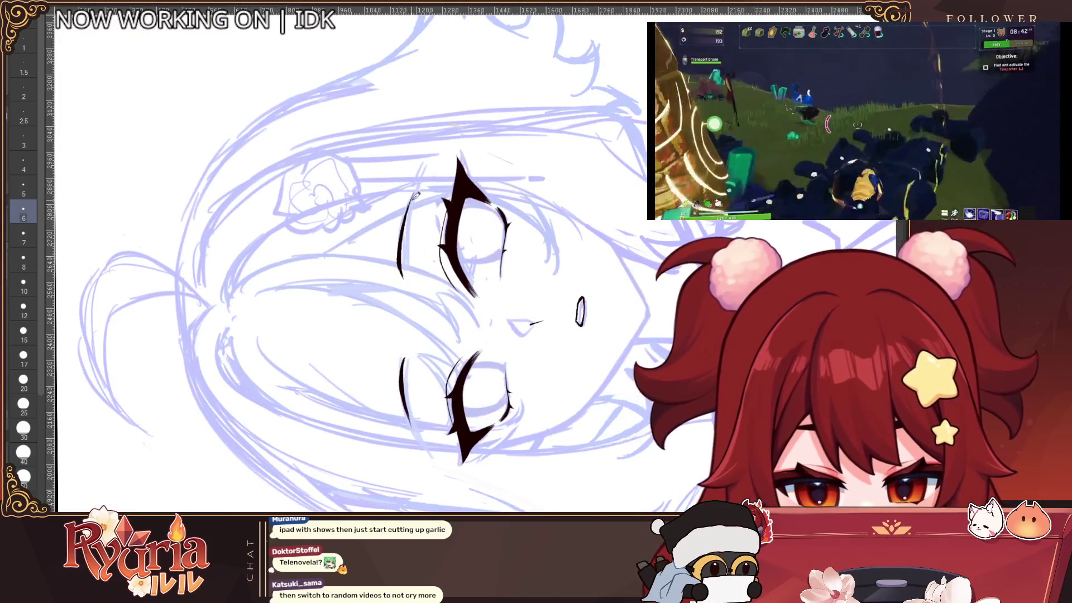
key(bracketright)
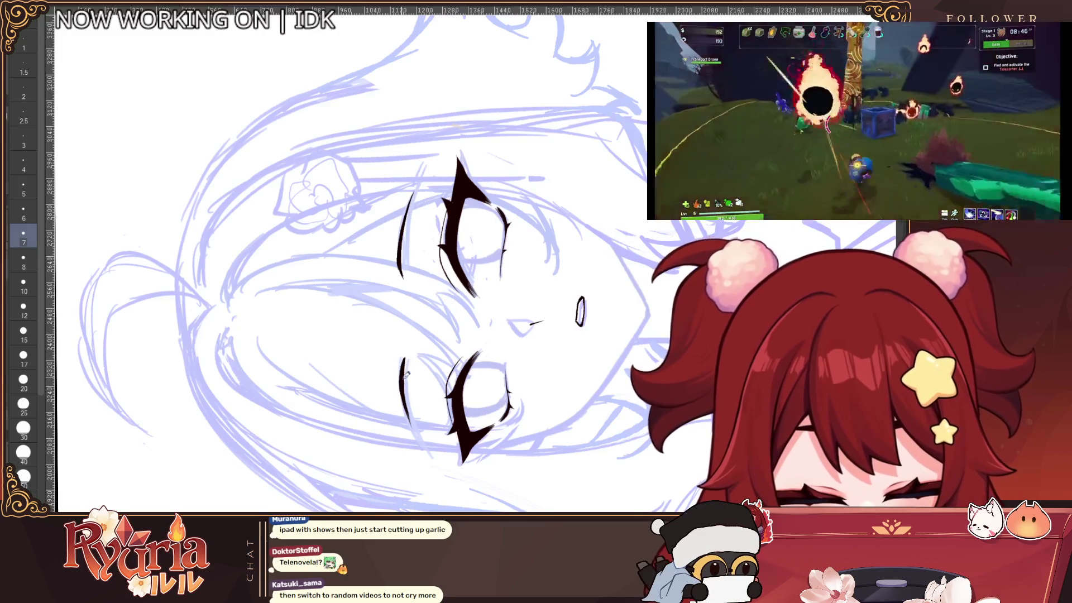
key(ctrl+z)
drag(409, 358, 415, 419)
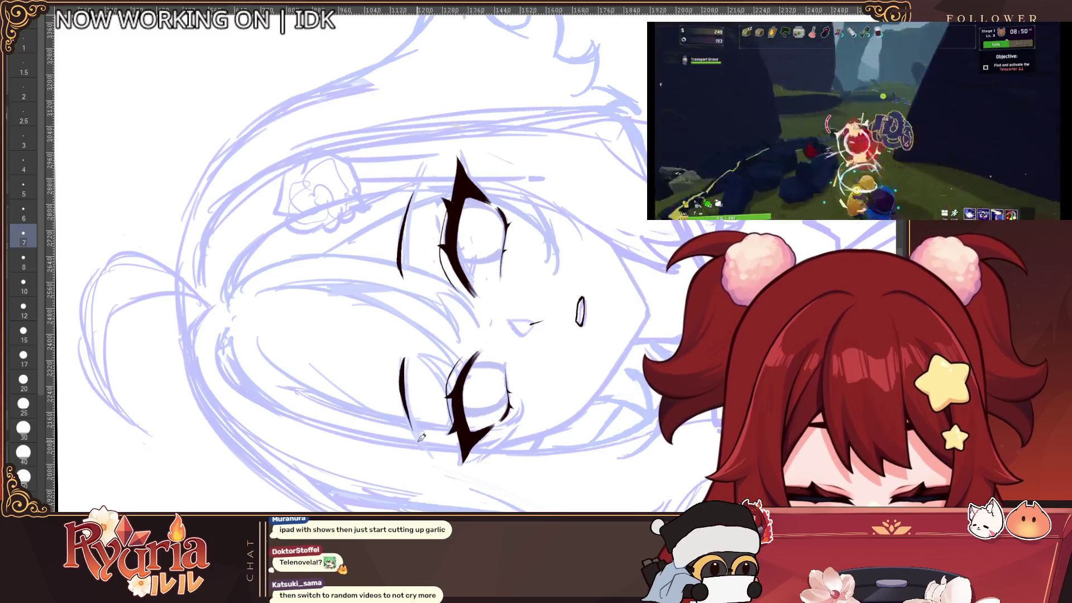
scroll(409, 380, down, 1)
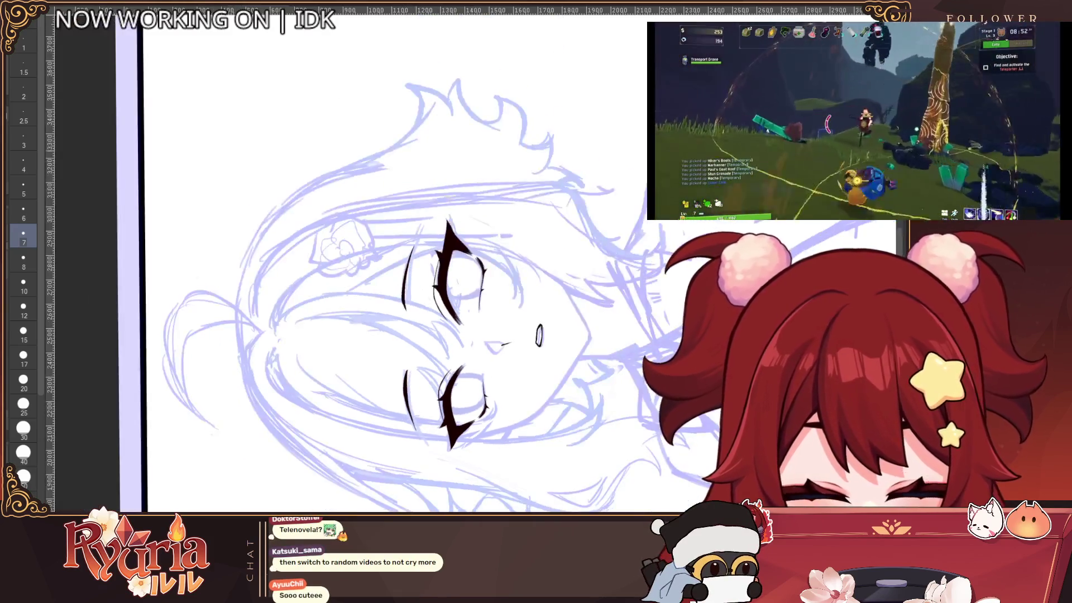
key(asciicircum)
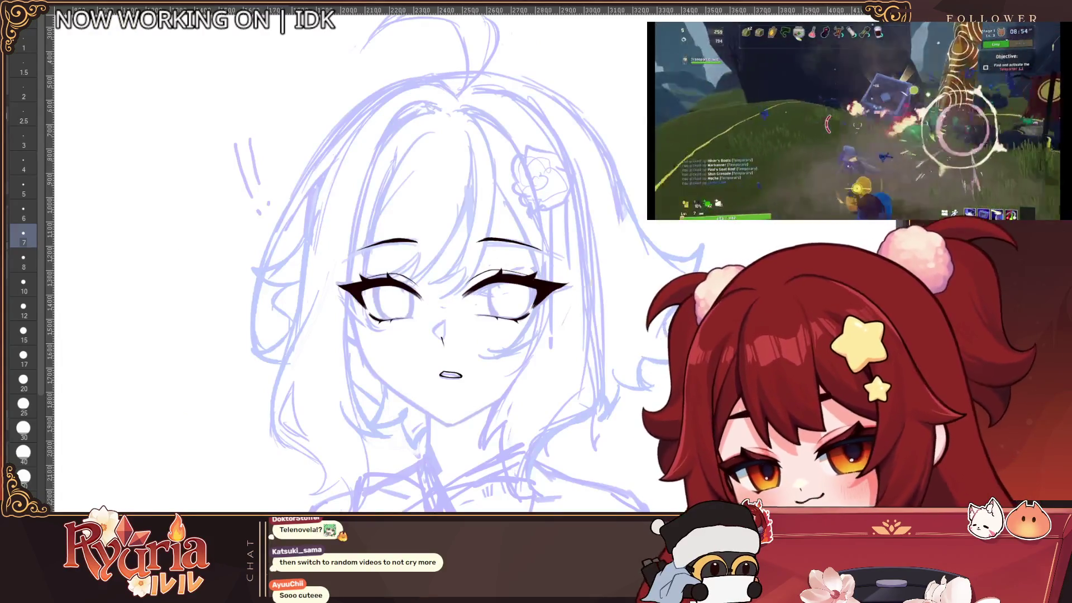
scroll(490, 362, down, 2)
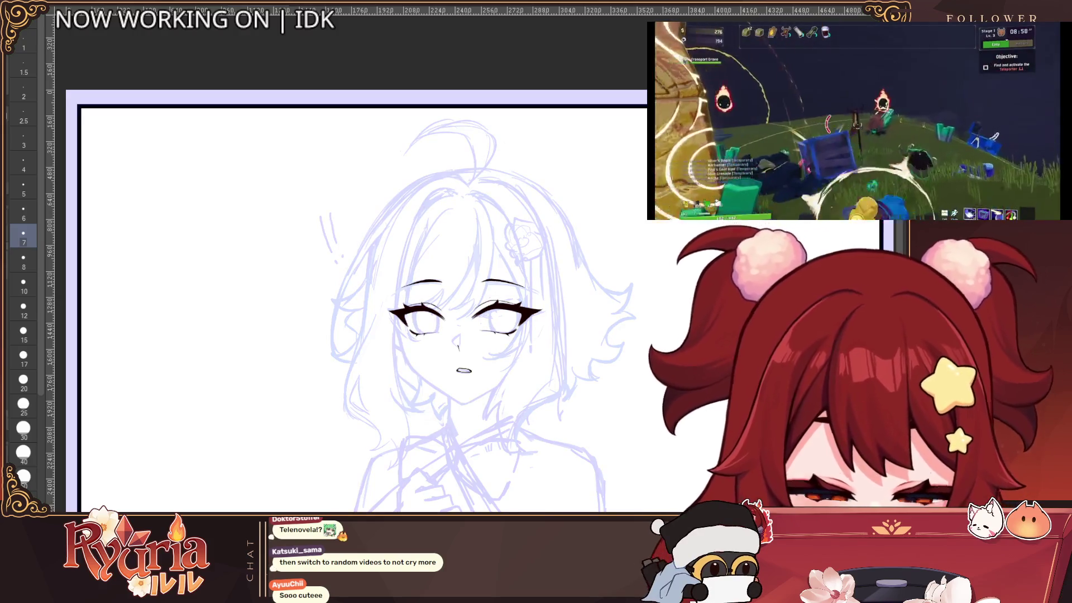
scroll(454, 348, up, 1)
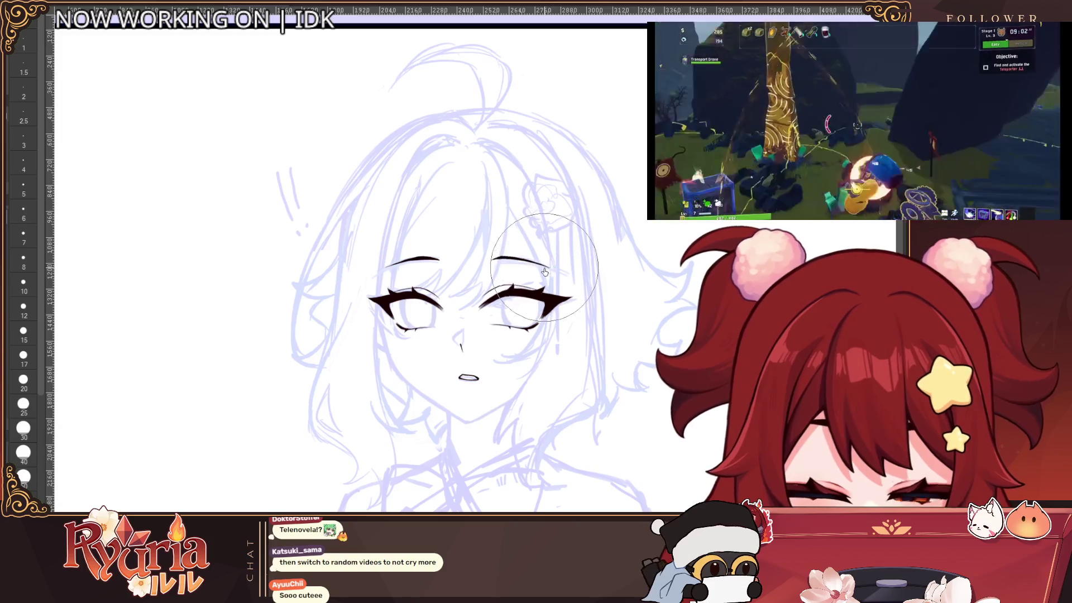
scroll(575, 234, down, 1)
scroll(587, 218, up, 1)
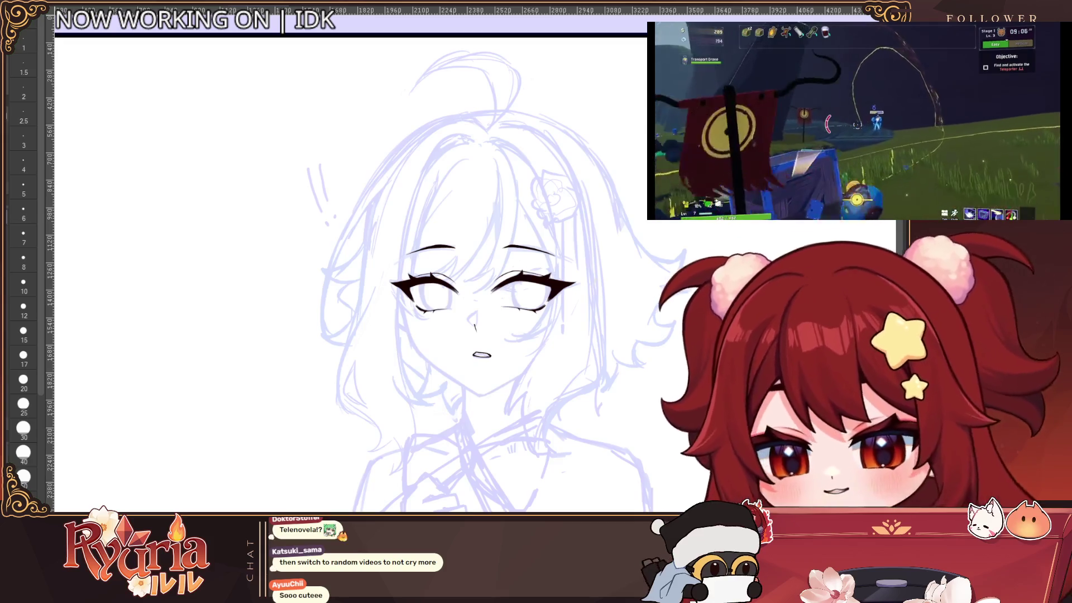
scroll(492, 353, up, 2)
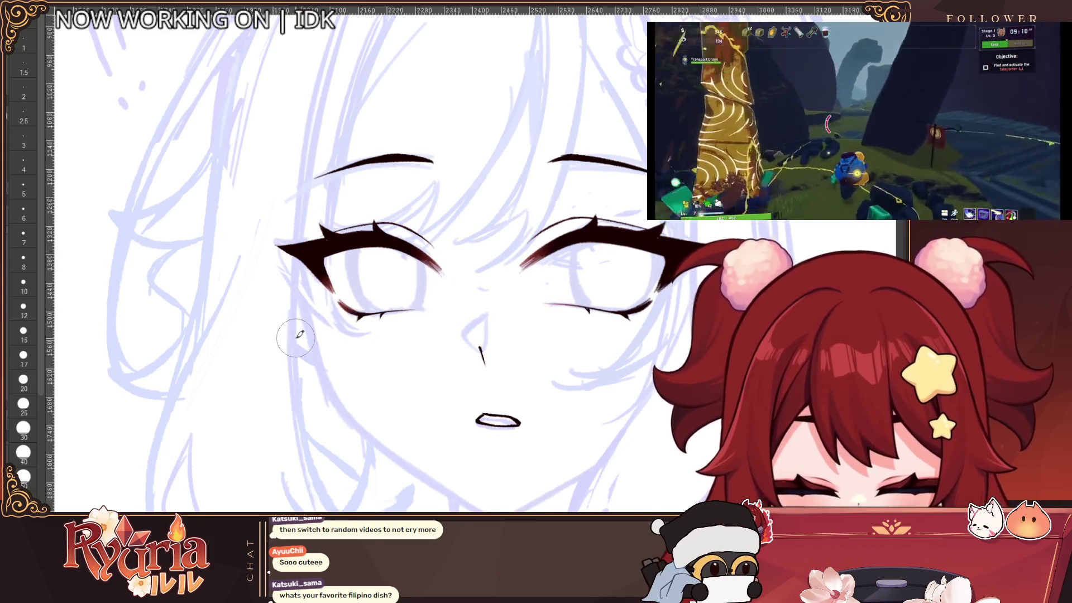
Paint red colour at size 4 inside the left upper lash line and its outer tip.
key(ctrl+minus)
key(ctrl+minus)
key(ctrl+minus)
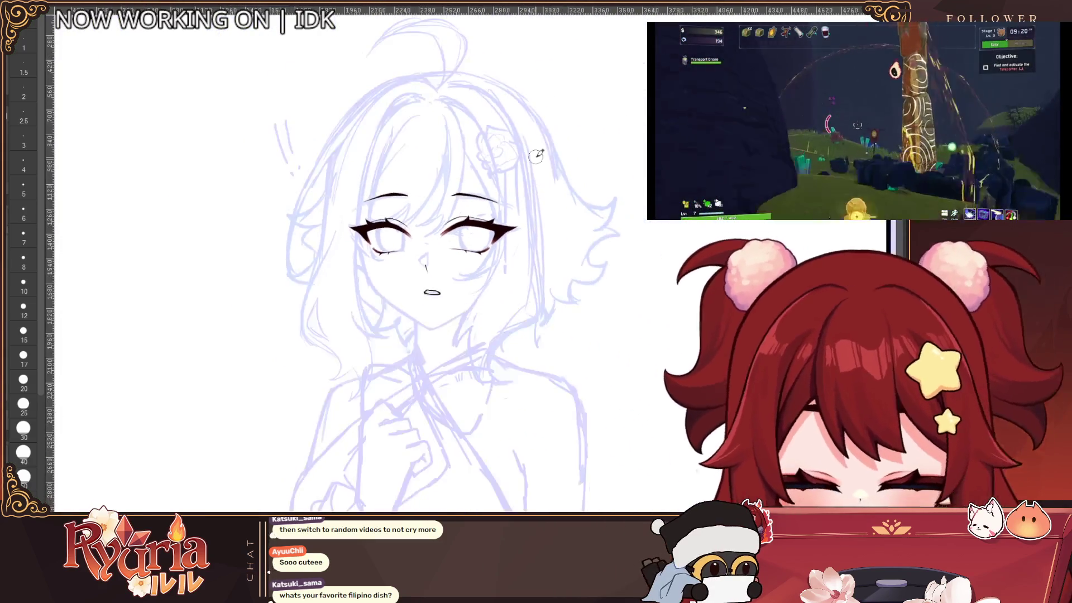
key(ctrl+plus)
key(ctrl+plus)
key(ctrl+plus)
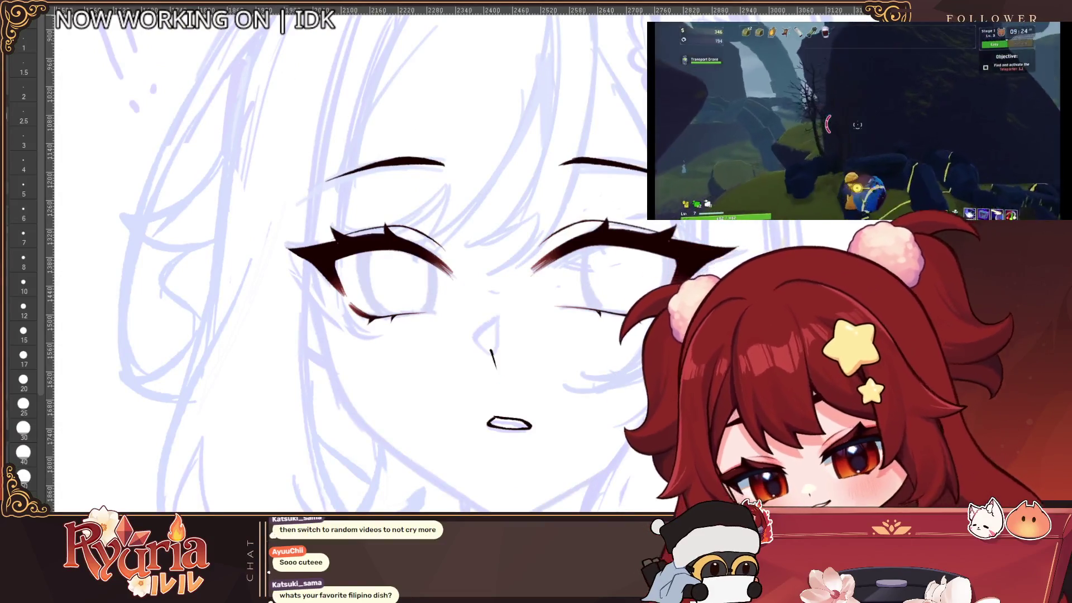
scroll(417, 241, up, 1)
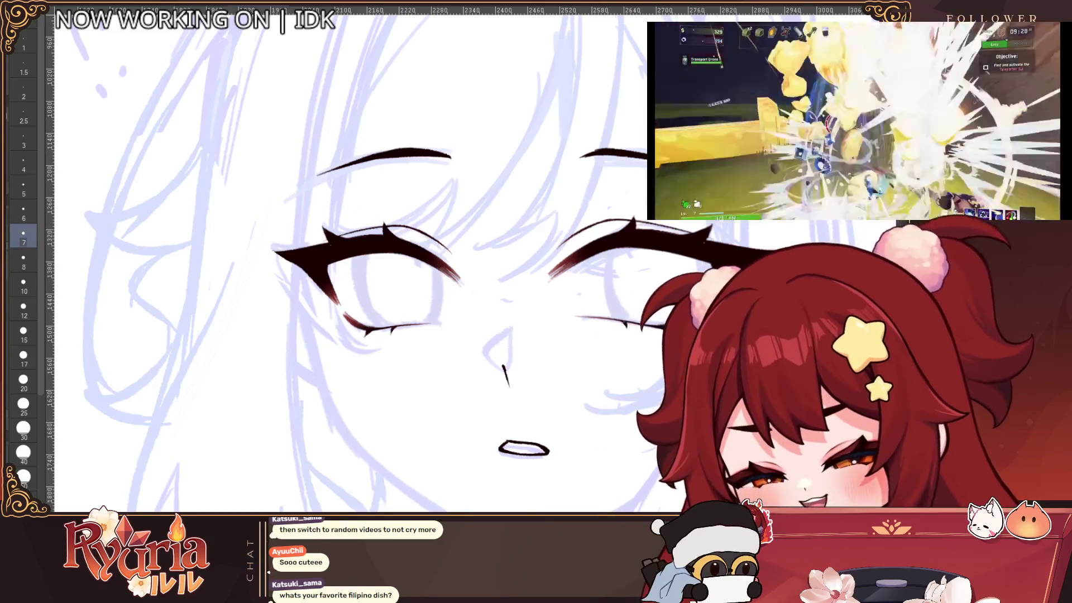
scroll(360, 216, up, 2)
key(bracketleft)
key(bracketleft)
key(bracketleft)
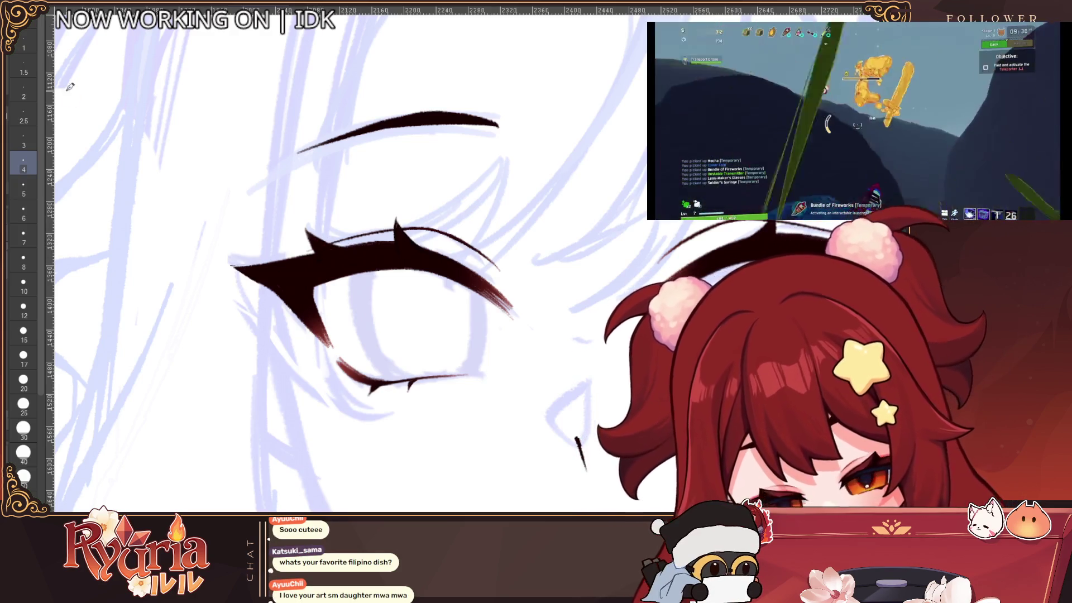
mouse_move(330, 249)
mouse_down()
mouse_move(322, 237)
mouse_move(377, 250)
mouse_up()
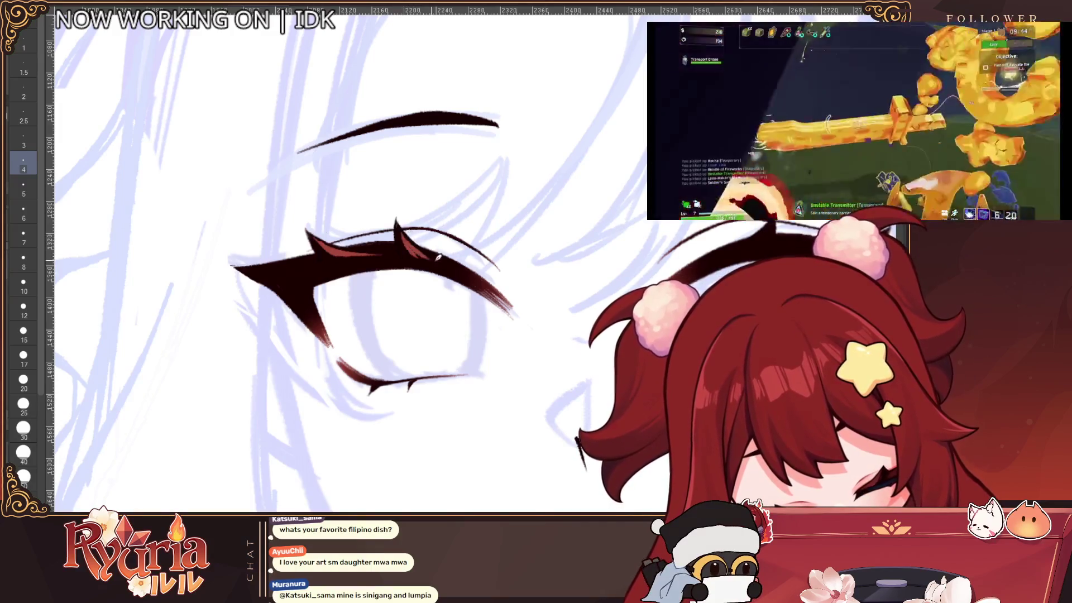
mouse_move(257, 265)
mouse_down()
mouse_move(252, 272)
mouse_move(288, 269)
mouse_up()
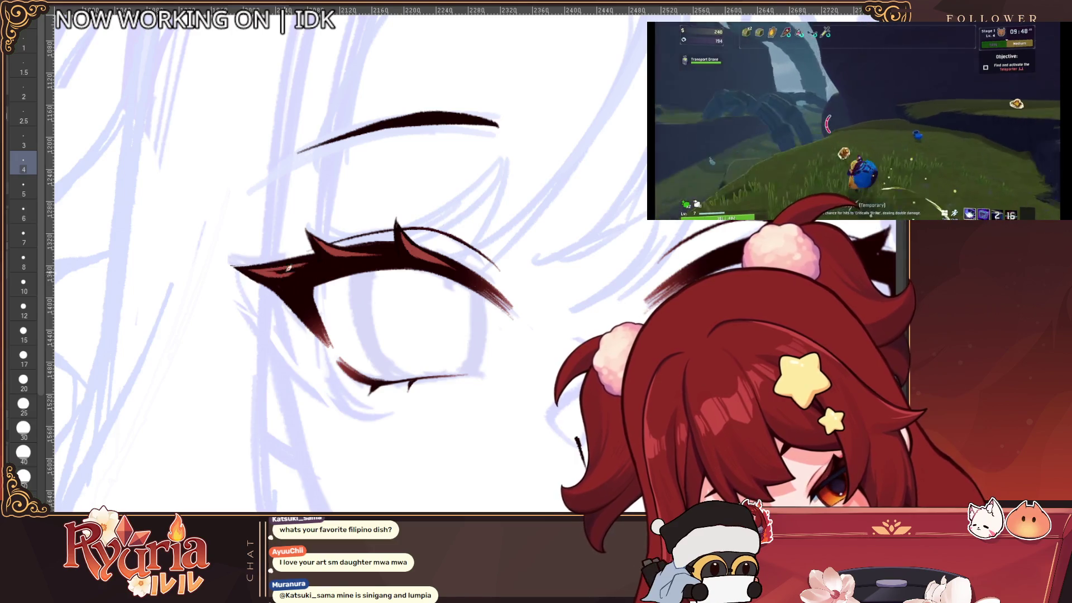
key(bracketright)
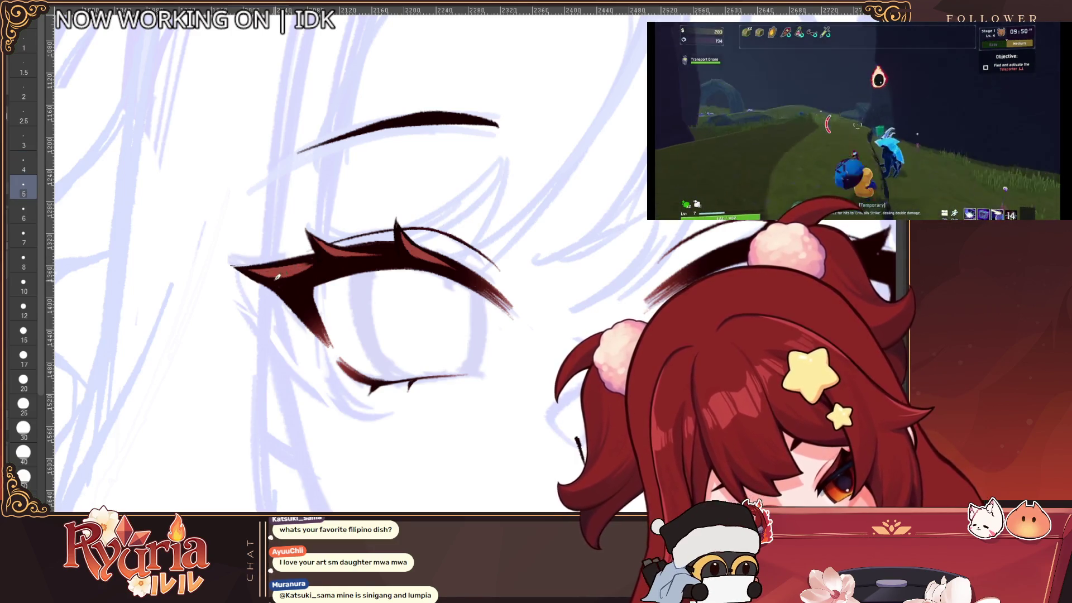
Mirror the view and paint red-brown along the upper eyelid and inner lash line.
scroll(376, 204, down, 5)
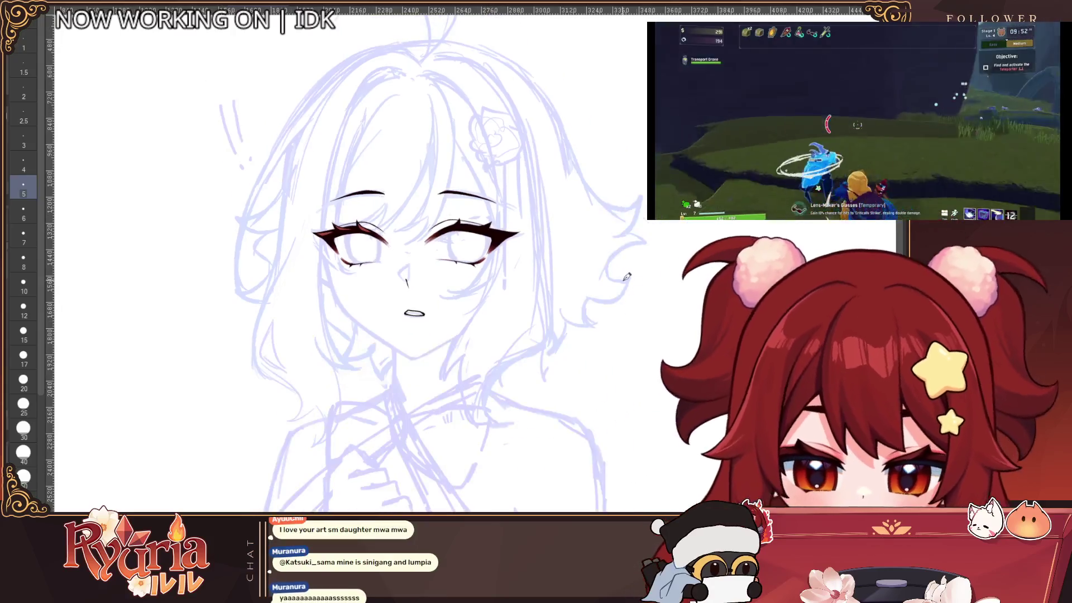
key(h)
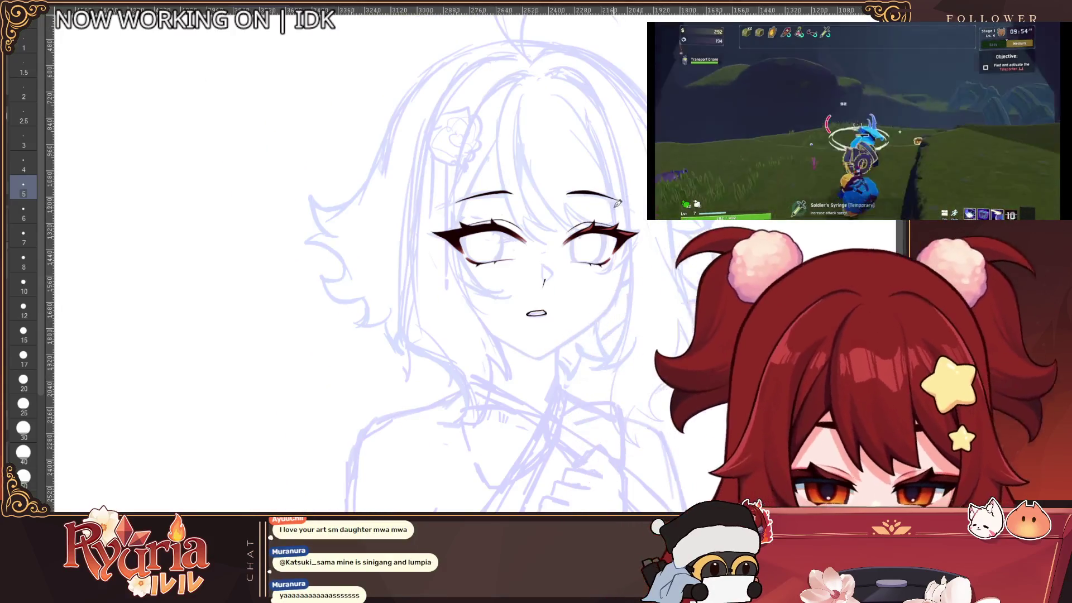
scroll(618, 204, up, 4)
scroll(378, 221, up, 2)
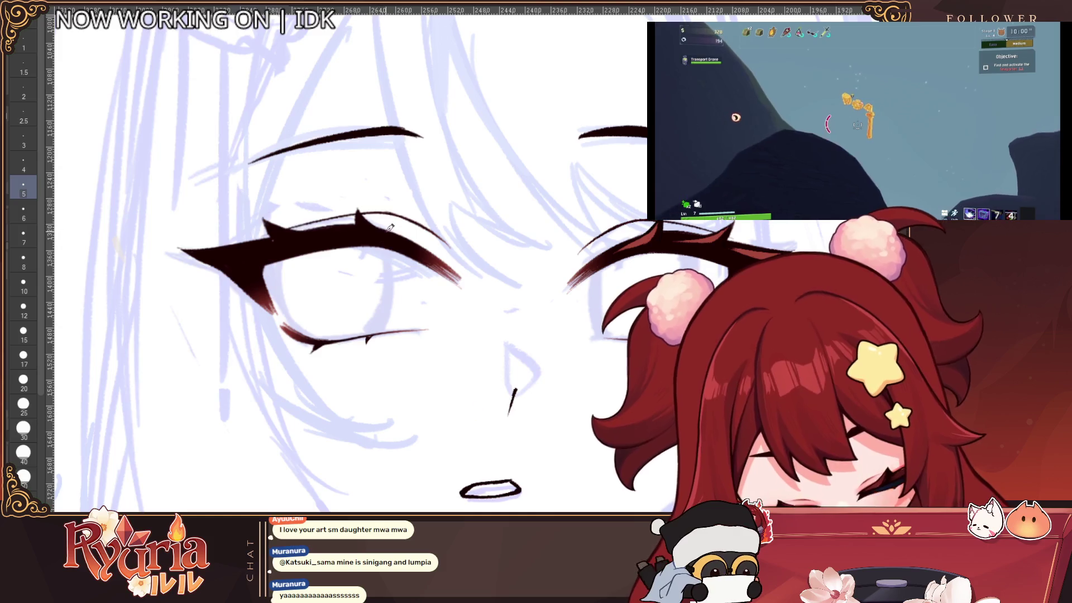
drag(364, 217, 423, 243)
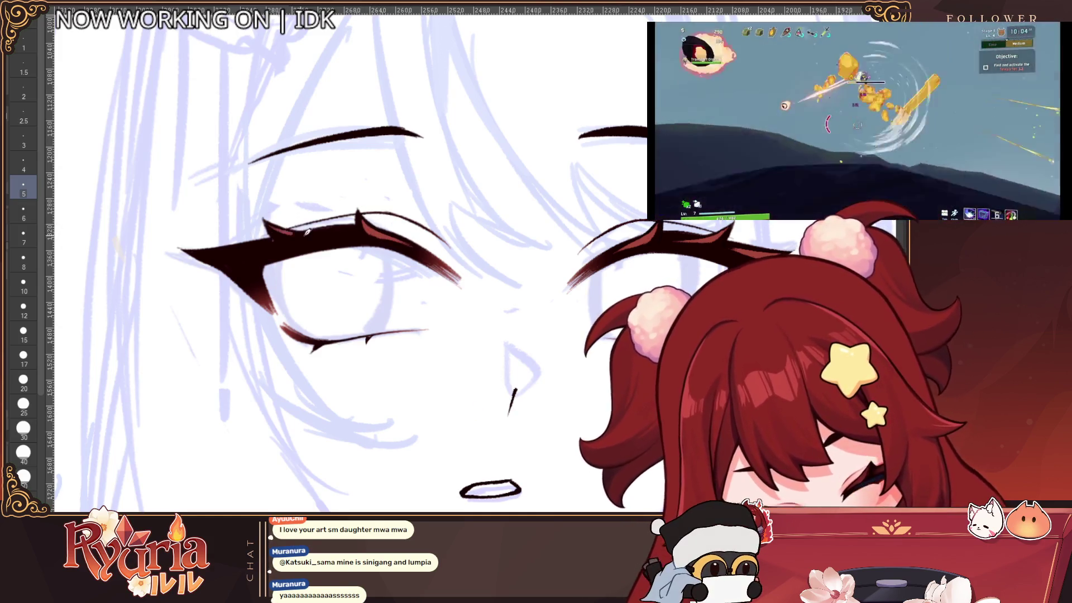
drag(286, 230, 327, 233)
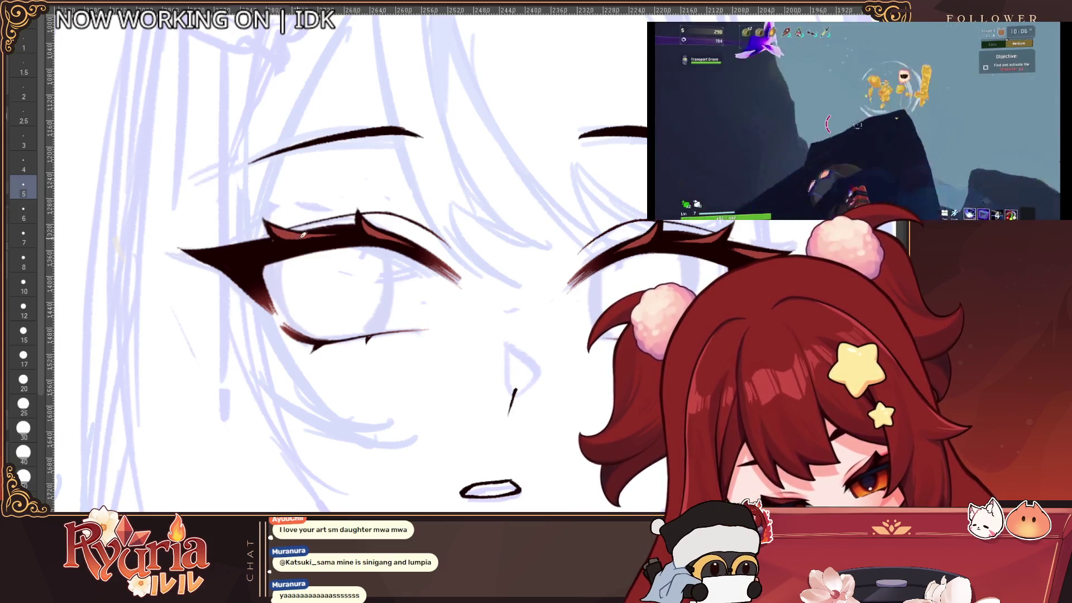
Adjust the pen size up and down a few steps, then zoom out.
key(bracketright)
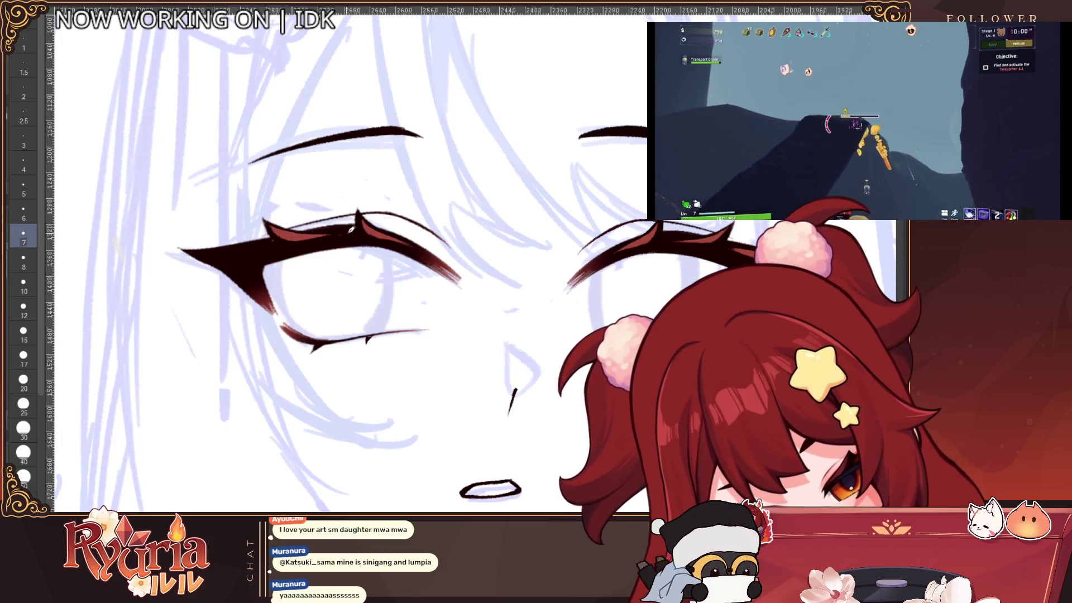
key(bracketleft)
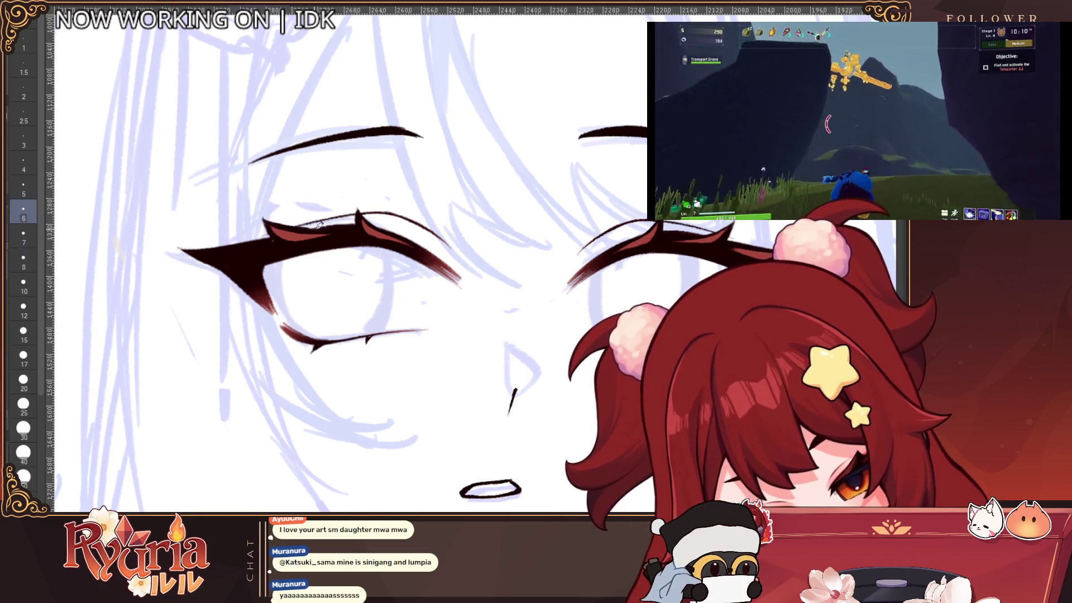
key(bracketleft)
key(bracketleft)
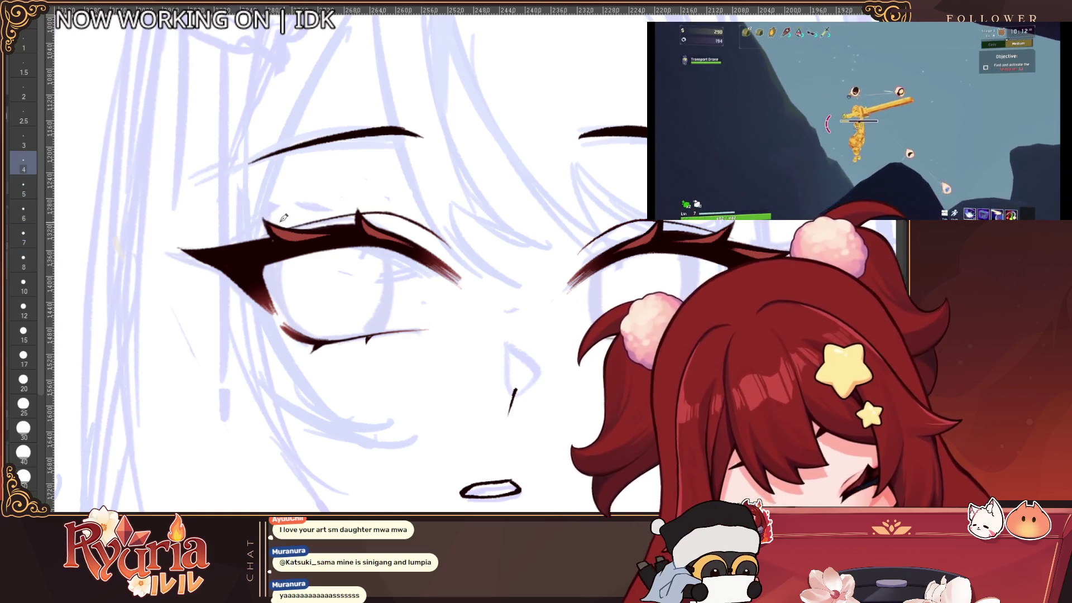
key(bracketright)
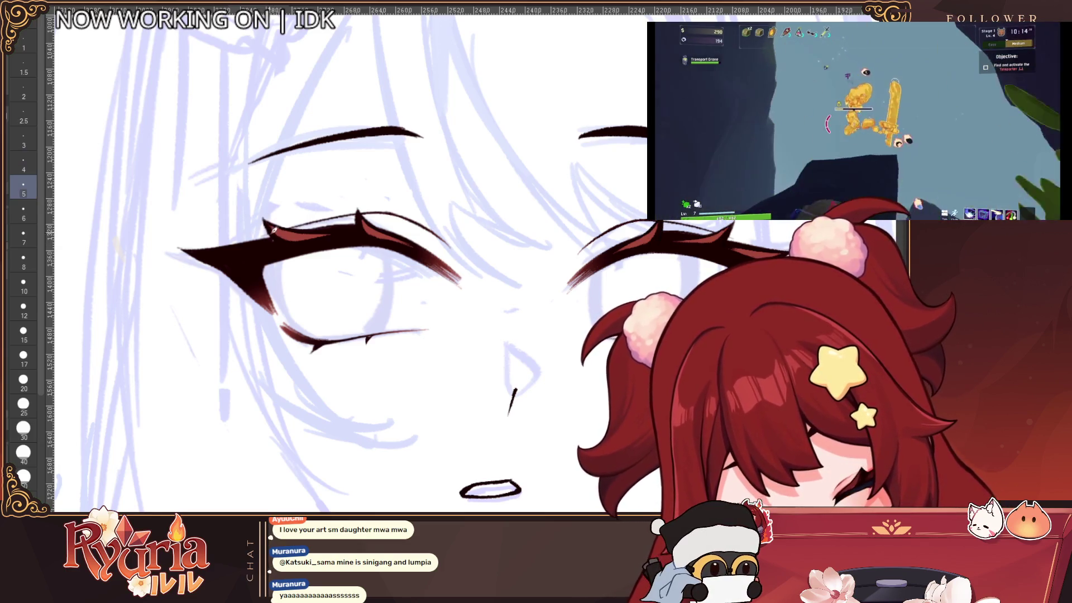
key(bracketright)
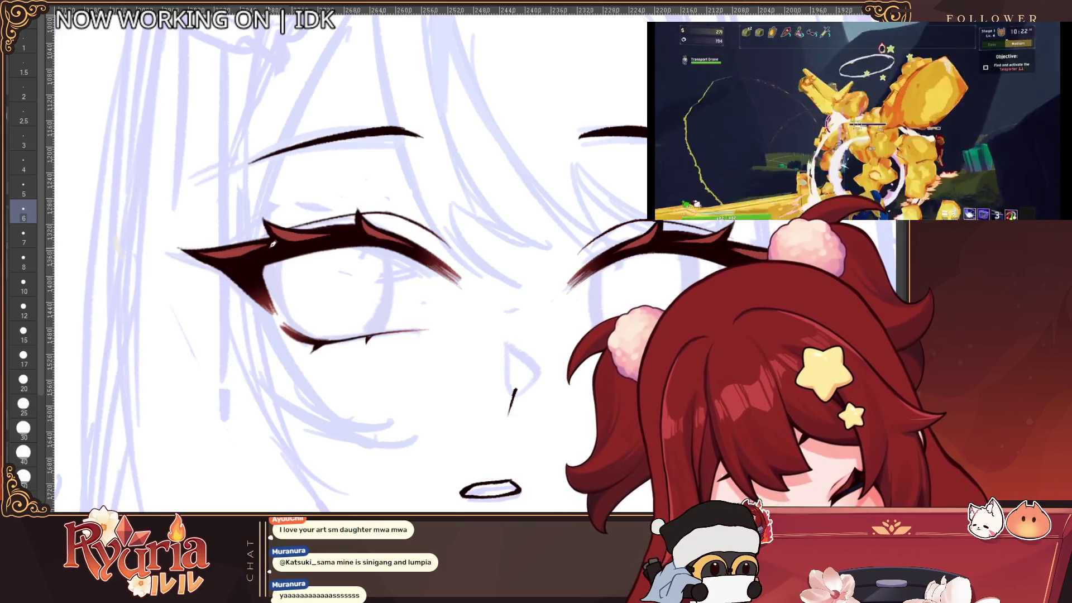
scroll(450, 241, down, 5)
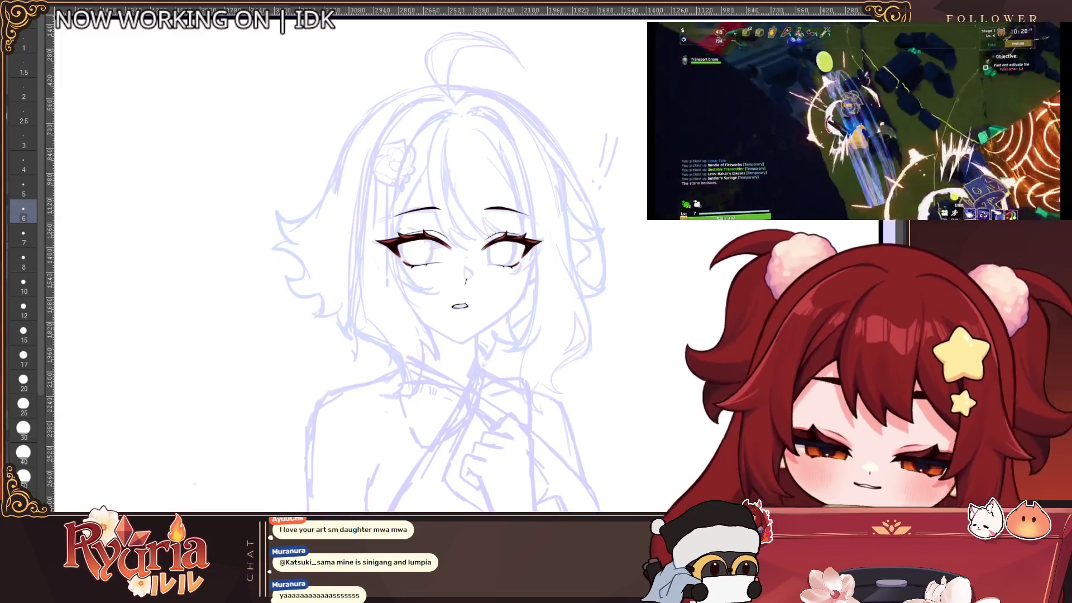
scroll(357, 263, up, 5)
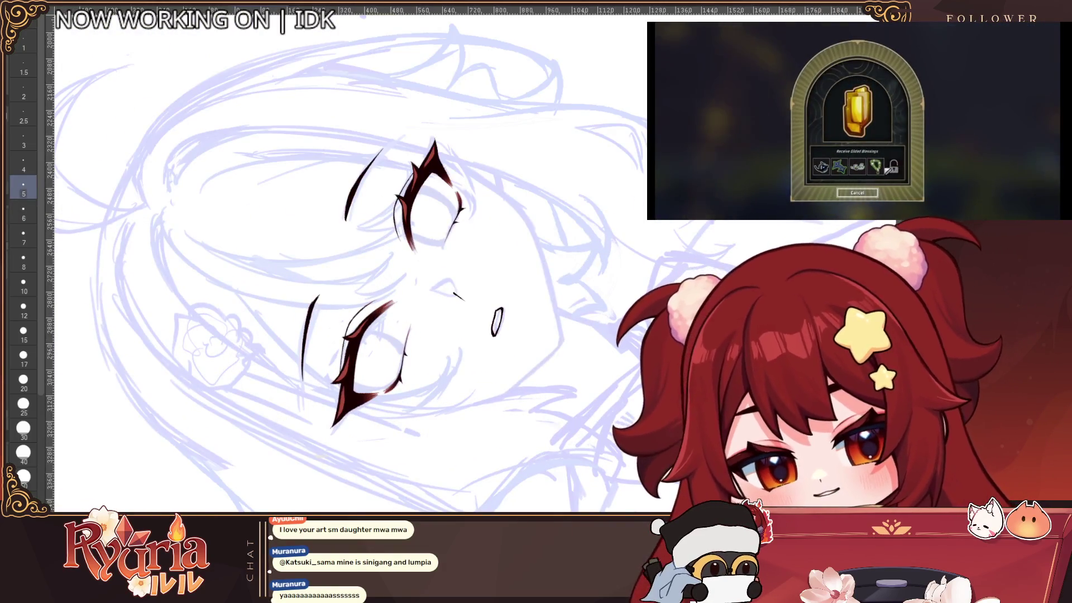
scroll(407, 319, up, 2)
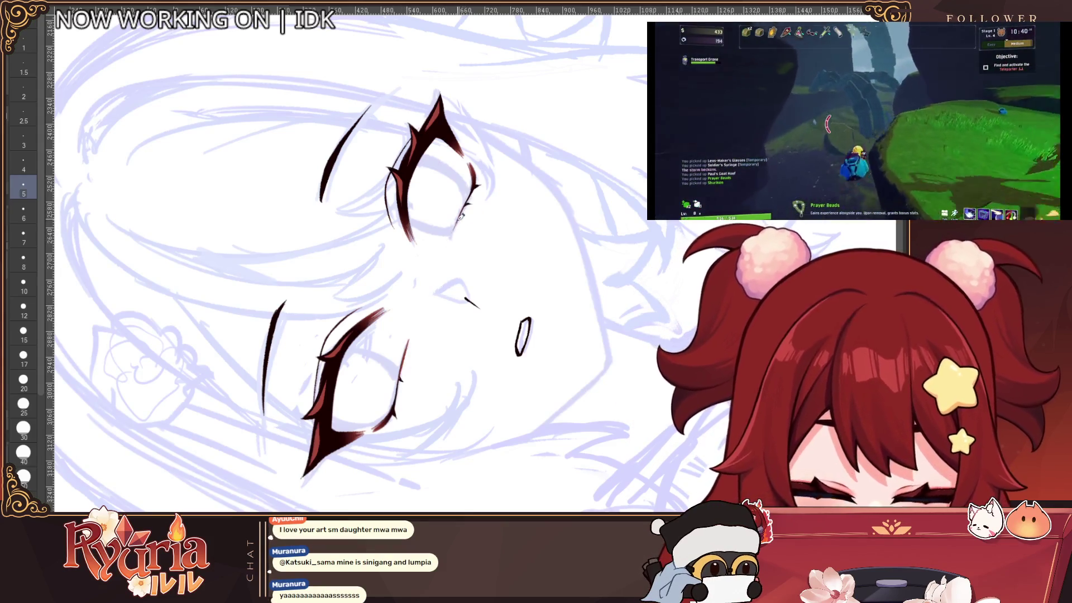
scroll(461, 217, down, 2)
key(ctrl+0)
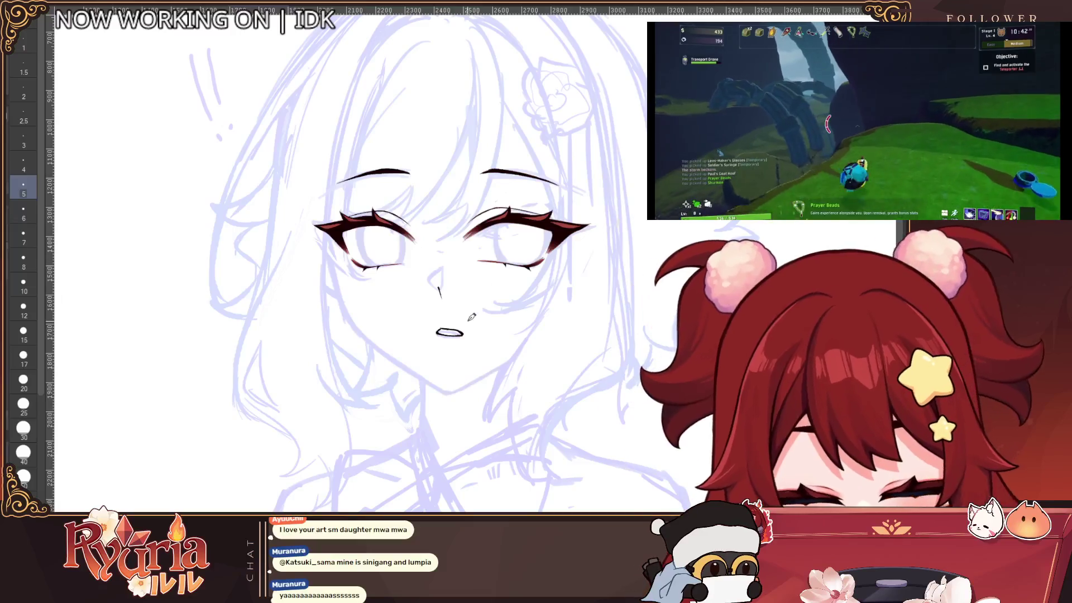
scroll(472, 316, up, 3)
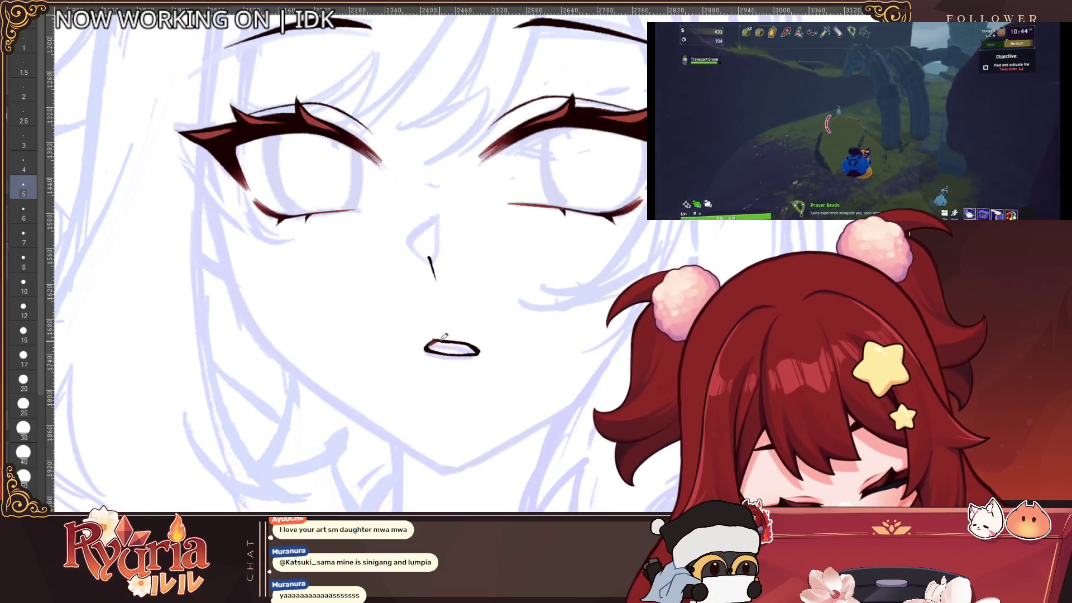
scroll(444, 337, down, 5)
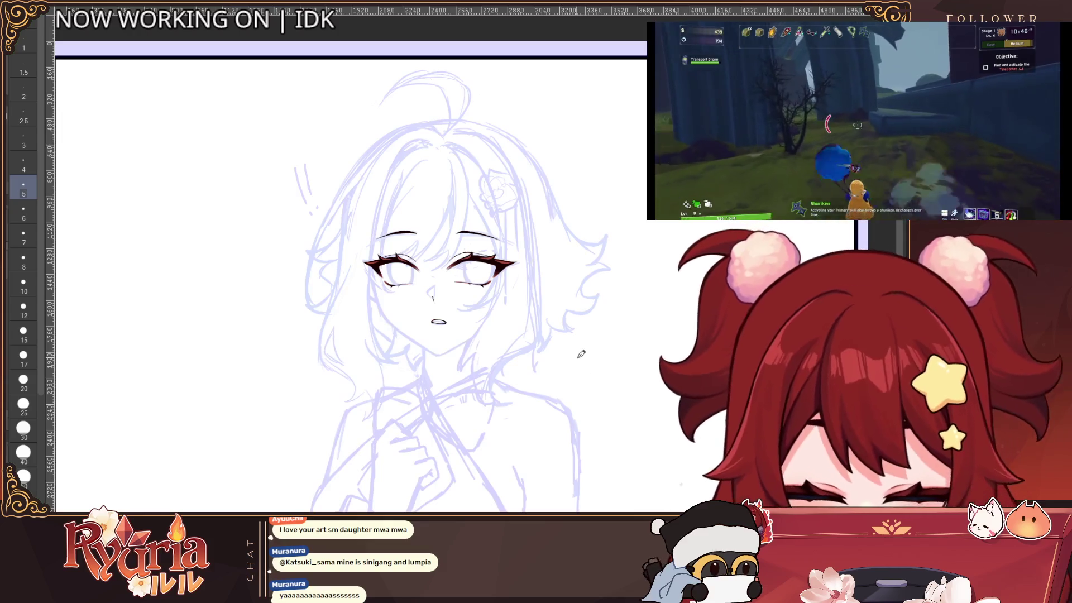
scroll(580, 353, up, 2)
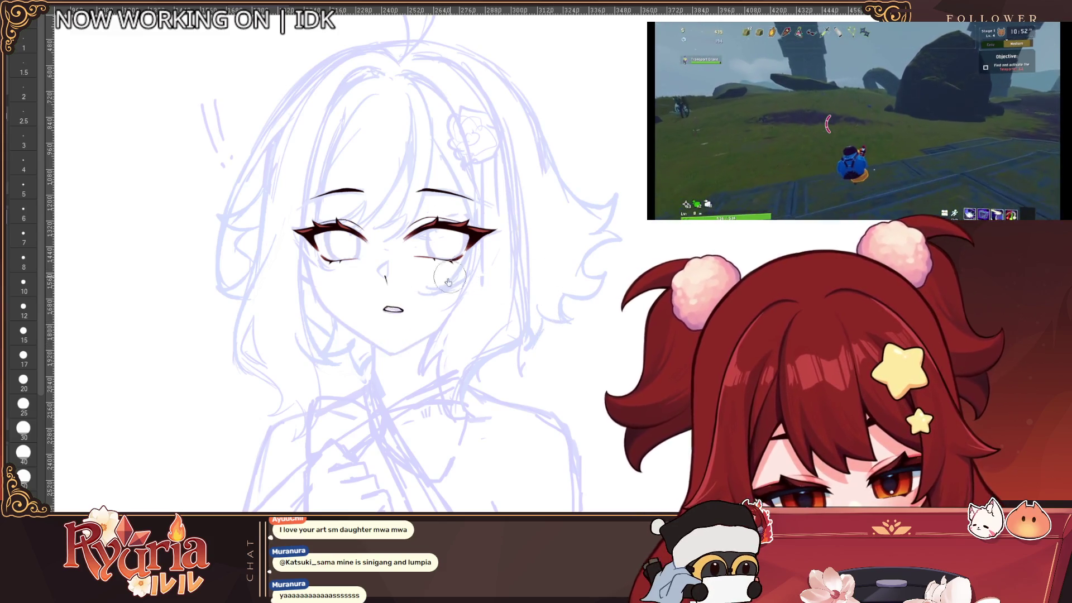
scroll(487, 284, down, 2)
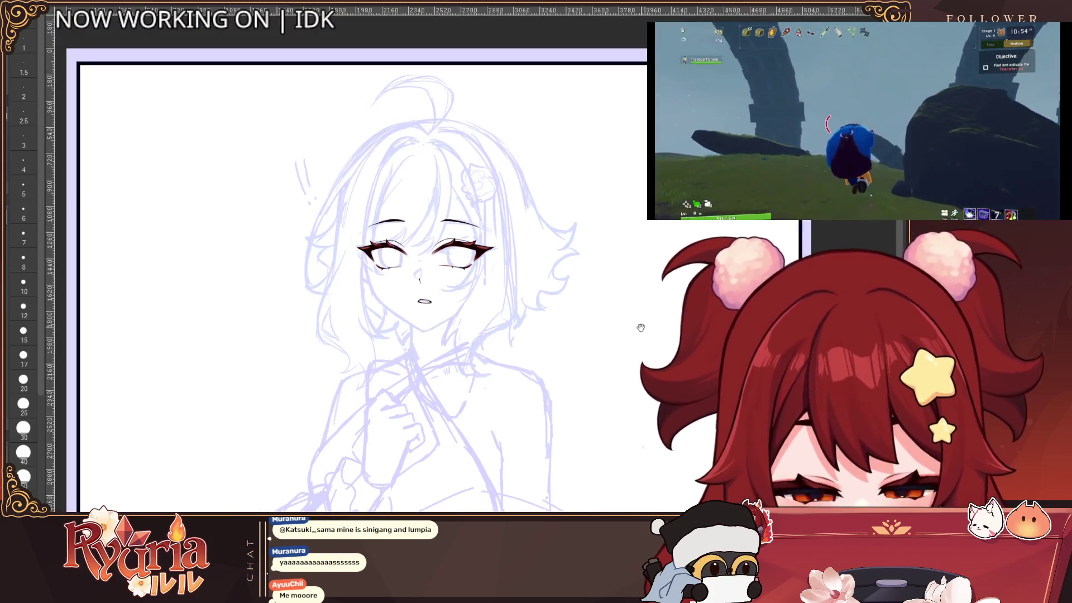
scroll(641, 328, down, 2)
scroll(455, 251, up, 3)
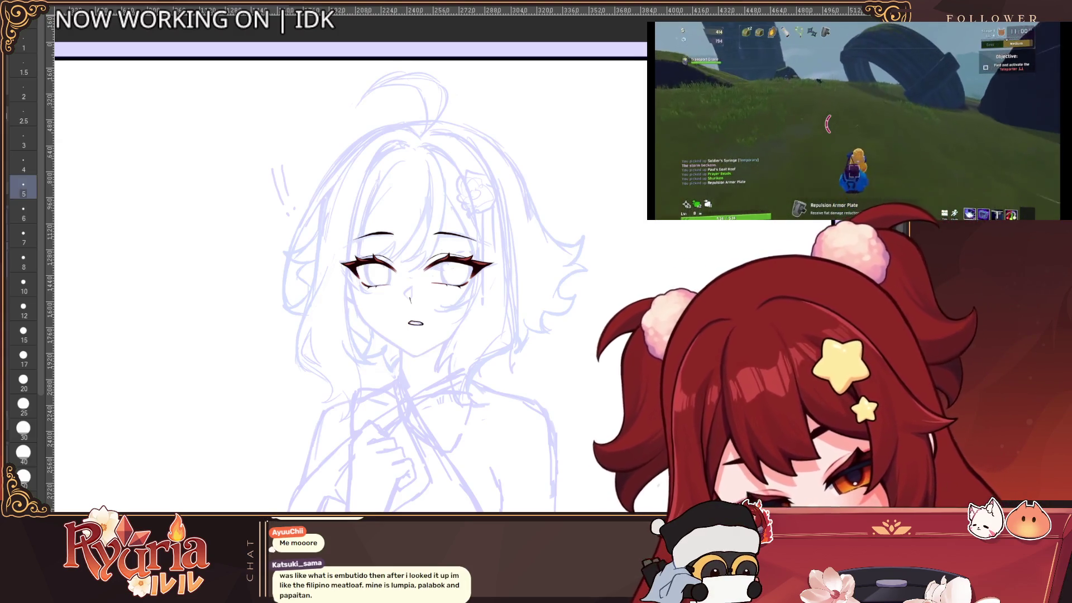
scroll(346, 284, up, 2)
scroll(346, 283, up, 1)
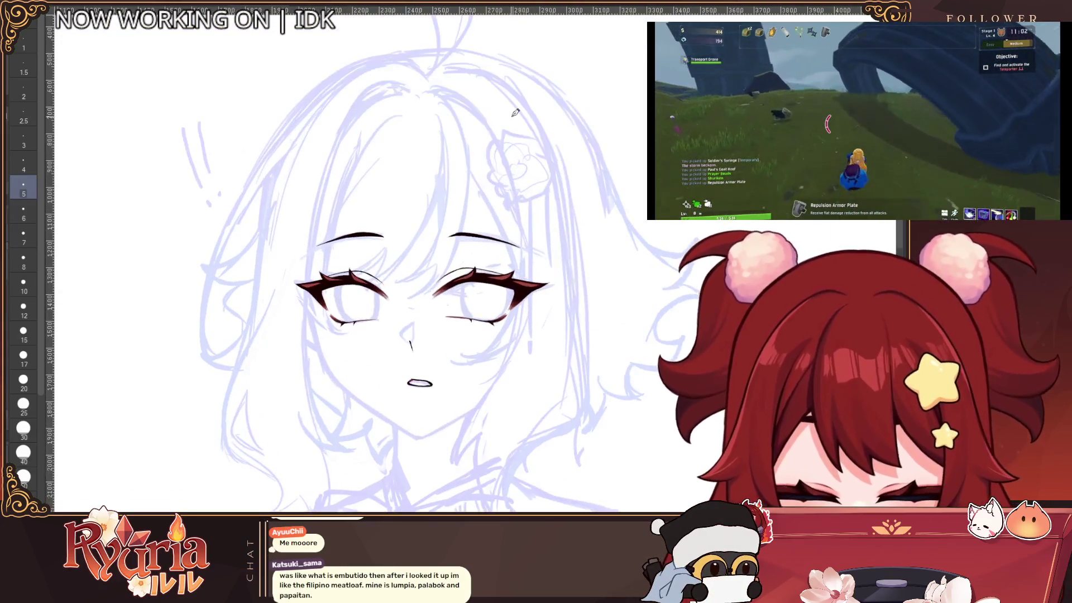
scroll(488, 199, up, 1)
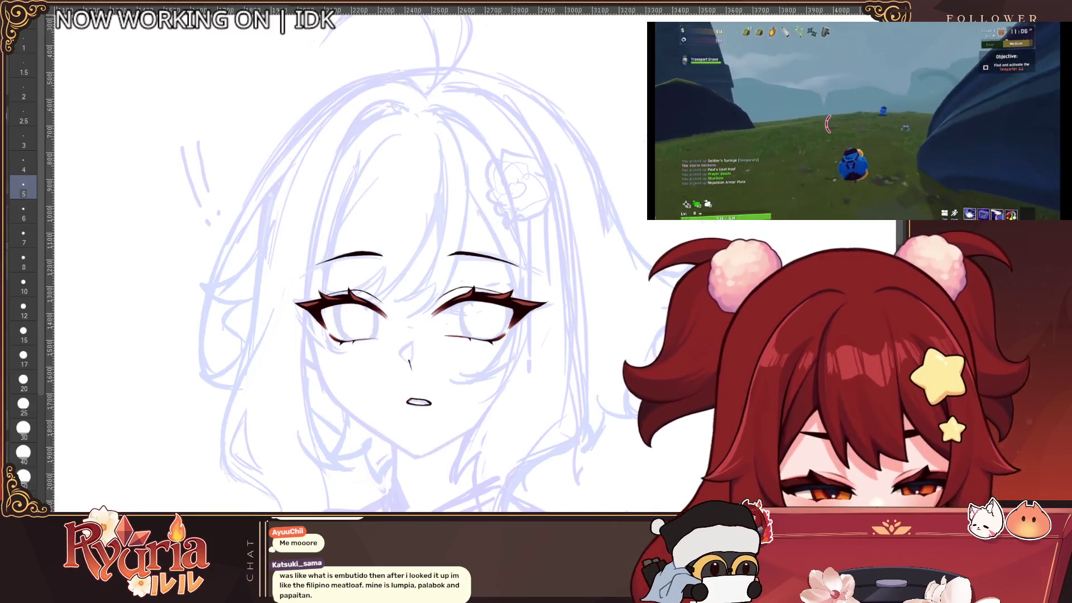
scroll(532, 359, down, 5)
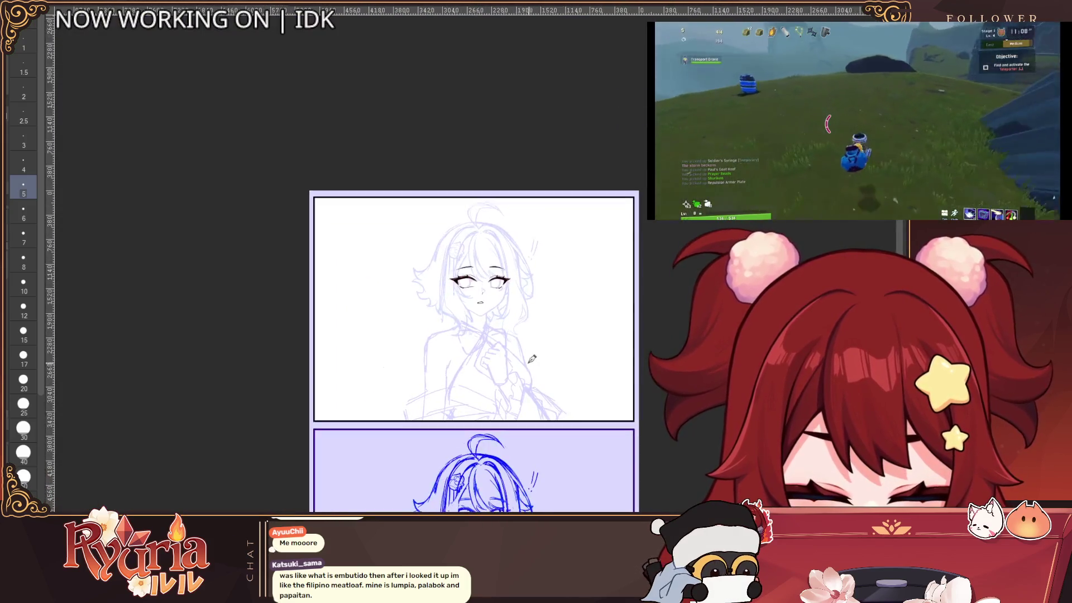
scroll(532, 359, up, 5)
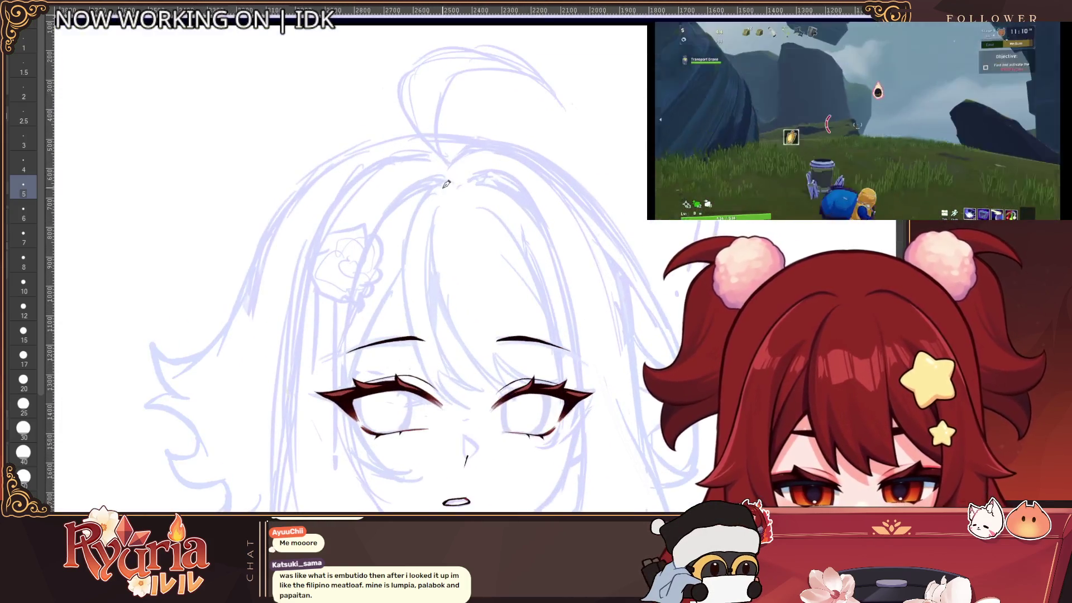
Undo the first bang stroke and ink a longer bang line down the forehead.
key(ctrl+z)
drag(445, 181, 406, 333)
drag(657, 445, 652, 362)
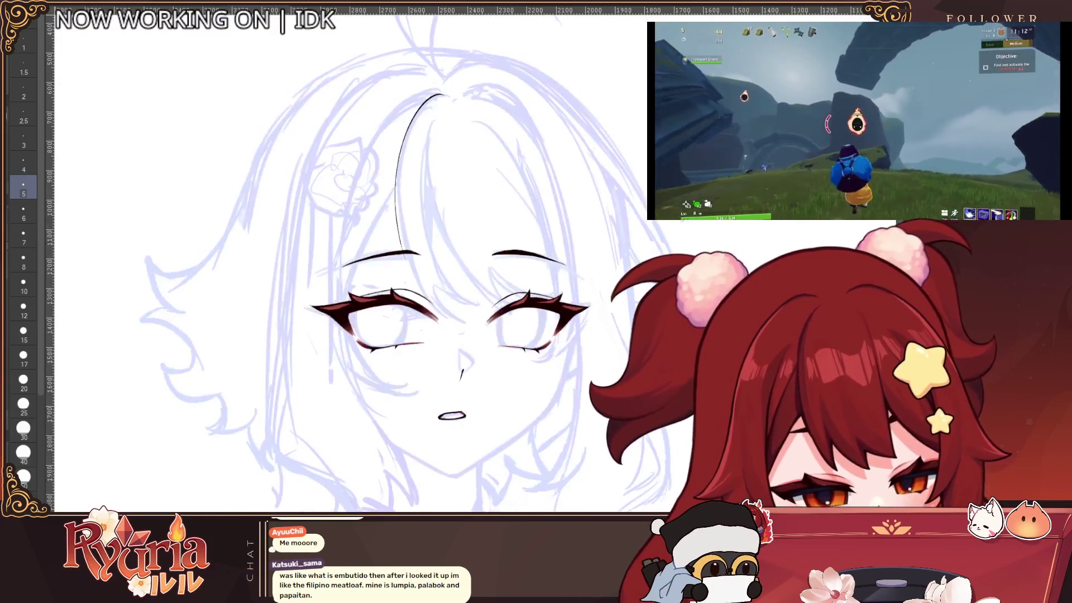
key(Delete)
key(ctrl+z)
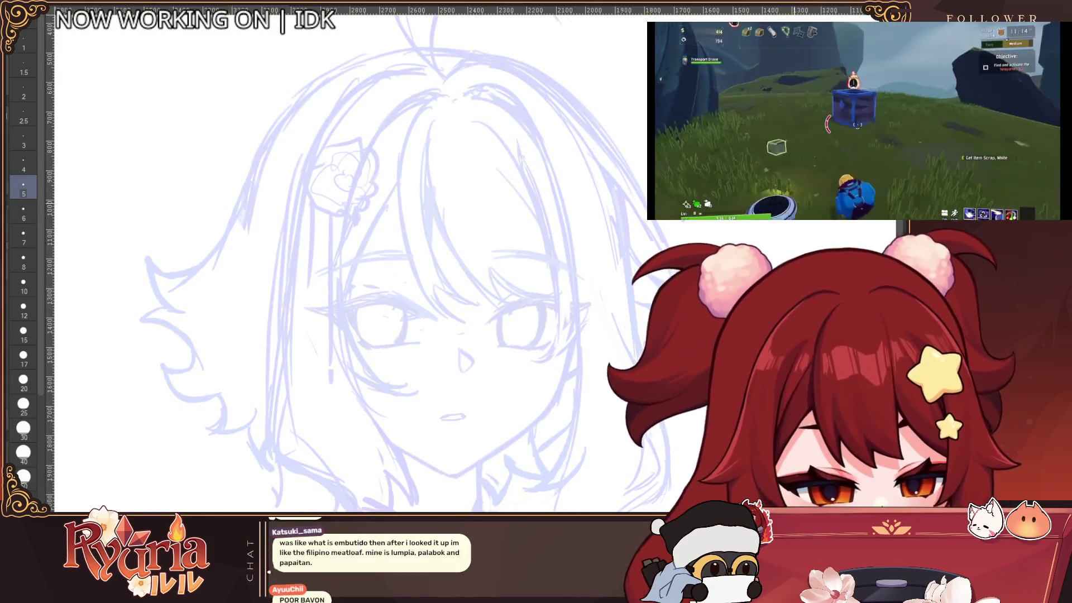
key(ctrl+z)
mouse_move(447, 94)
mouse_down()
mouse_move(405, 218)
mouse_move(455, 318)
mouse_up()
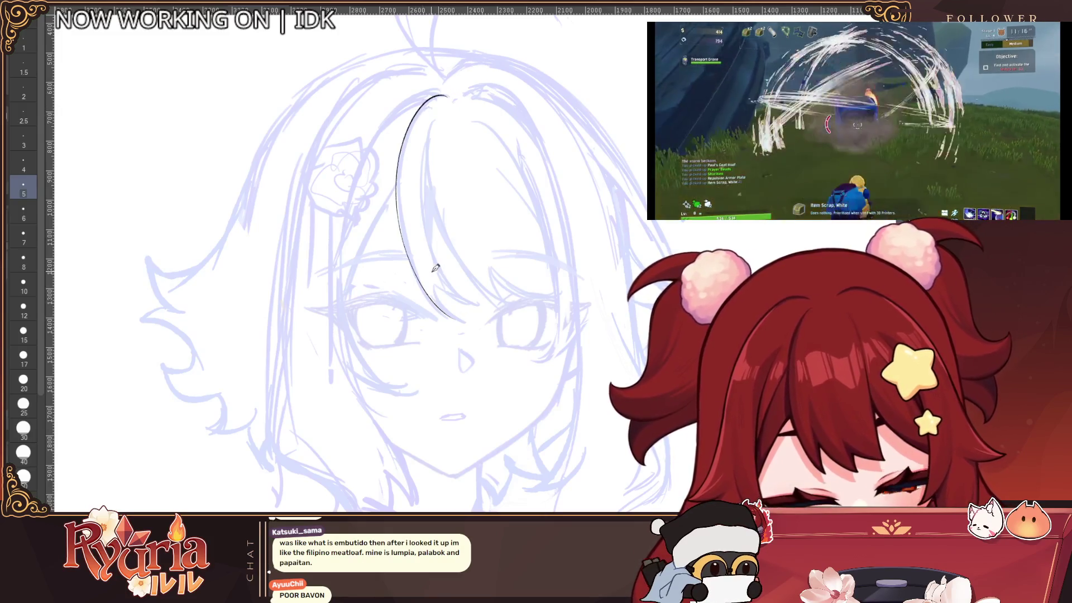
scroll(445, 302, up, 1)
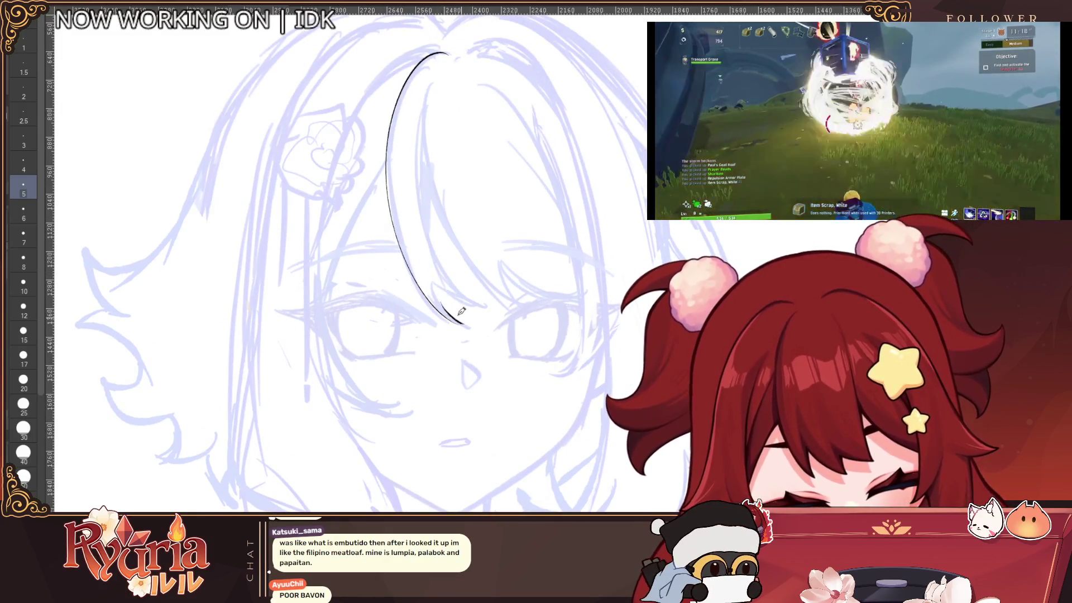
Redraw the long bang curve with its tip sweeping right over the eye.
drag(444, 93, 441, 290)
key(ctrl+z)
mouse_move(433, 68)
mouse_down()
mouse_move(478, 291)
mouse_move(419, 181)
mouse_move(534, 306)
mouse_move(431, 76)
mouse_move(545, 318)
mouse_up()
key(ctrl+z)
key(ctrl+z)
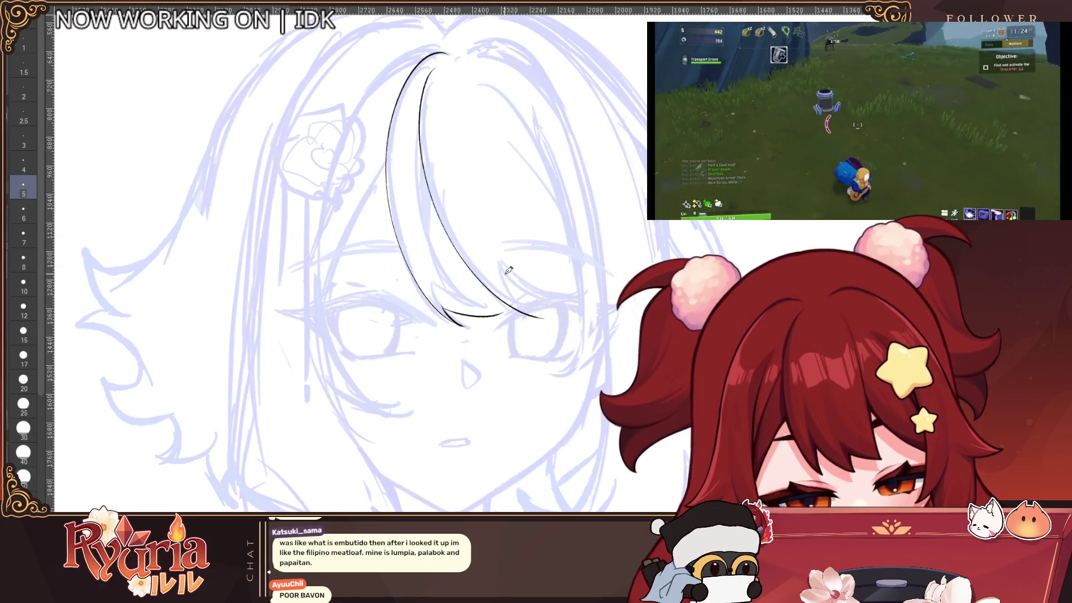
mouse_move(493, 267)
mouse_down()
mouse_move(581, 306)
mouse_move(610, 304)
mouse_up()
key(ctrl+z)
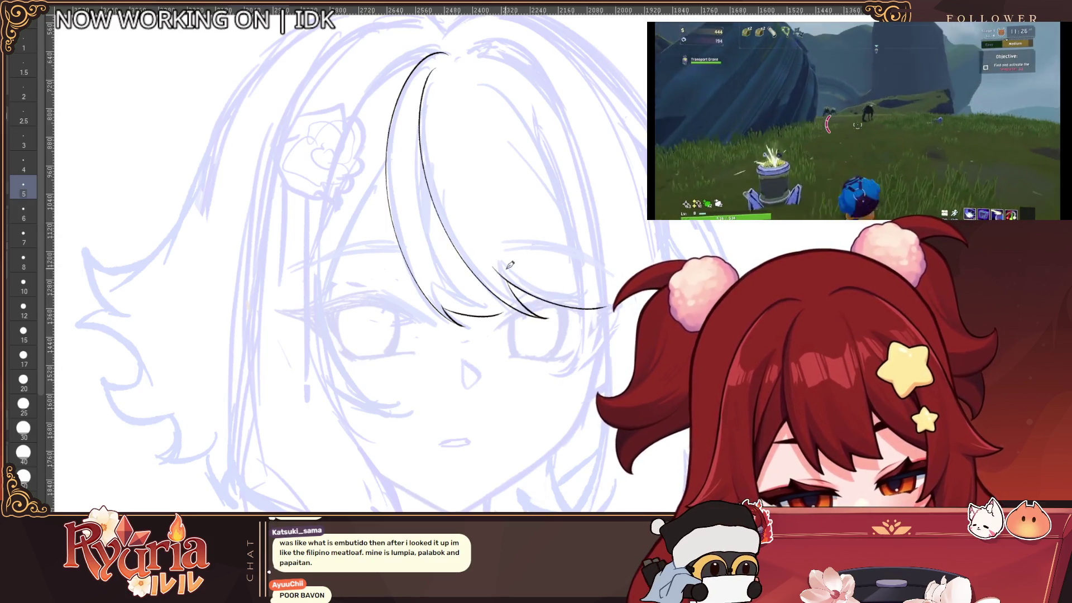
scroll(510, 264, up, 1)
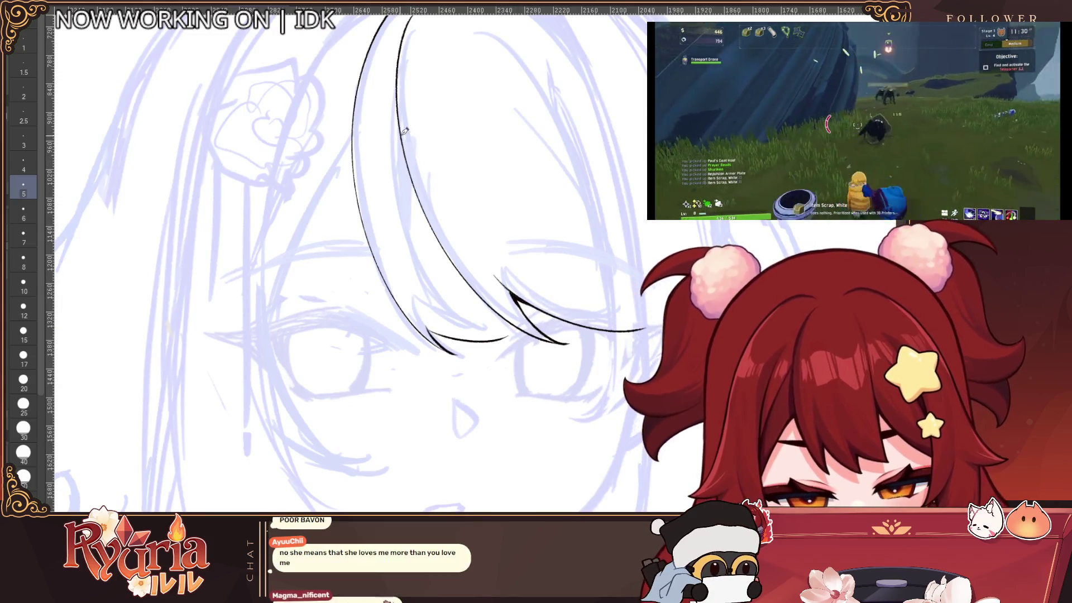
Ink an inner hair strand between the two bang curves along a smoother curve.
drag(396, 111, 442, 326)
key(ctrl+z)
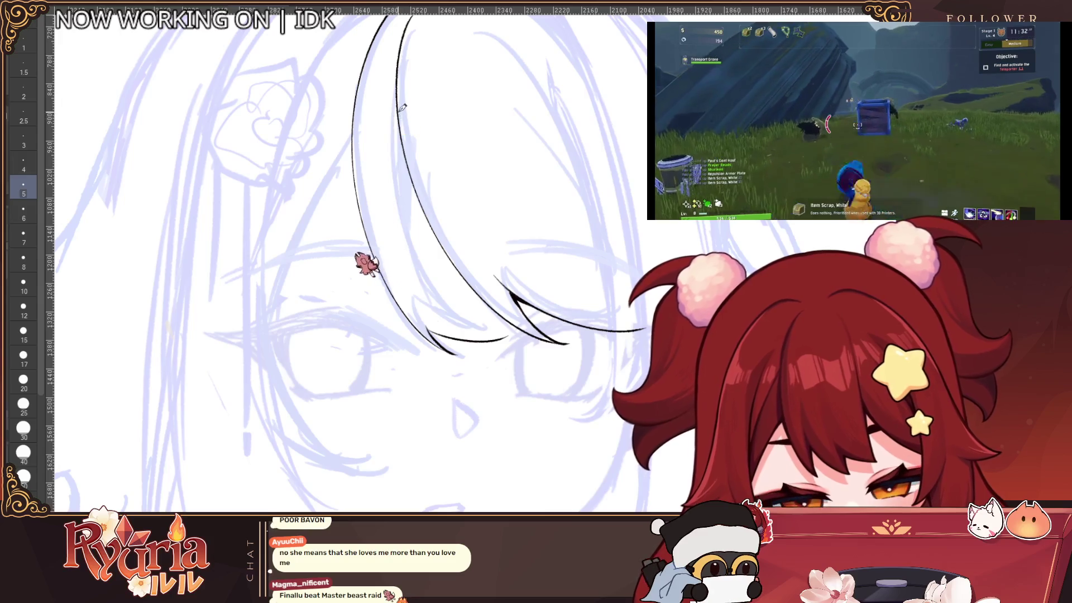
drag(396, 120, 486, 338)
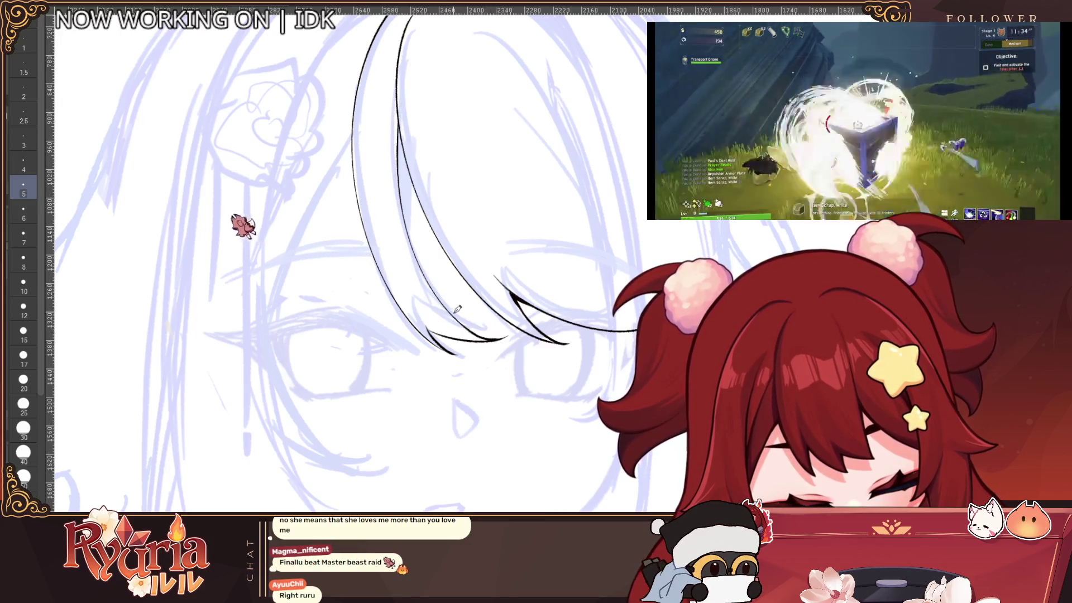
drag(450, 139, 455, 198)
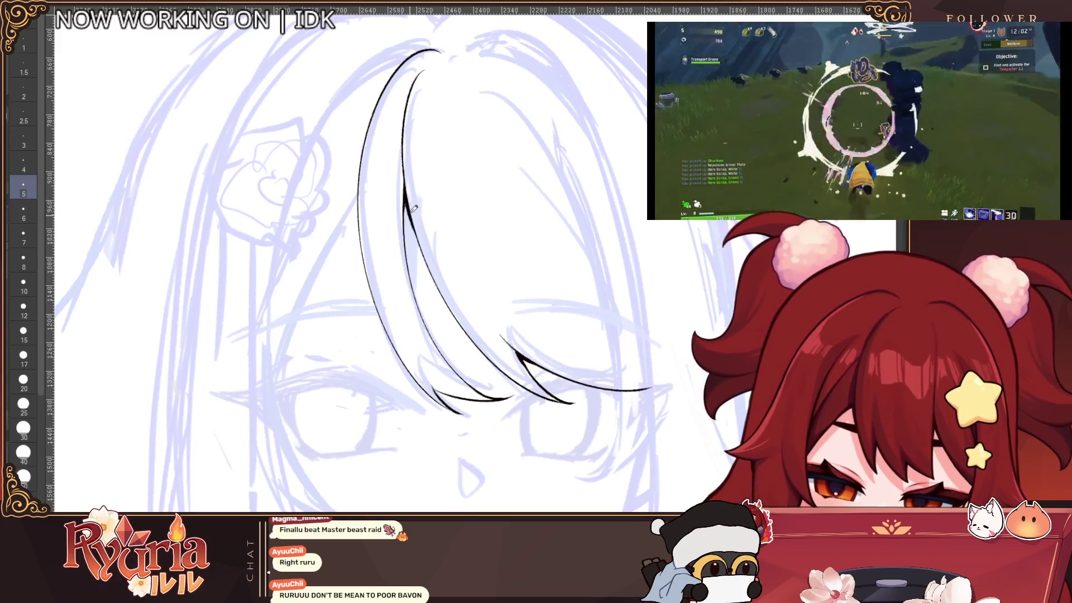
Ink a long hair strand from the crown down the left side past the eye, retrying once.
scroll(427, 252, down, 3)
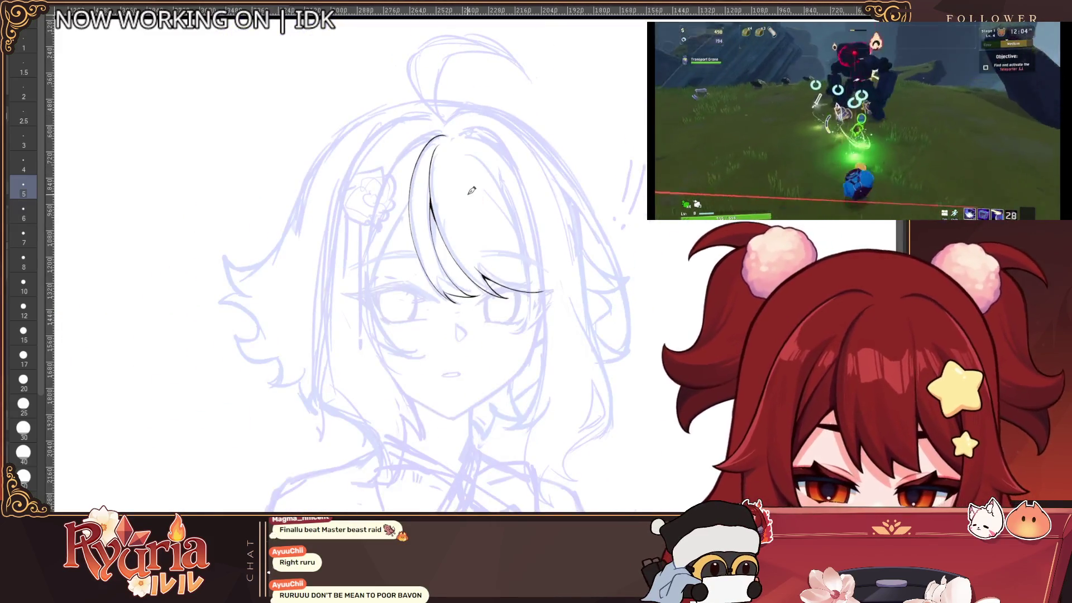
scroll(471, 191, up, 2)
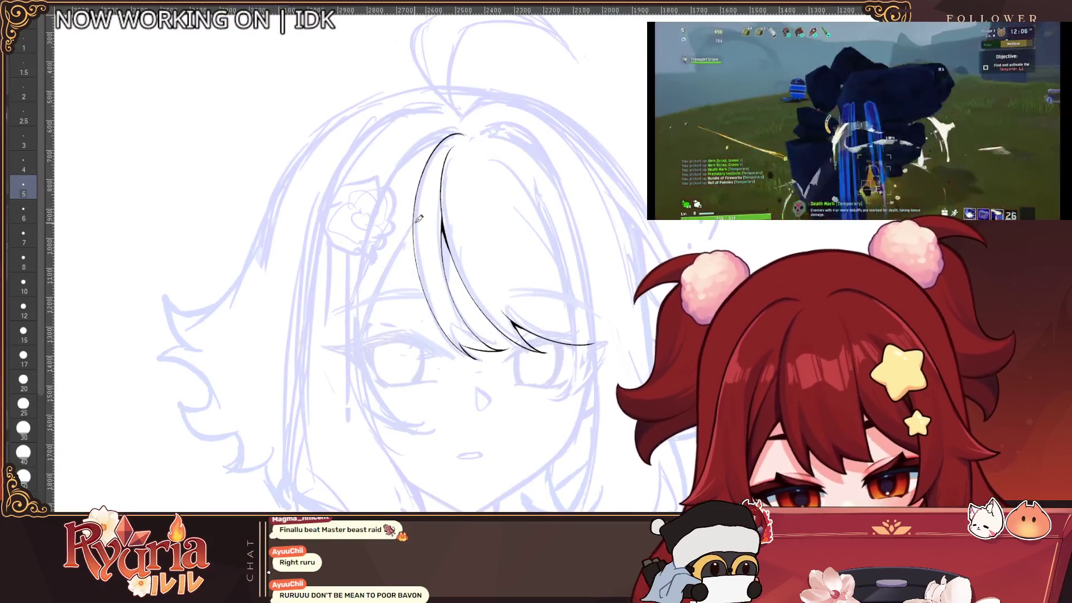
mouse_move(413, 224)
mouse_down()
mouse_move(367, 384)
mouse_move(365, 344)
mouse_up()
key(ctrl+z)
scroll(410, 218, up, 1)
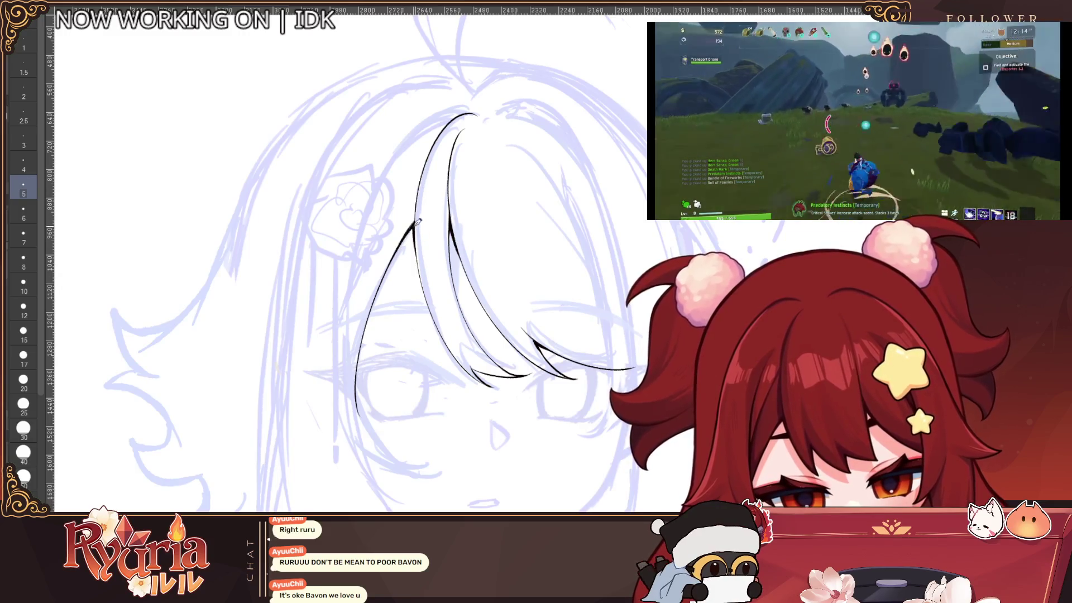
scroll(377, 314, down, 2)
scroll(479, 203, up, 1)
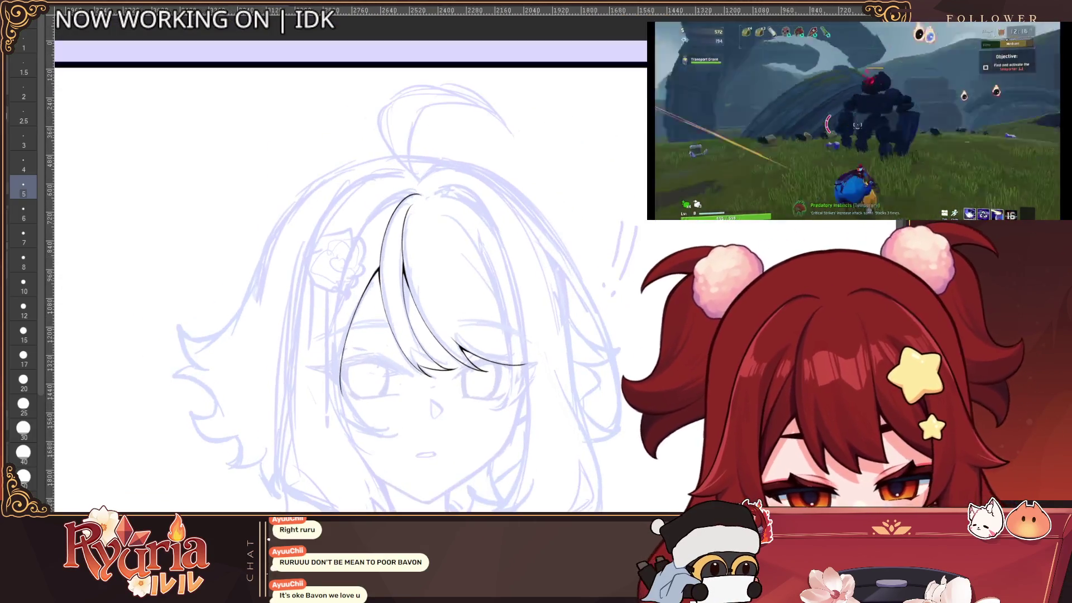
Mirror the canvas horizontally, raise the brush size to 6, and remove the old left hair line.
key(h)
mouse_move(425, 187)
mouse_down()
mouse_move(425, 133)
mouse_move(330, 352)
mouse_up()
key(bracketright)
key(ctrl+z)
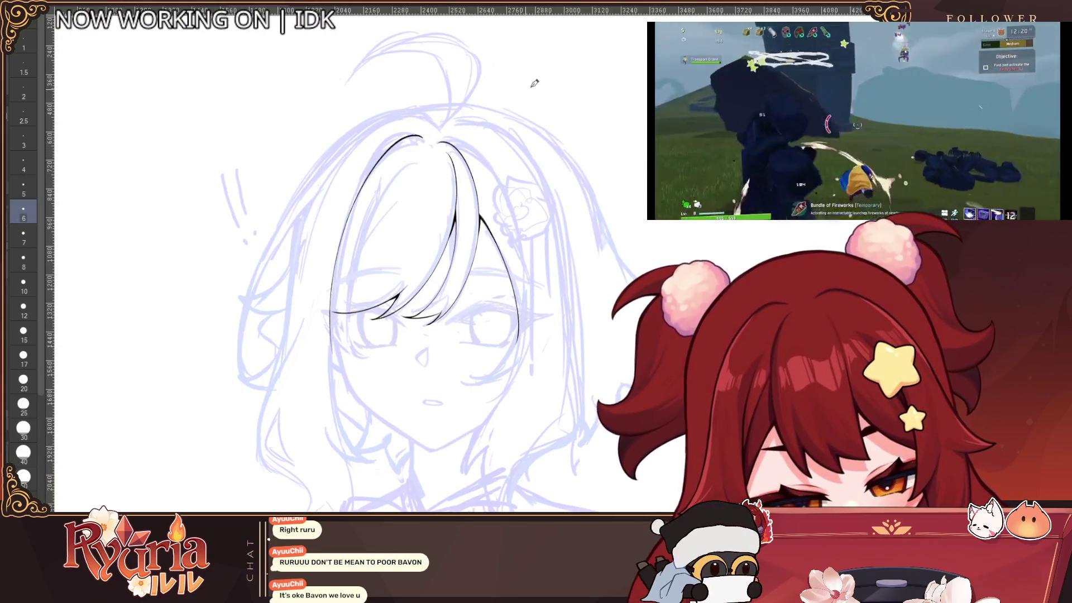
key(ctrl+z)
Try several versions of the left hair line from crown to jaw, undoing each attempt.
drag(373, 179, 382, 363)
key(ctrl+z)
drag(416, 145, 371, 365)
key(ctrl+z)
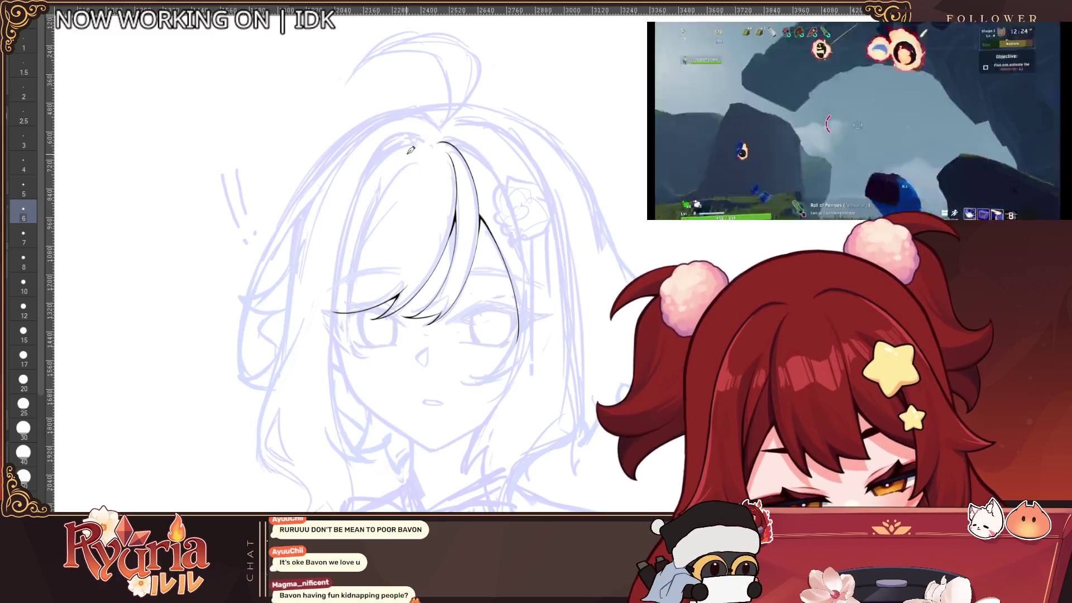
drag(399, 158, 391, 373)
key(ctrl+z)
mouse_move(394, 169)
mouse_down()
mouse_move(341, 344)
mouse_move(366, 373)
mouse_up()
key(ctrl+z)
drag(329, 341, 365, 373)
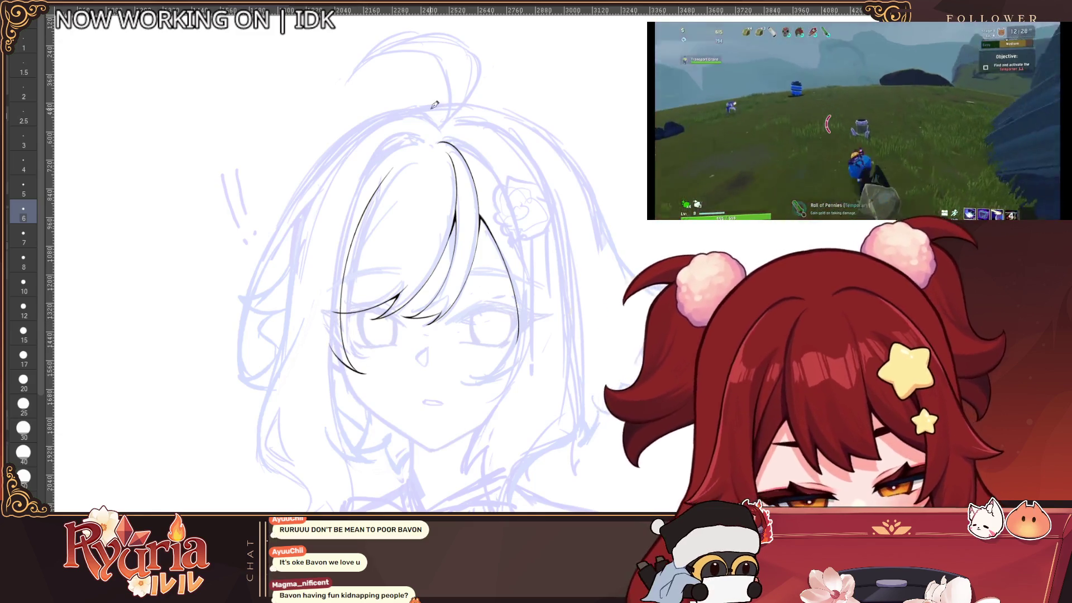
key(ctrl+z)
key(ctrl+z)
key(ctrl+z)
mouse_move(406, 166)
mouse_down()
mouse_move(347, 262)
mouse_move(367, 371)
mouse_up()
key(ctrl+z)
Draw an inner hair strand line angling down from the crown.
scroll(357, 358, up, 1)
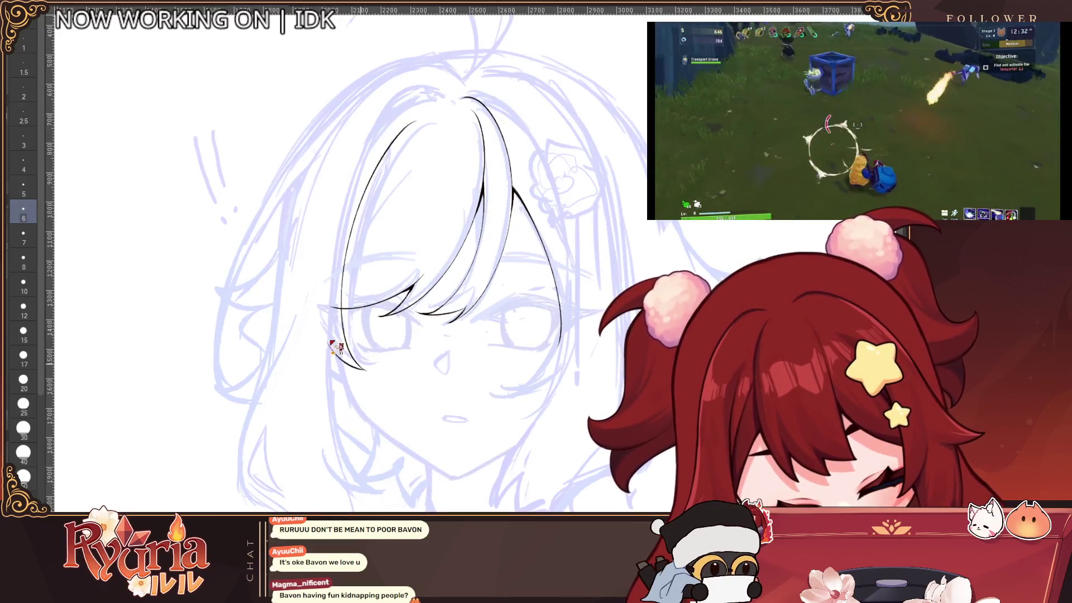
scroll(353, 317, up, 1)
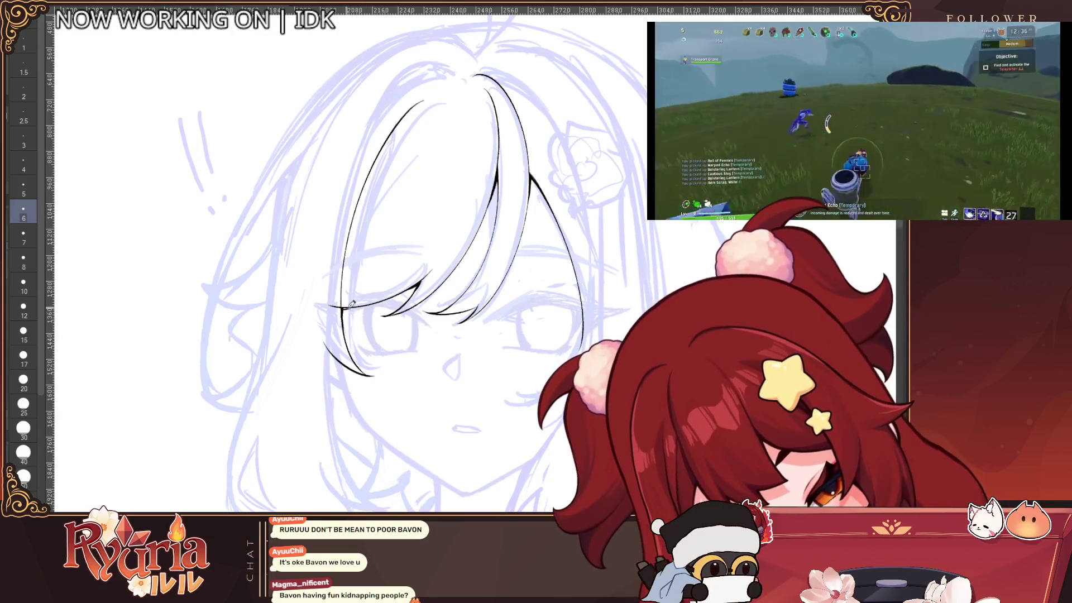
drag(405, 166, 343, 276)
key(ctrl+z)
key(ctrl+z)
key(ctrl+z)
drag(430, 152, 346, 273)
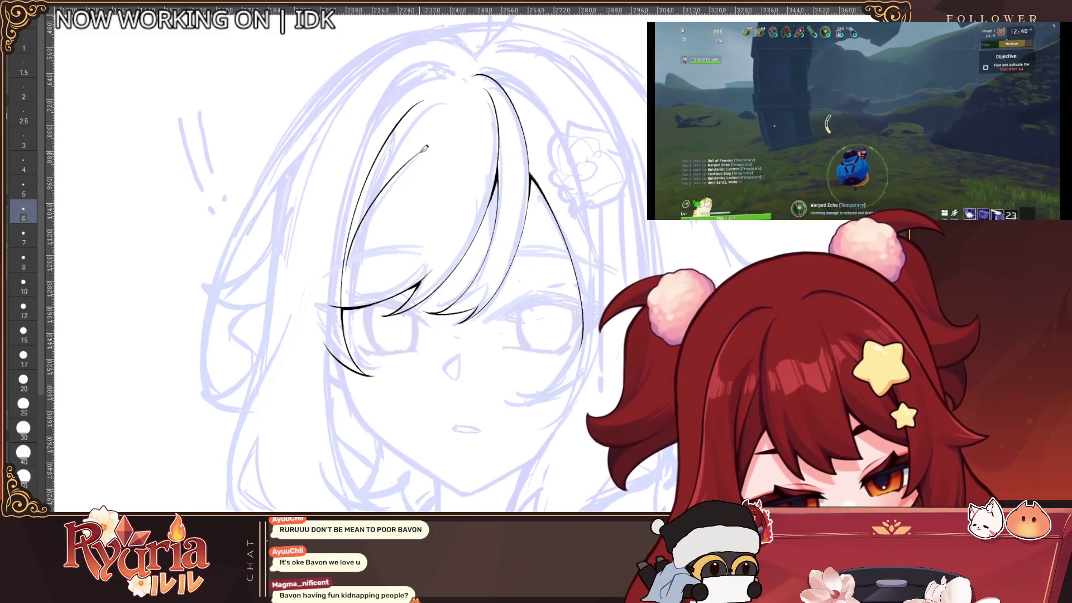
key(ctrl+z)
drag(394, 173, 338, 282)
drag(430, 154, 346, 275)
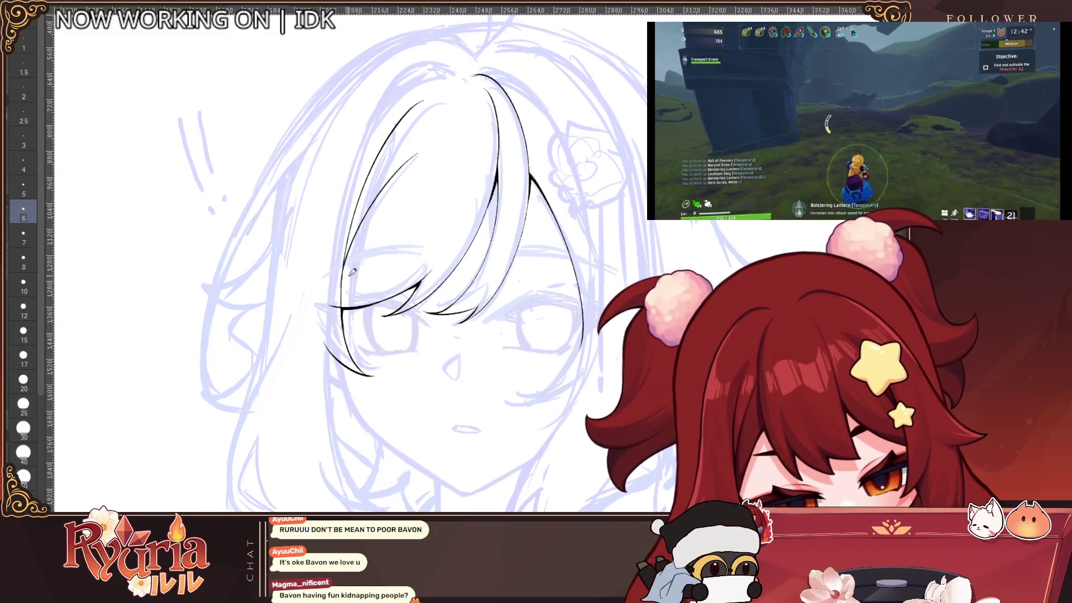
Draw the outer left bang stroke from the crown down past the cheek.
scroll(430, 101, down, 1)
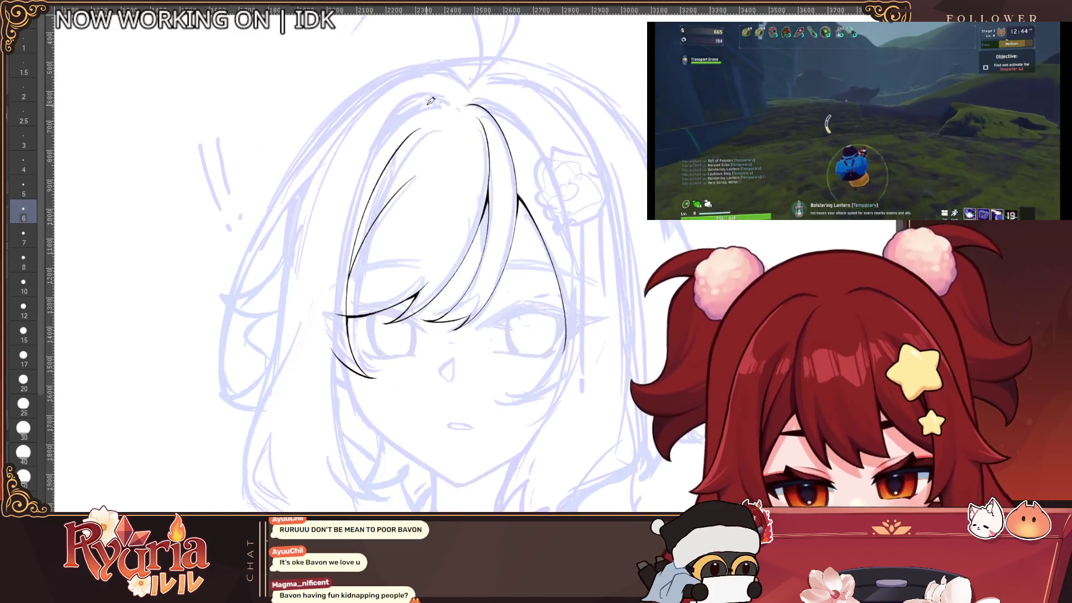
scroll(431, 101, down, 2)
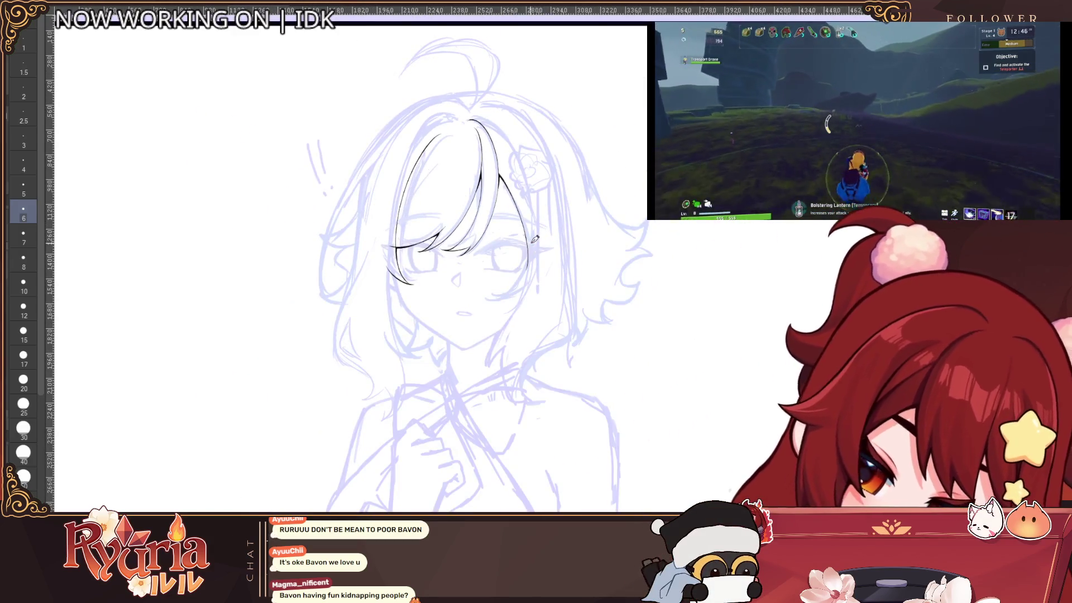
scroll(510, 113, up, 2)
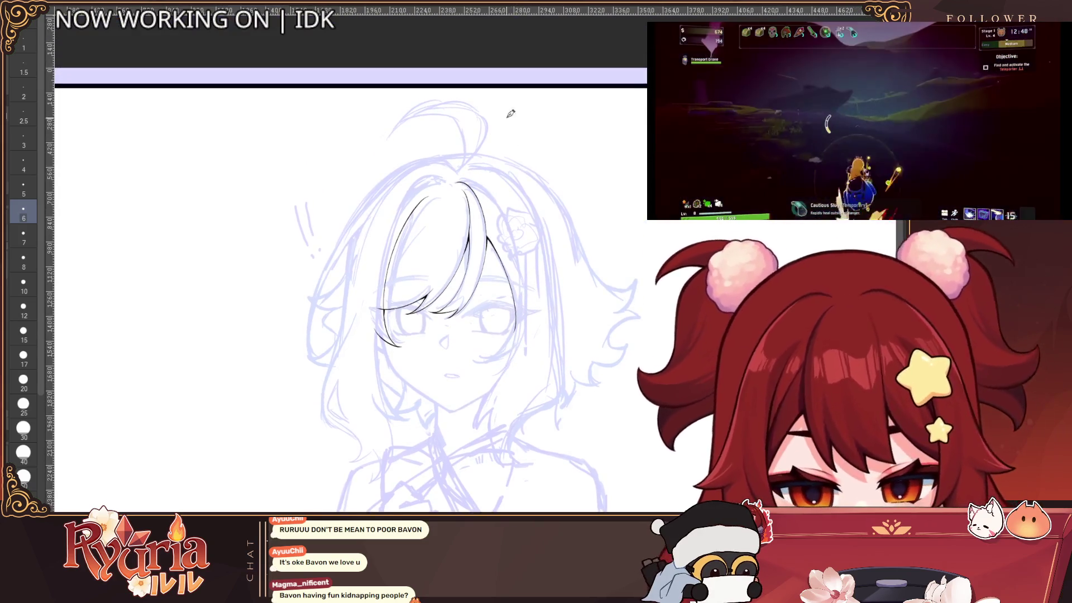
key(ctrl+z)
scroll(452, 178, up, 2)
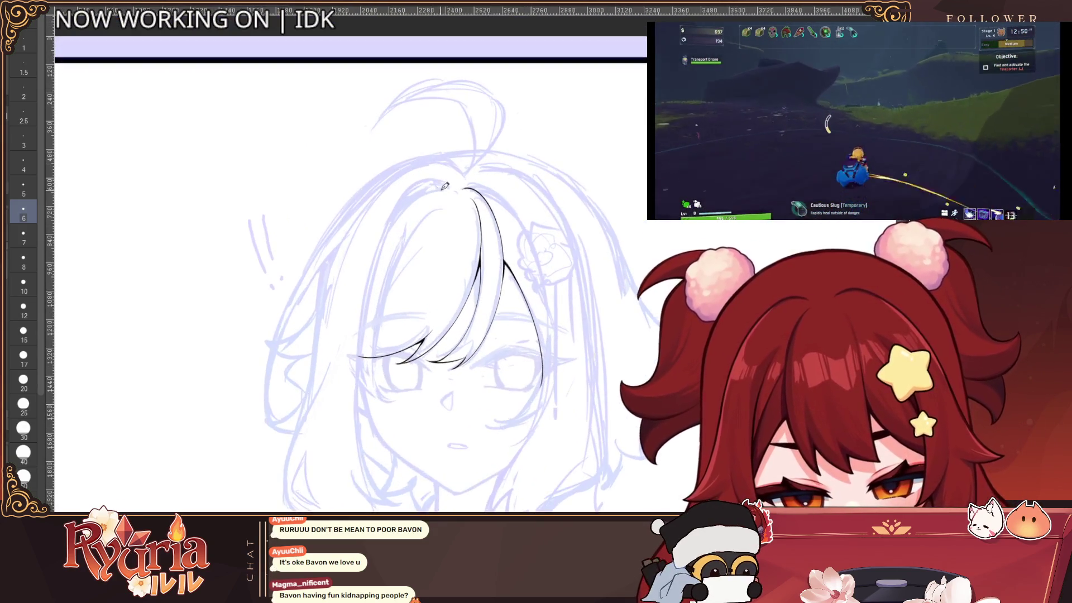
mouse_move(446, 183)
mouse_down()
mouse_move(408, 192)
mouse_move(366, 404)
mouse_up()
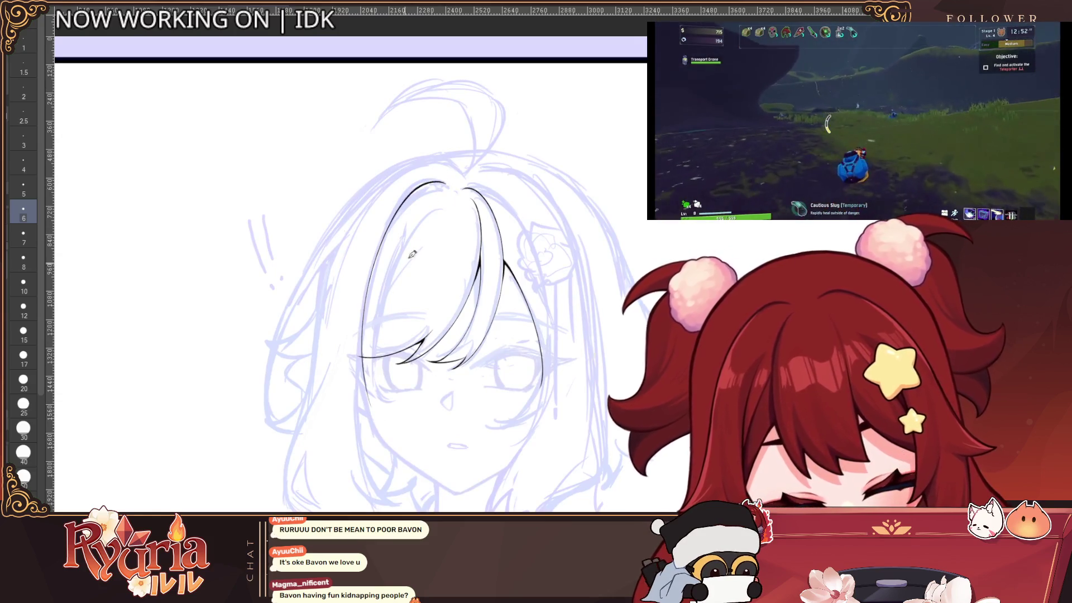
key(ctrl+z)
mouse_move(445, 183)
mouse_down()
mouse_move(416, 187)
mouse_move(374, 414)
mouse_up()
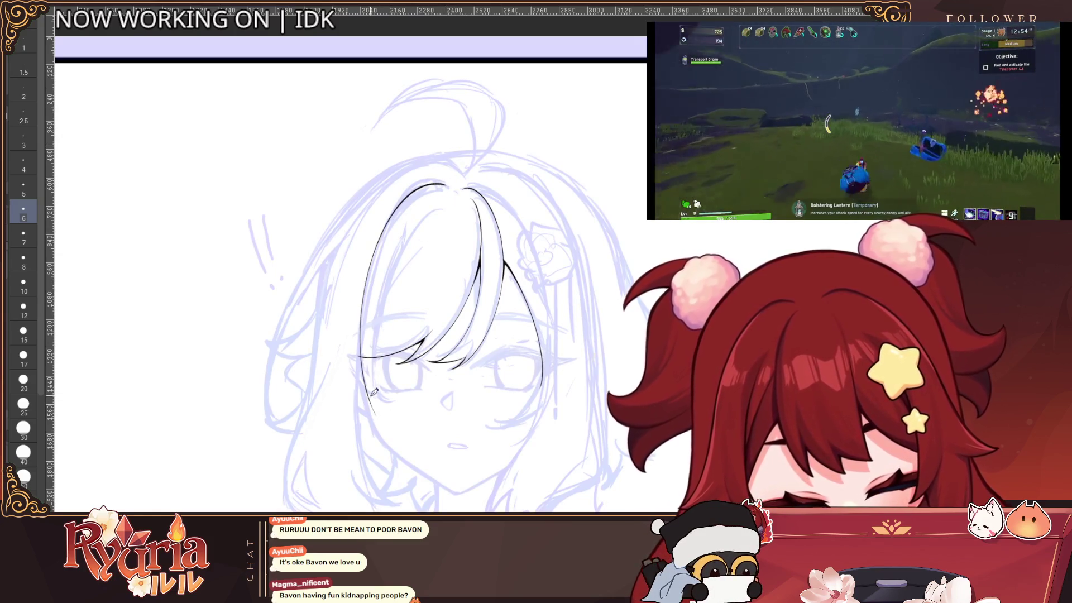
scroll(352, 376, up, 2)
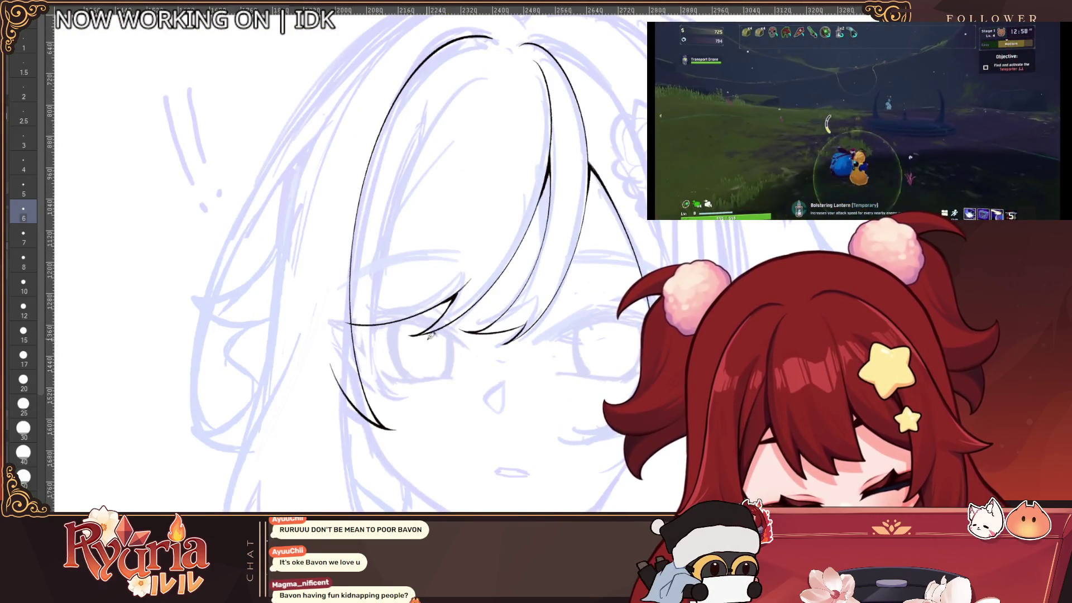
scroll(430, 335, down, 3)
scroll(391, 340, up, 4)
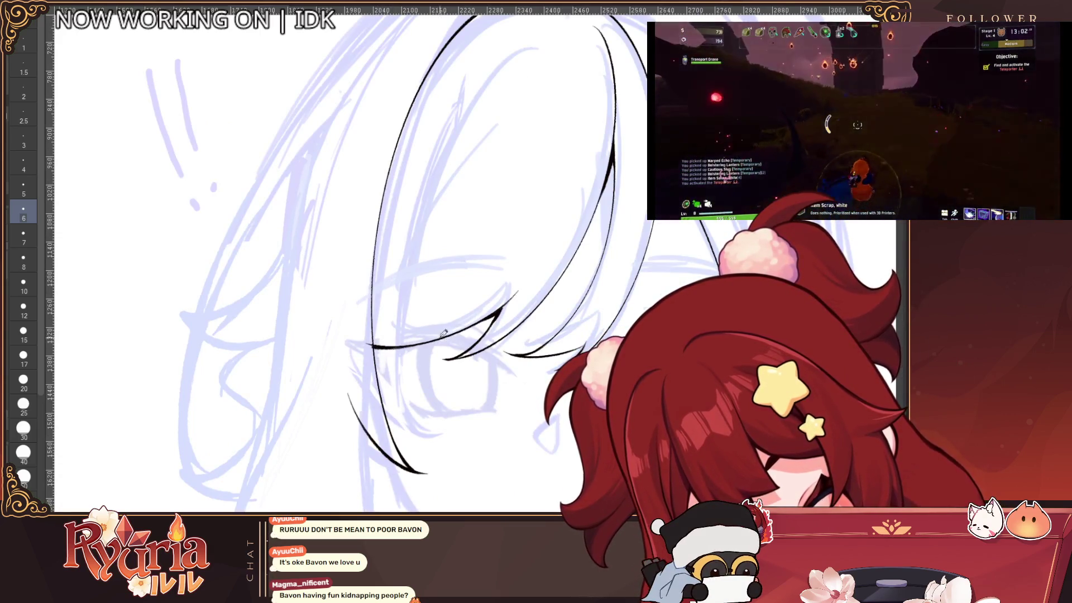
scroll(444, 333, down, 3)
scroll(558, 139, up, 2)
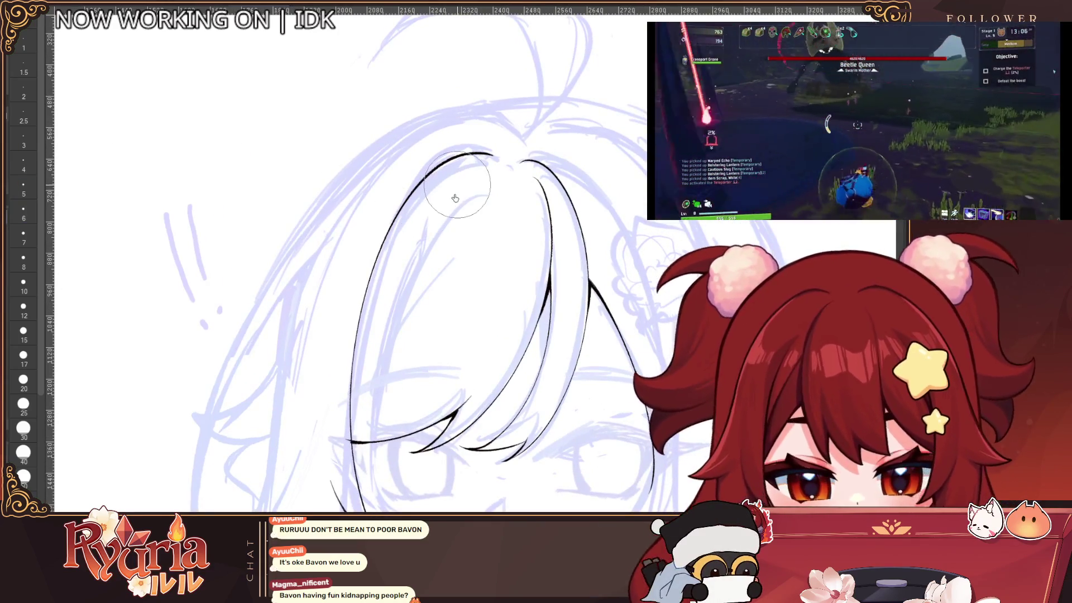
Set the brush size to 6 and add a short inner hair line near the crown.
key(bracketright)
key(bracketright)
key(bracketright)
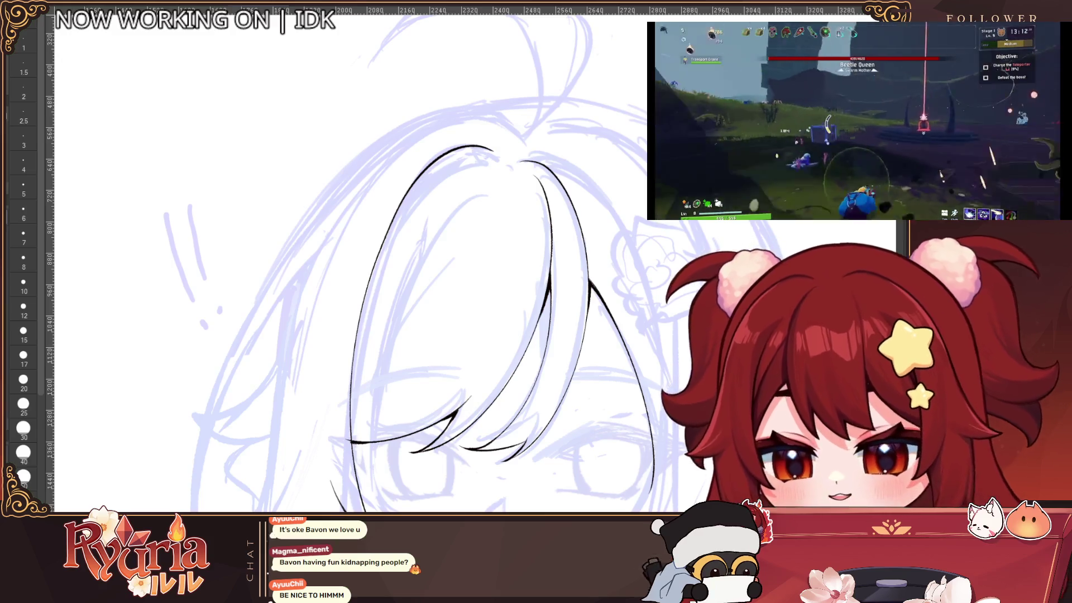
click(23, 212)
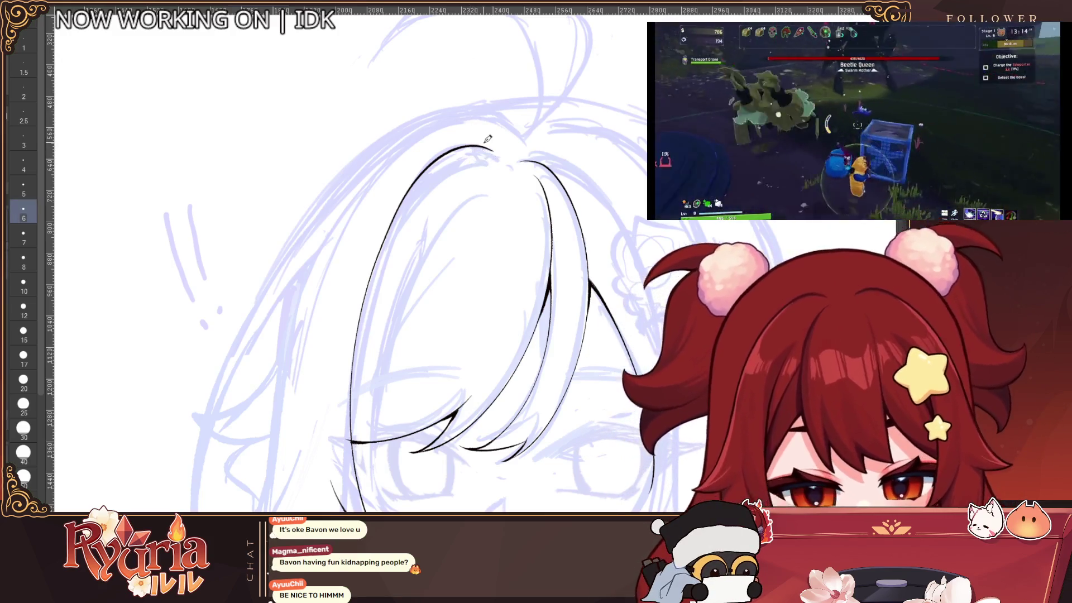
drag(499, 156, 407, 201)
key(ctrl+z)
key(ctrl+z)
drag(497, 158, 390, 217)
key(ctrl+z)
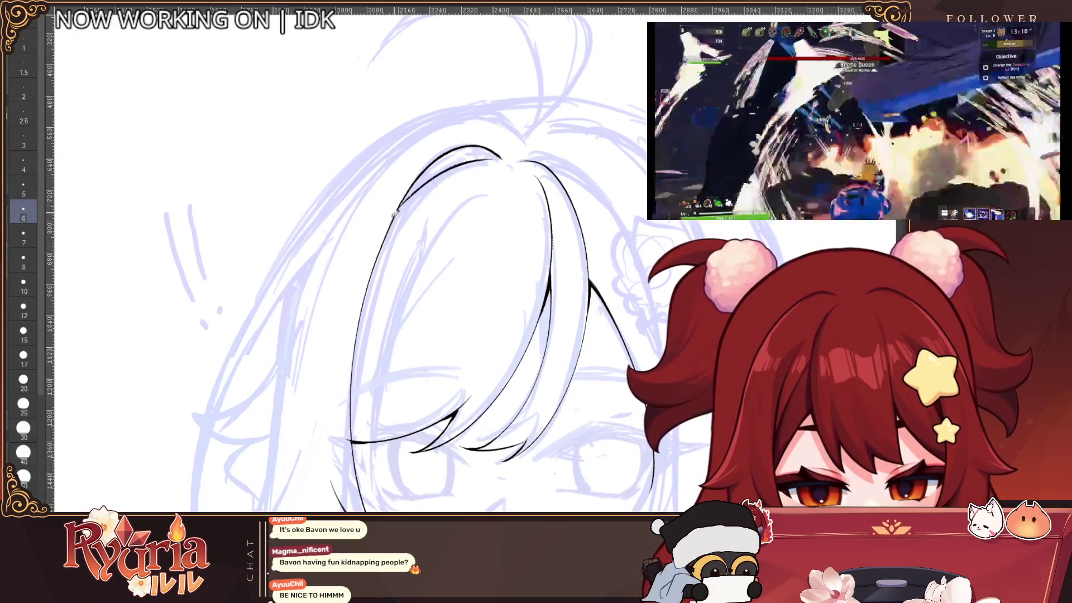
scroll(600, 77, down, 3)
scroll(367, 150, up, 5)
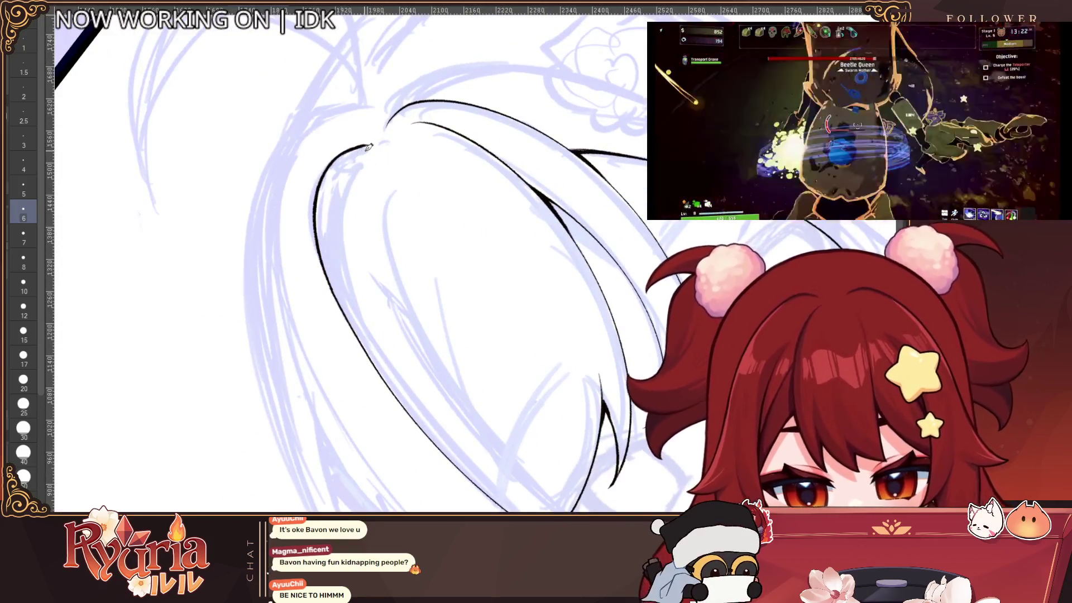
At brush size 5, redraw the inner bang line extending down toward the cheek.
key(bracketleft)
drag(367, 147, 331, 286)
key(ctrl+z)
drag(366, 146, 332, 288)
drag(337, 215, 352, 308)
key(ctrl+z)
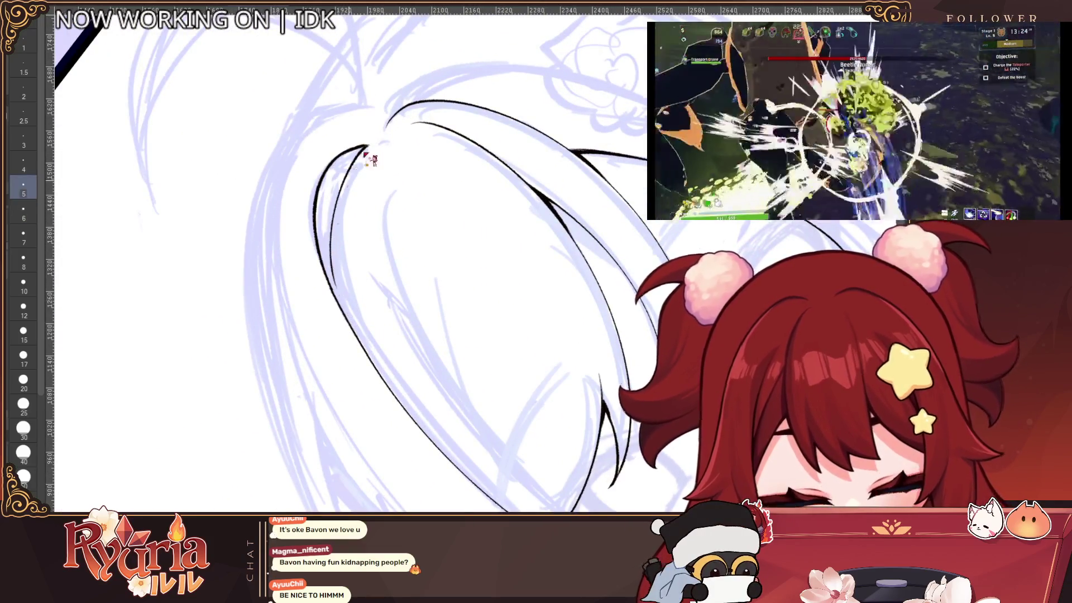
key(ctrl+z)
drag(367, 146, 332, 288)
drag(337, 219, 346, 310)
key(ctrl+z)
drag(334, 249, 373, 350)
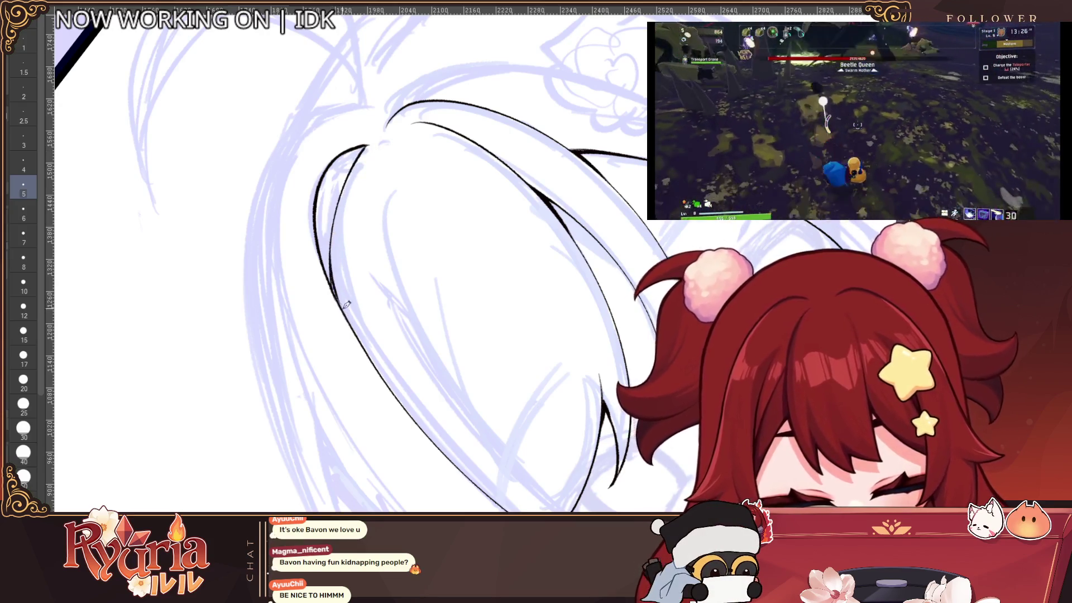
Reset the canvas rotation and zoom out to view the whole head.
key(ctrl+minus)
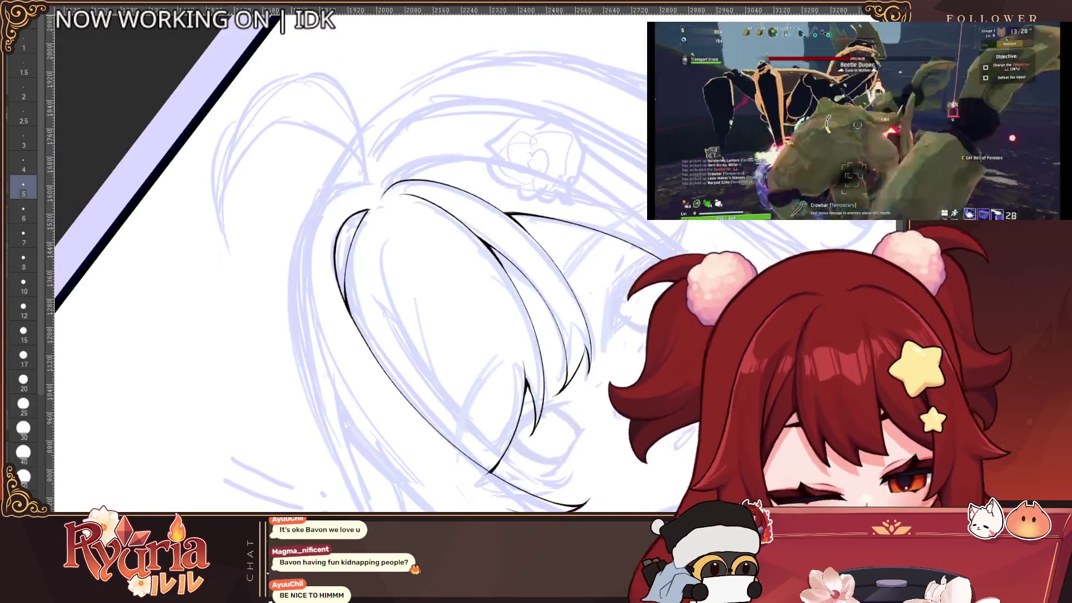
key(ctrl+0)
drag(601, 262, 516, 200)
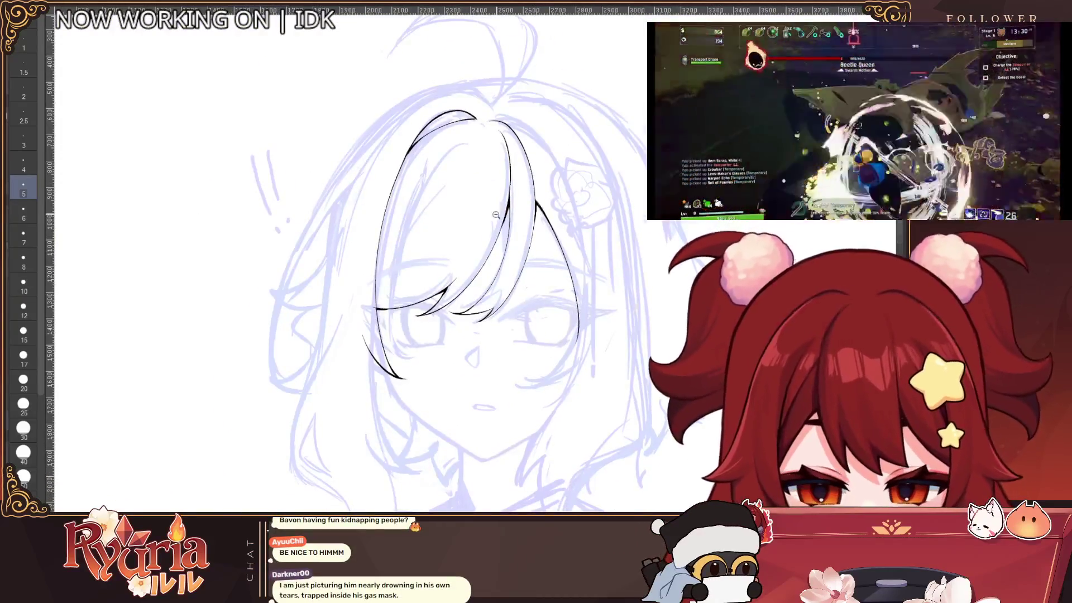
key(ctrl+plus)
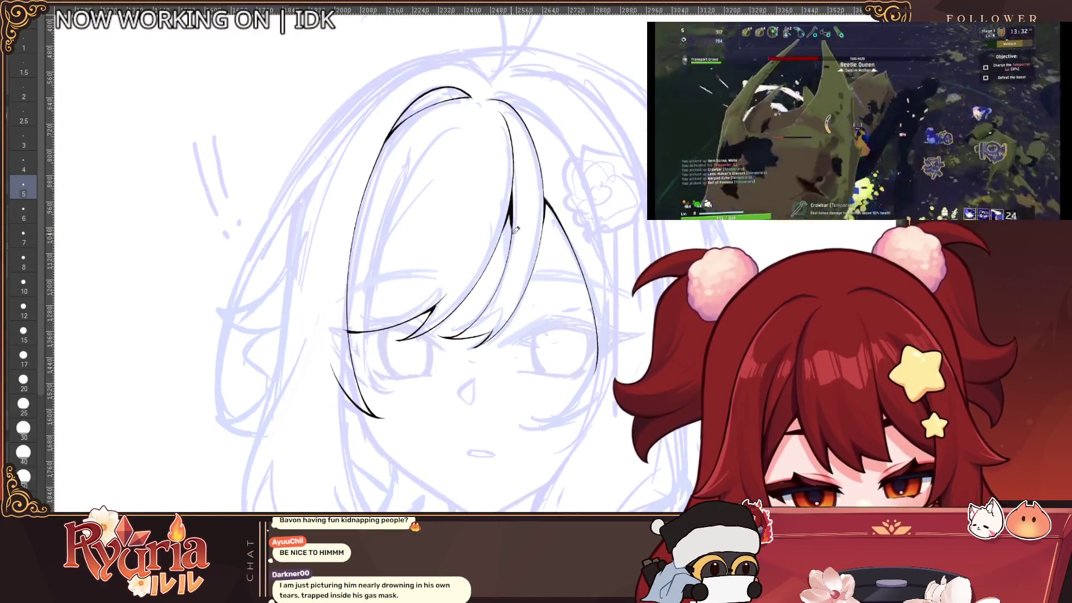
key(ctrl+minus)
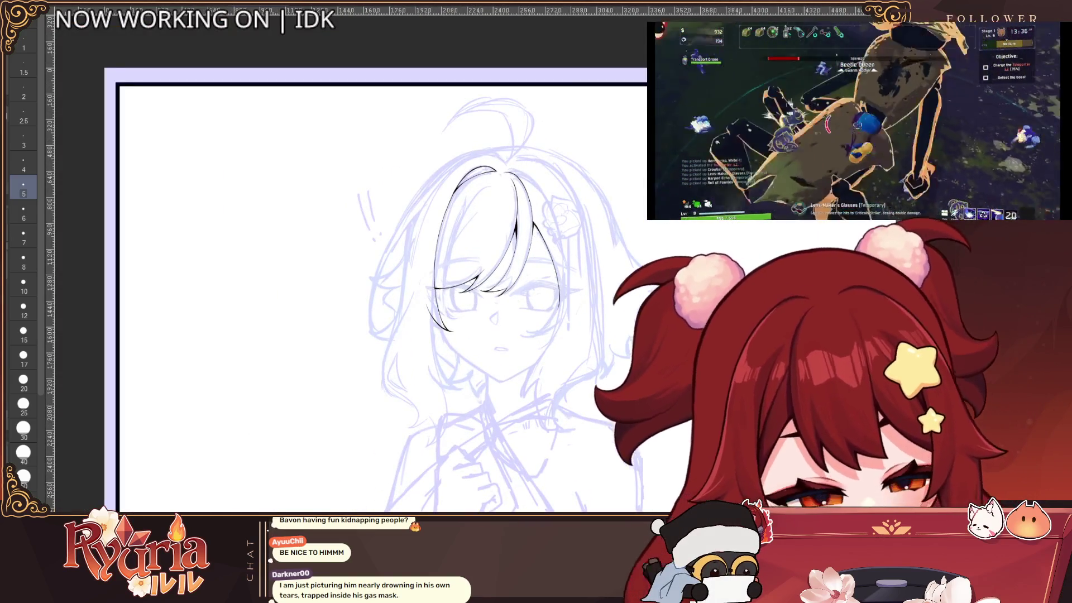
Mirror the canvas and zoom in on the top of the hair.
key(h)
click(403, 276)
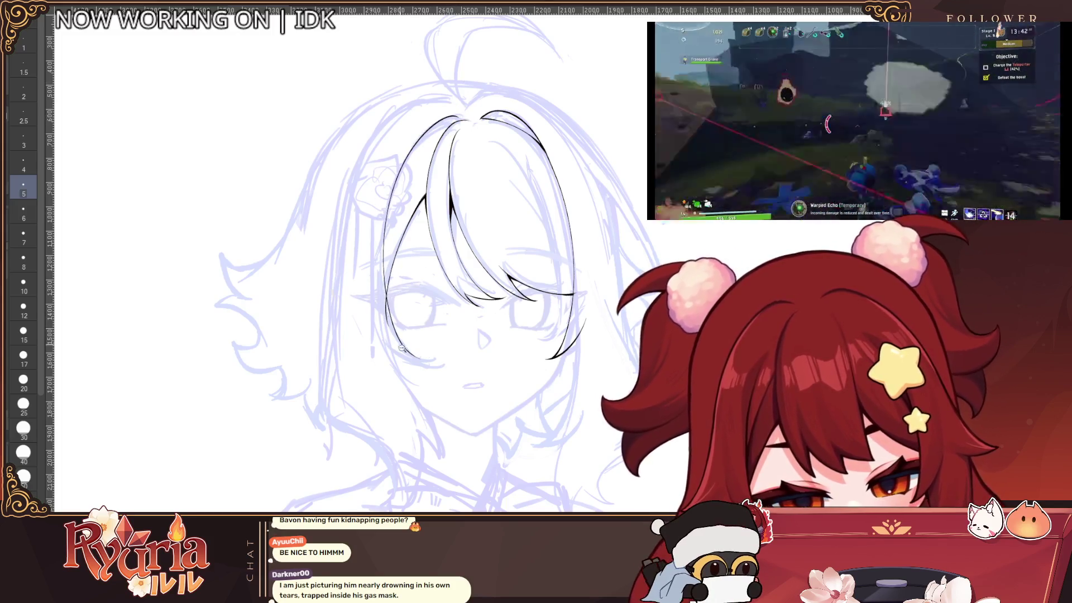
scroll(433, 337, up, 2)
scroll(433, 338, up, 1)
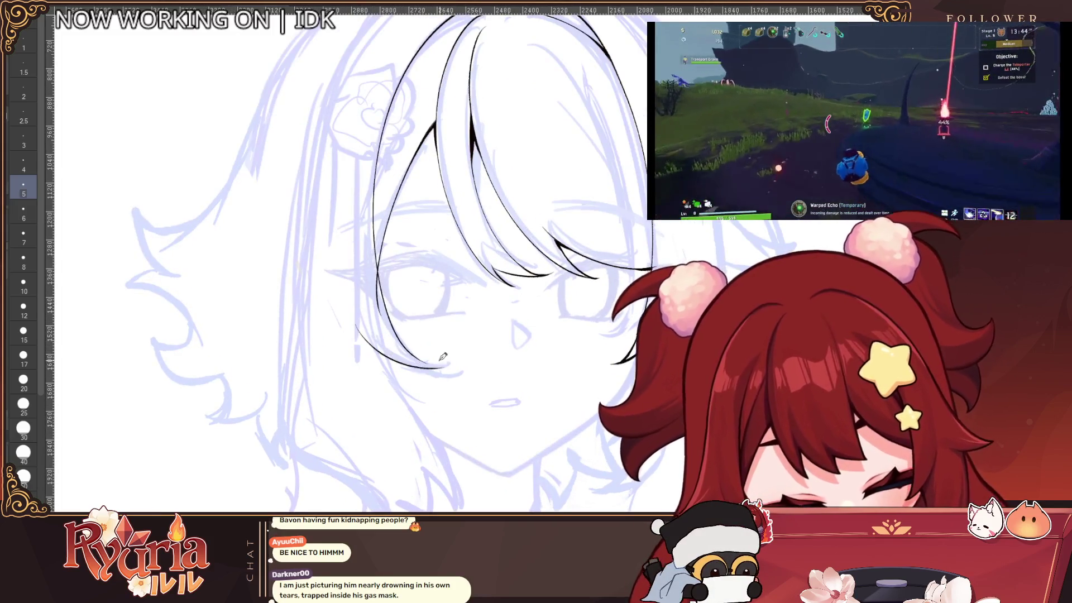
scroll(422, 353, up, 1)
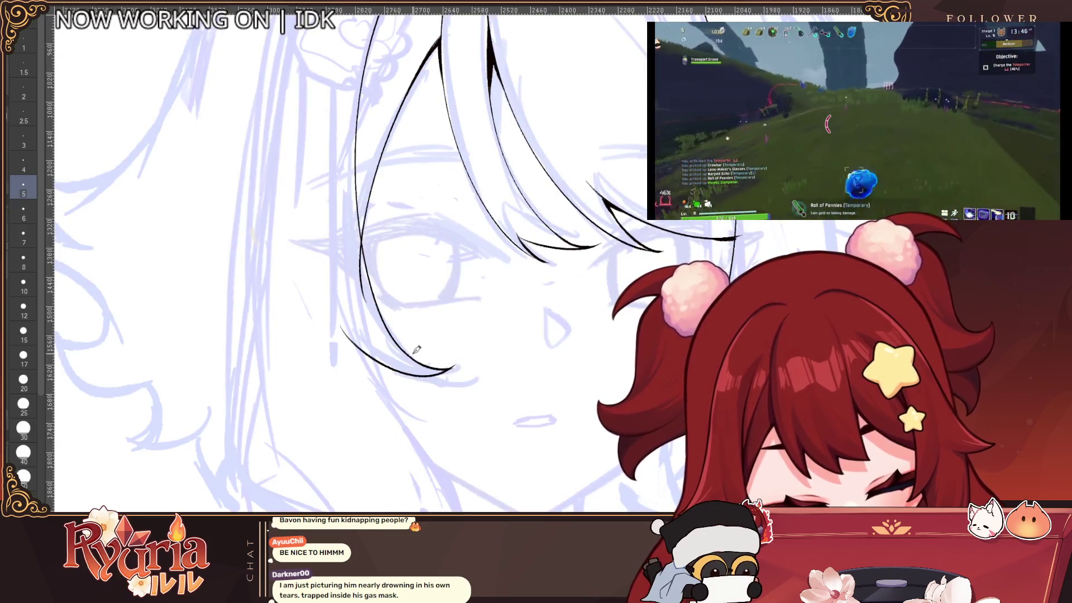
scroll(550, 344, down, 2)
drag(551, 343, 555, 458)
scroll(525, 162, up, 3)
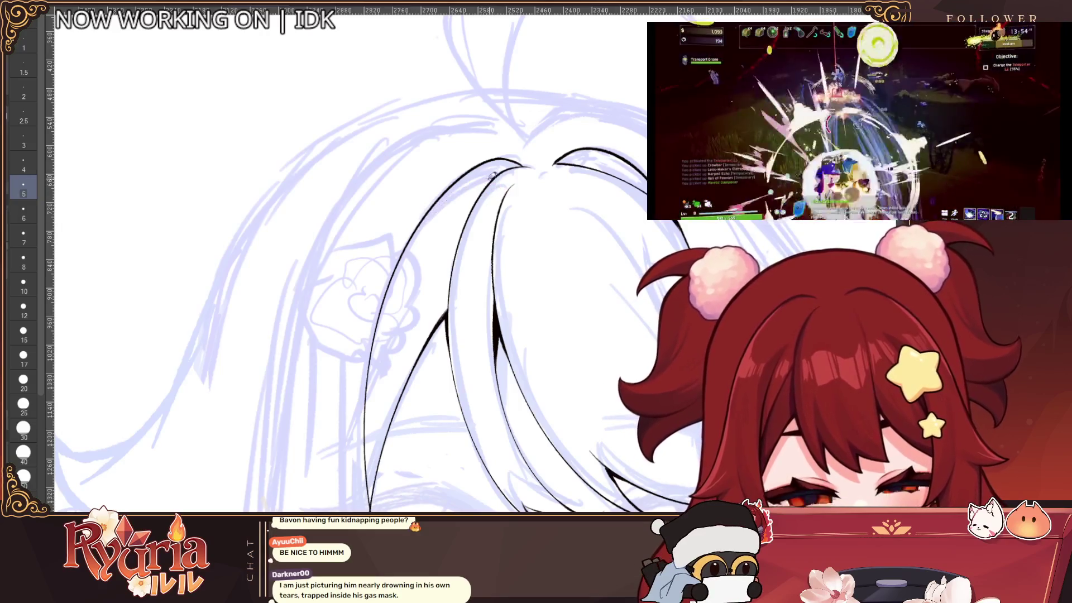
scroll(649, 330, down, 4)
scroll(413, 310, up, 4)
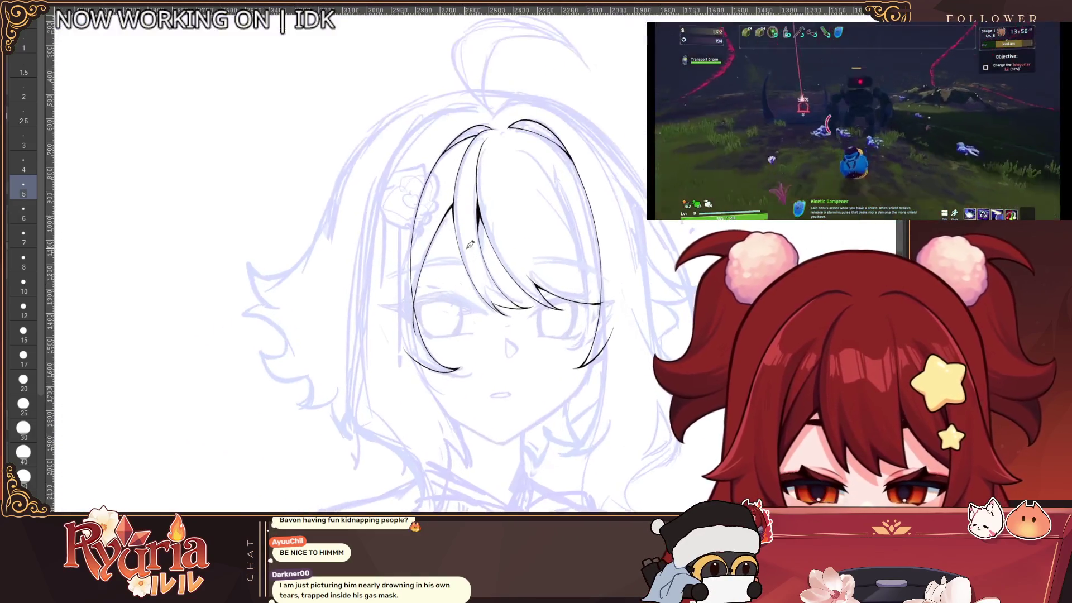
Ink along the left hair outline and extend the bang line downward at brush size 7.
drag(462, 161, 395, 302)
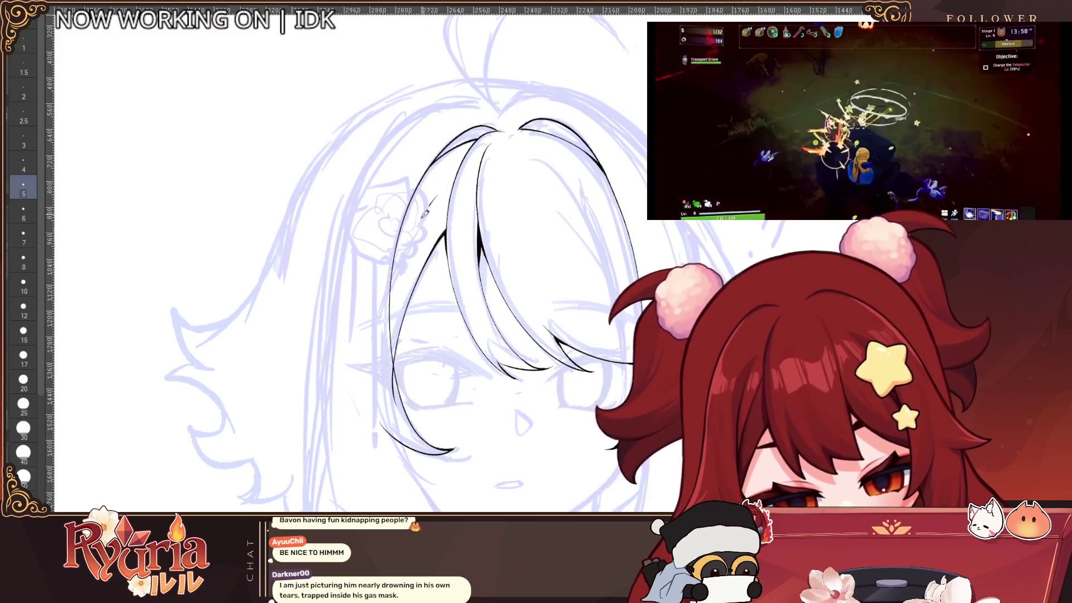
drag(391, 323, 405, 243)
scroll(399, 279, up, 1)
scroll(399, 279, up, 1)
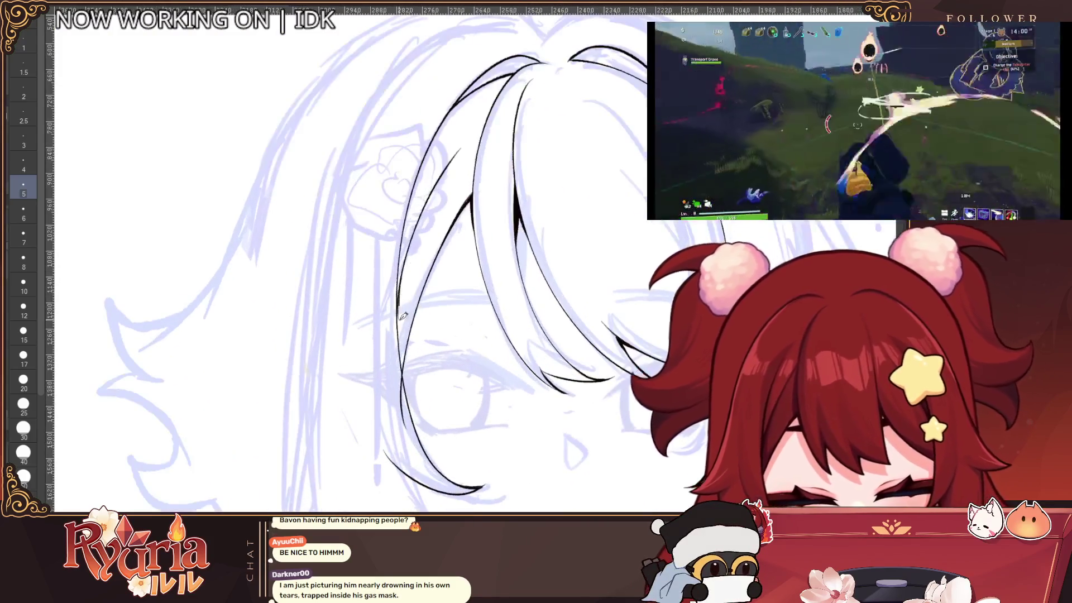
key(bracketright)
key(bracketright)
key(bracketright)
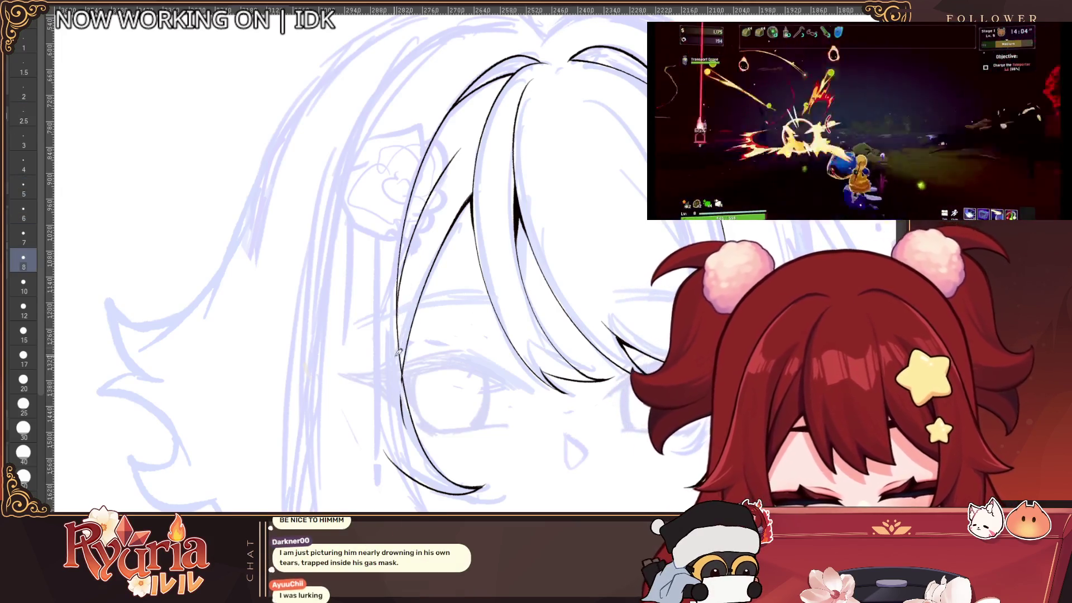
scroll(418, 426, down, 3)
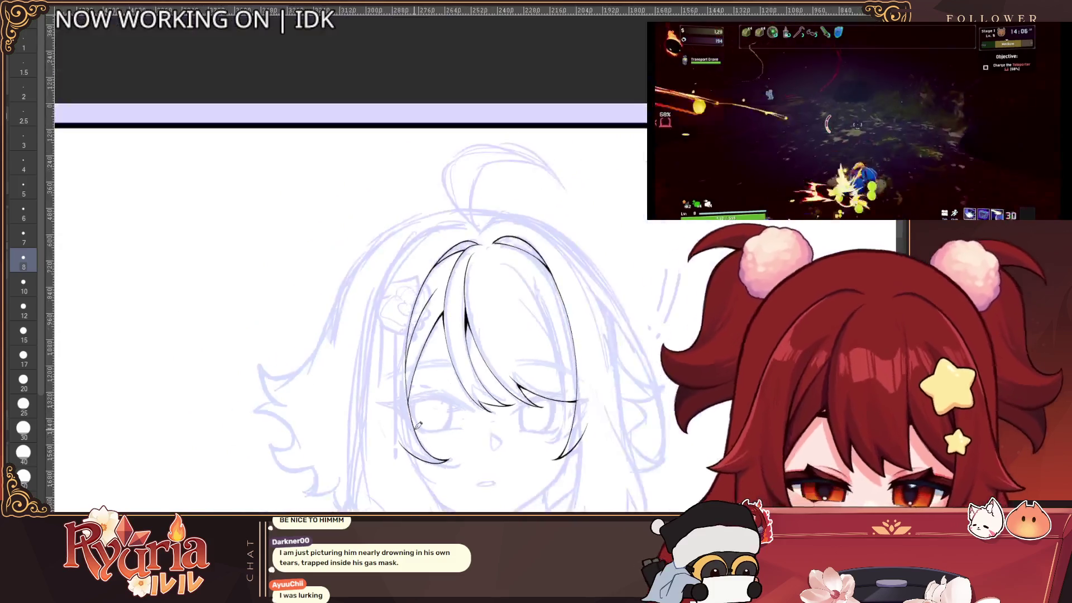
scroll(496, 349, up, 1)
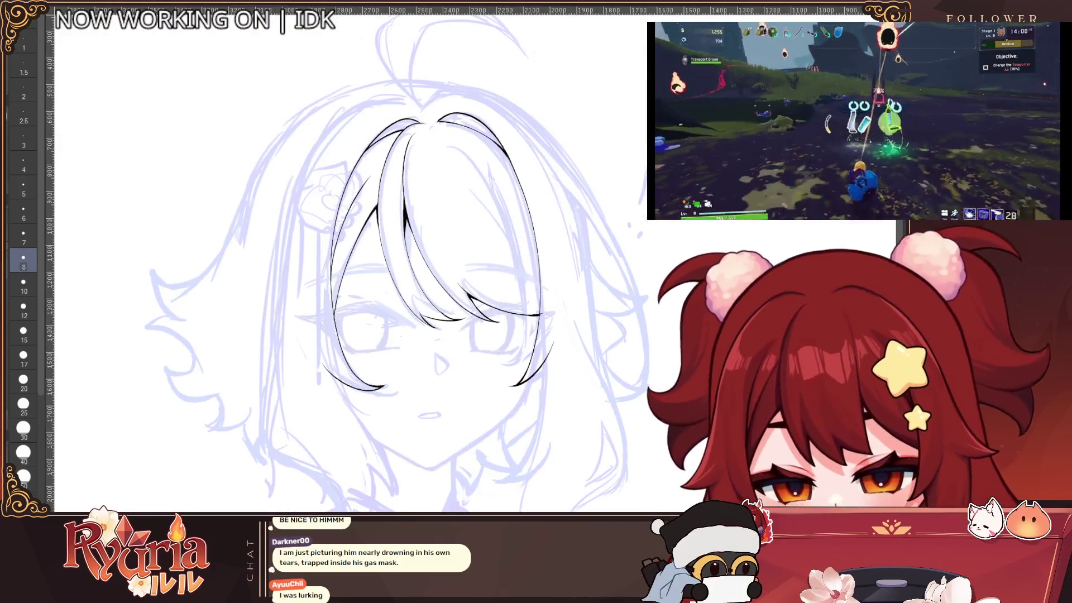
scroll(413, 217, up, 1)
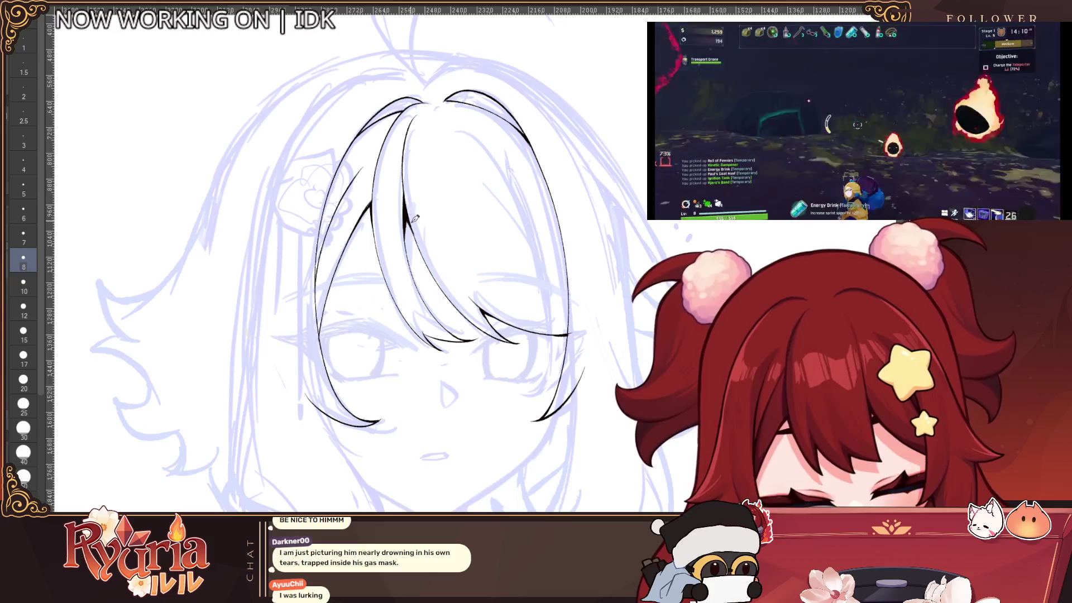
key(bracketleft)
drag(409, 207, 432, 265)
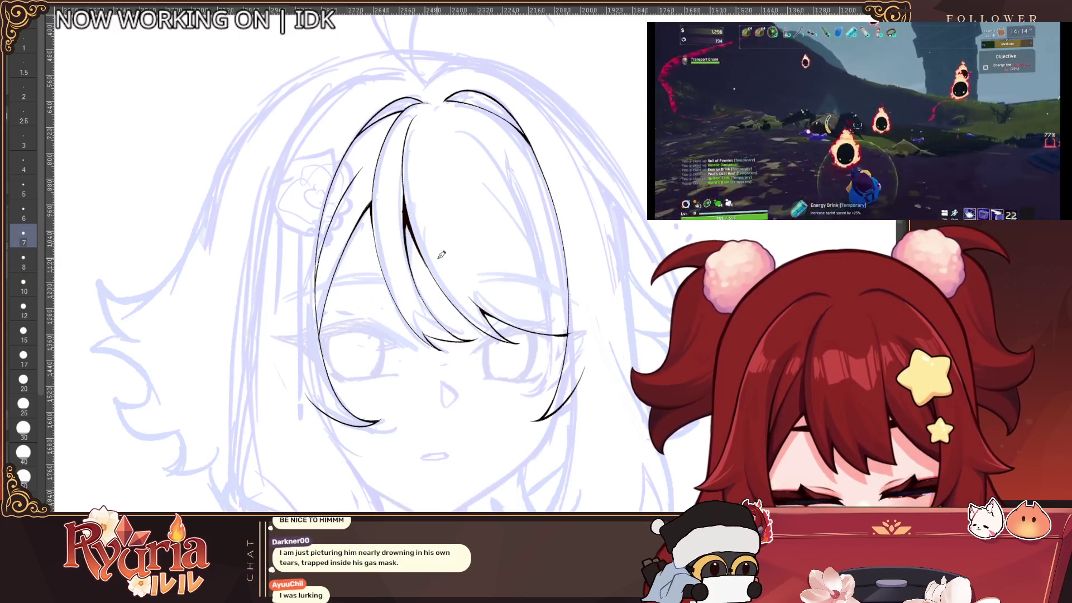
Draw a long curved strand inside the bangs at brush size 6, redrawing it once.
scroll(441, 255, down, 4)
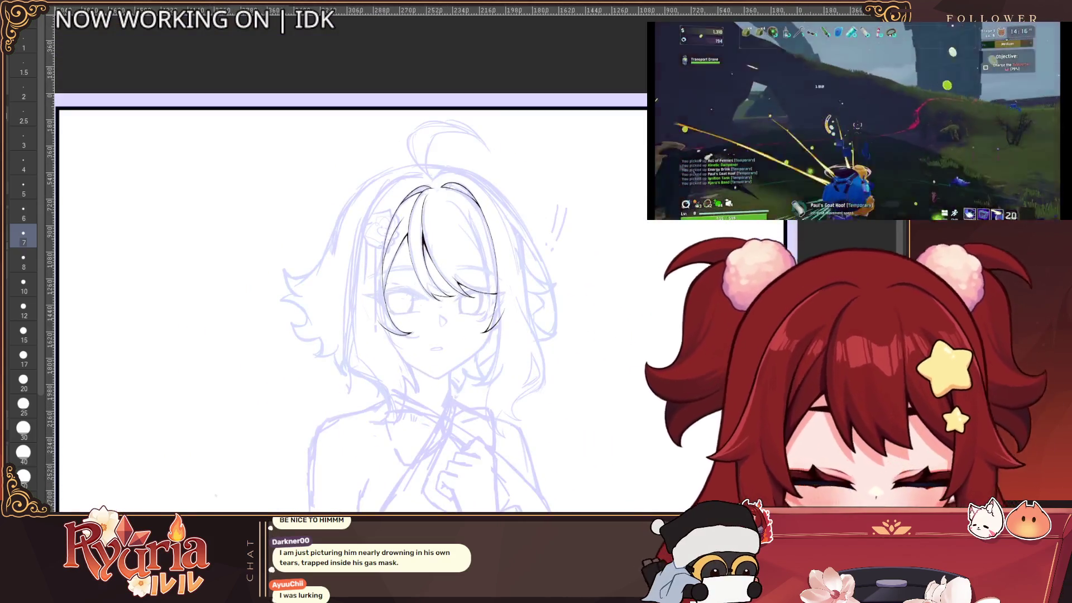
scroll(501, 171, up, 4)
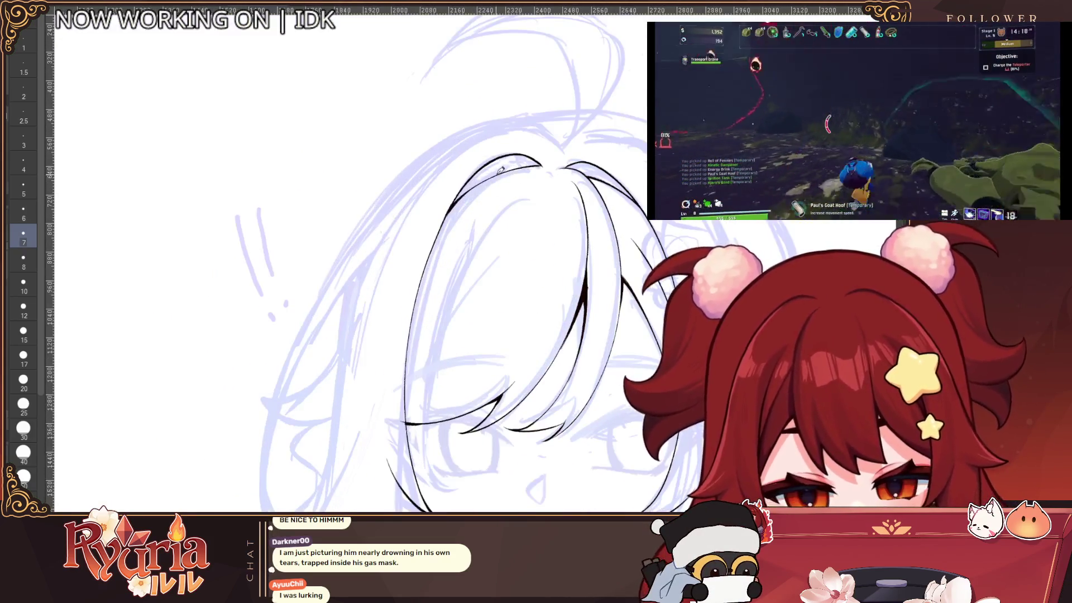
drag(518, 196, 411, 376)
key(ctrl+z)
key(ctrl+z)
key(bracketleft)
drag(511, 201, 411, 376)
key(ctrl+z)
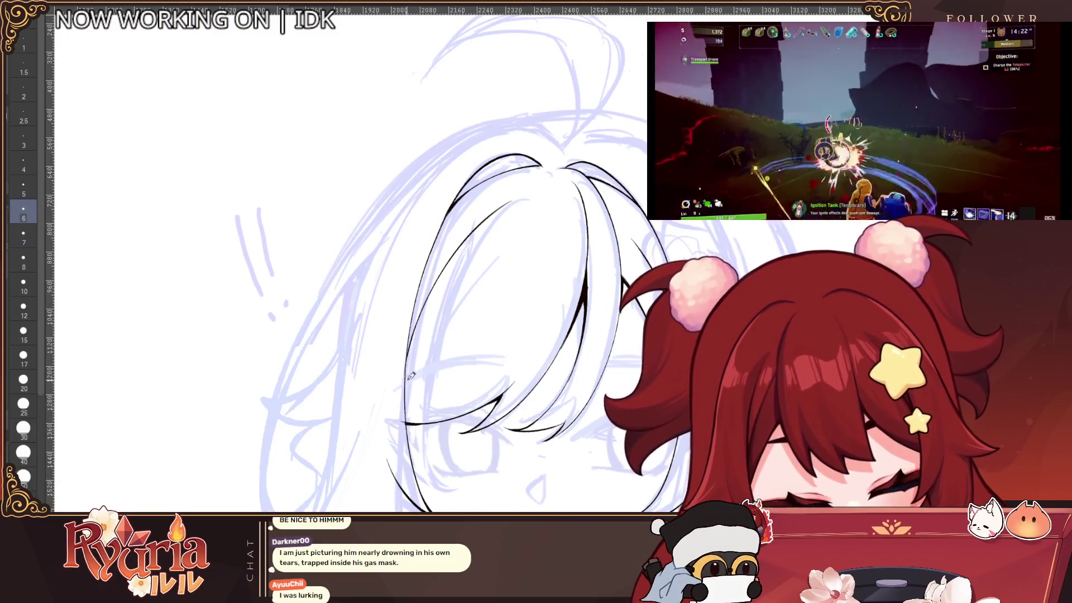
scroll(471, 273, down, 3)
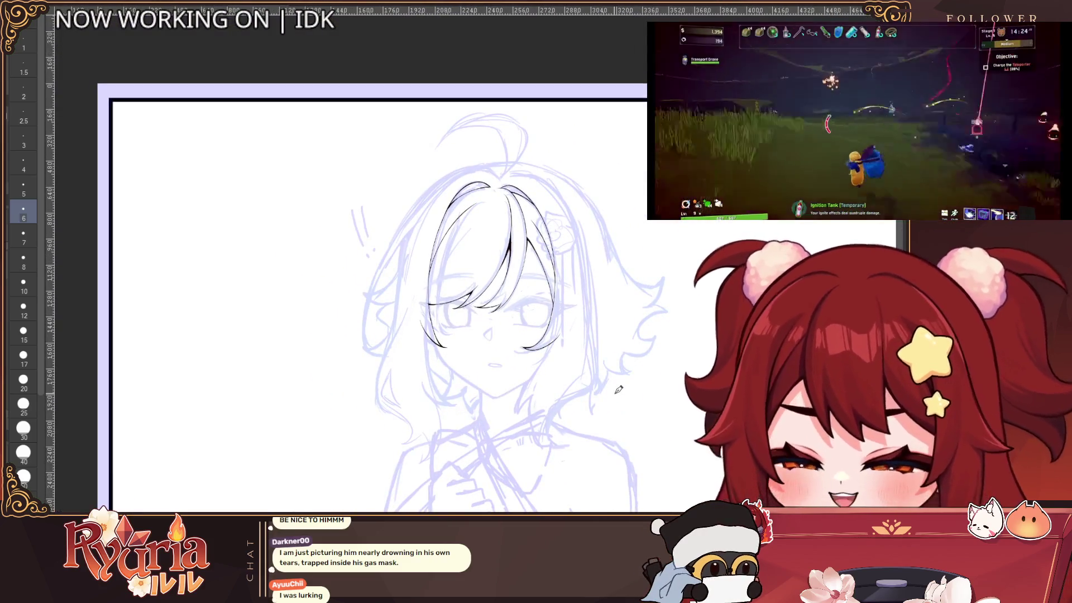
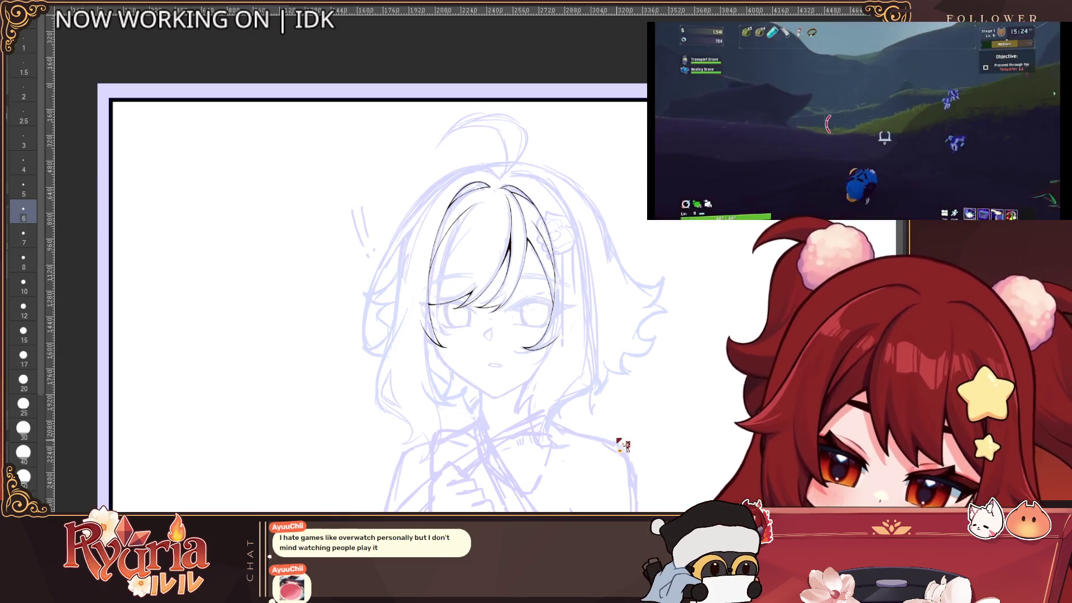
With a slightly thinner pen, ink the left hair line past the cheek into the jaw and chin.
scroll(609, 419, down, 1)
scroll(591, 405, up, 5)
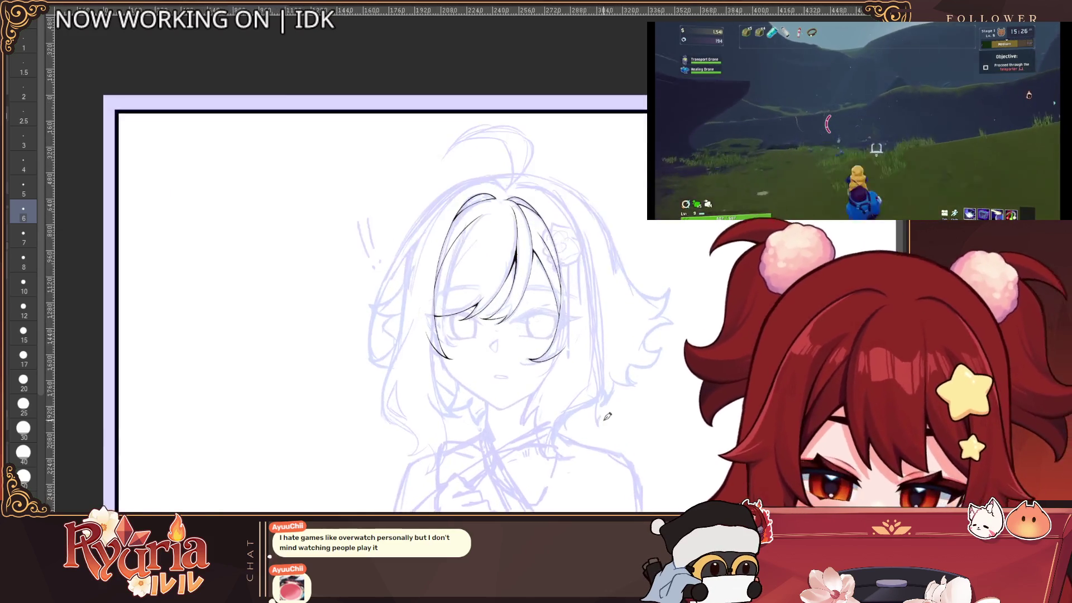
scroll(310, 304, up, 1)
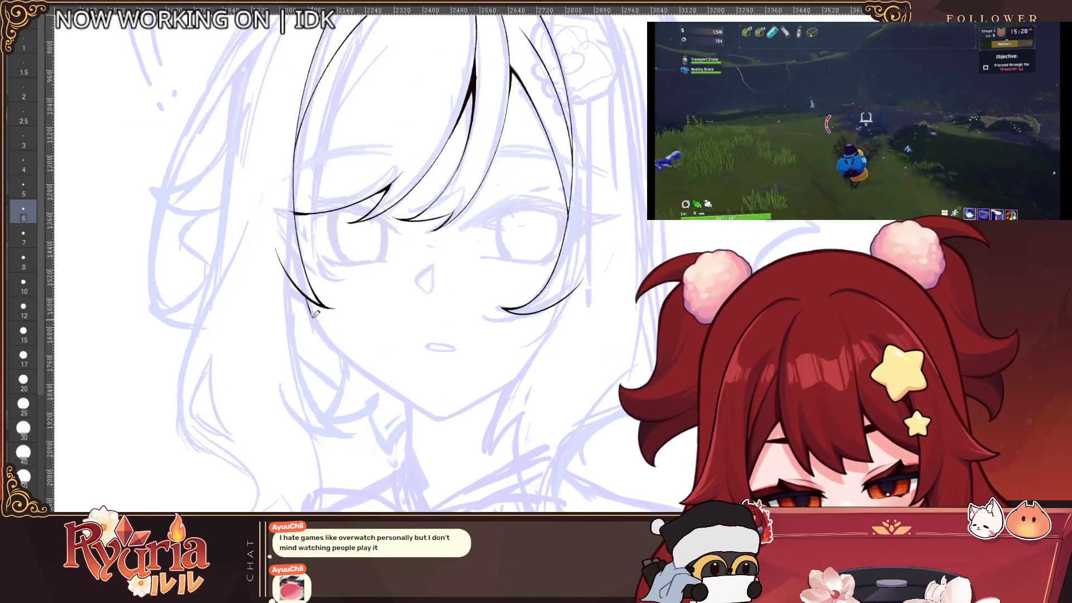
key(bracketleft)
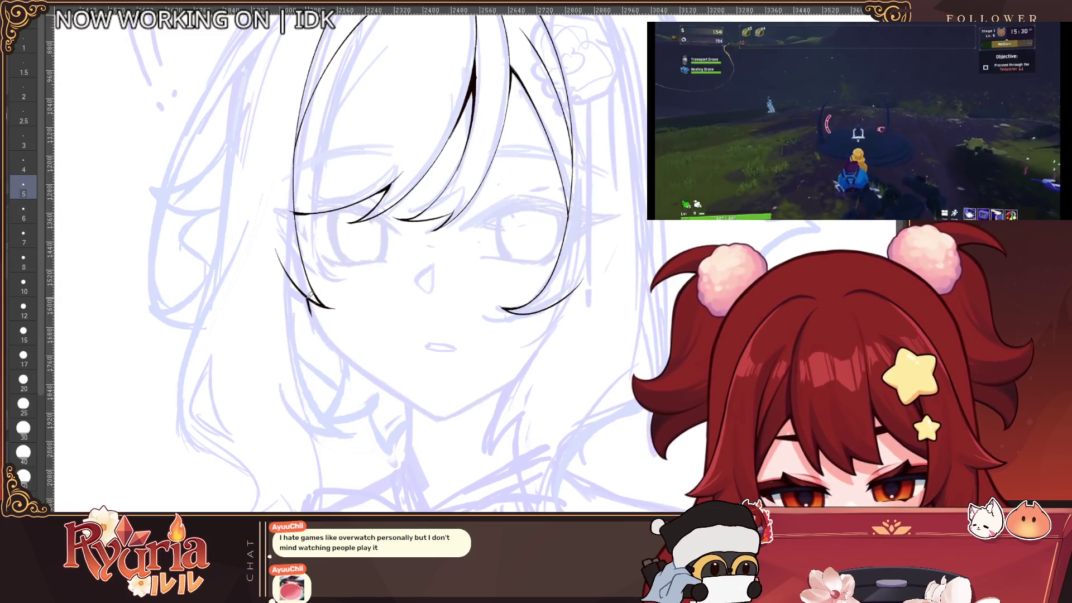
drag(324, 333, 334, 351)
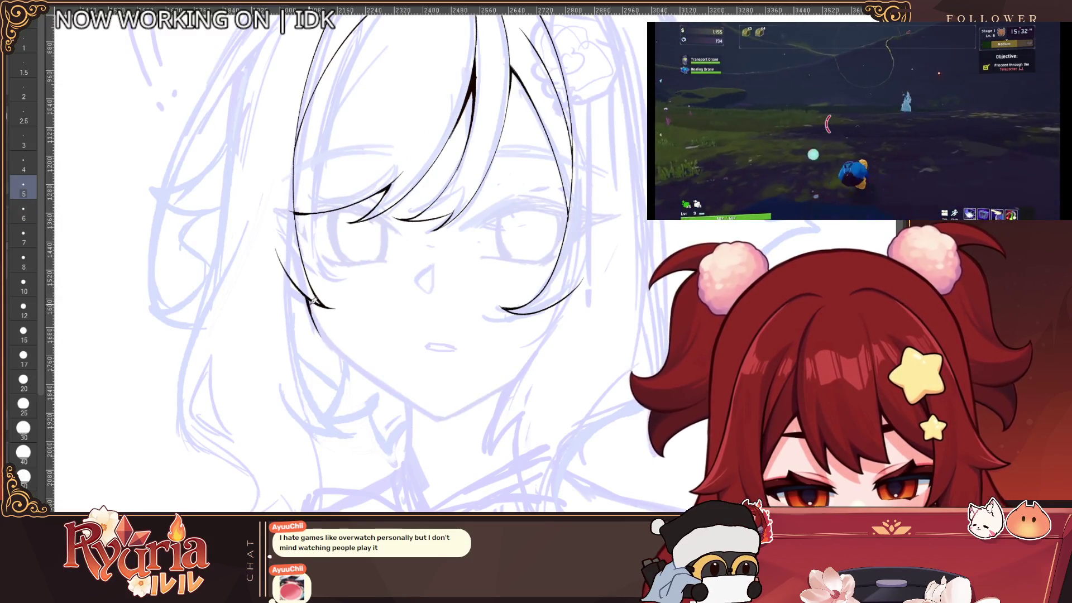
drag(308, 299, 370, 376)
key(ctrl+z)
drag(332, 334, 422, 409)
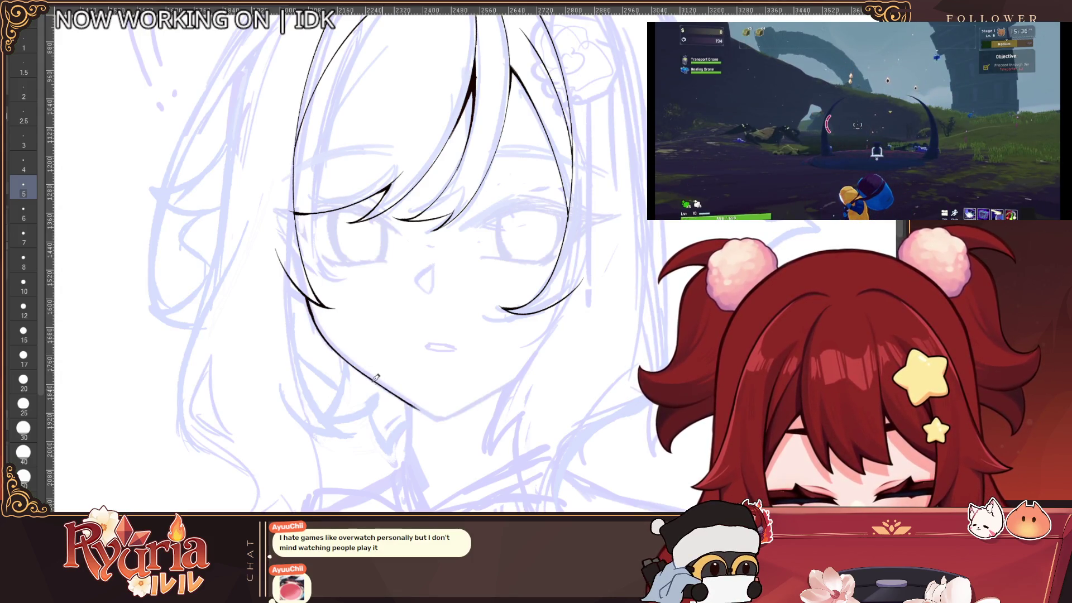
drag(376, 377, 434, 419)
Zoom out and mirror the canvas to check the head's proportions, then flip it back.
key(ctrl+minus)
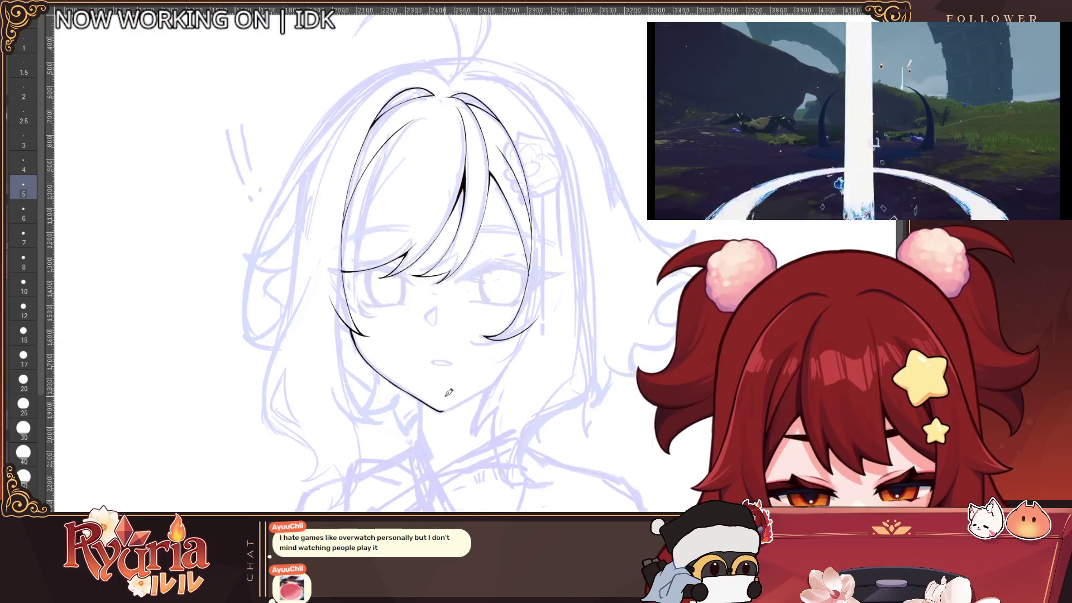
scroll(449, 393, down, 1)
key(h)
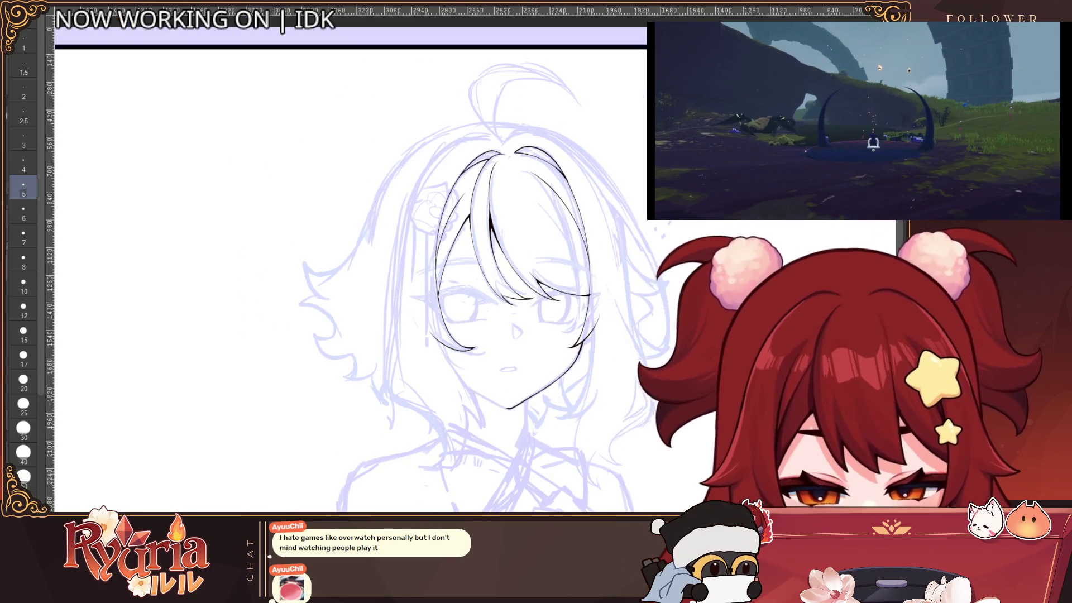
scroll(448, 345, up, 2)
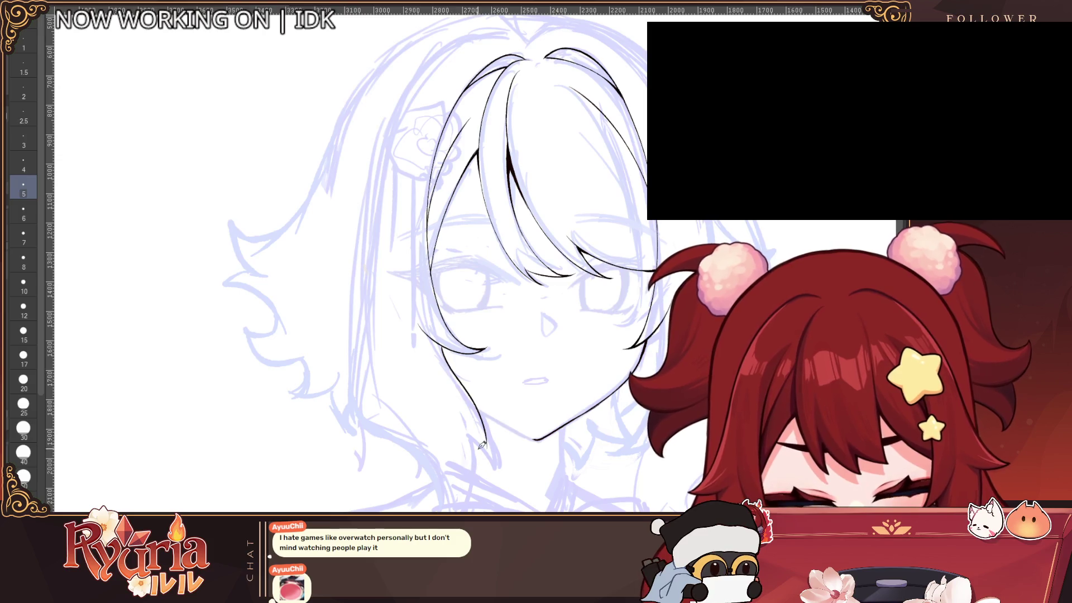
key(h)
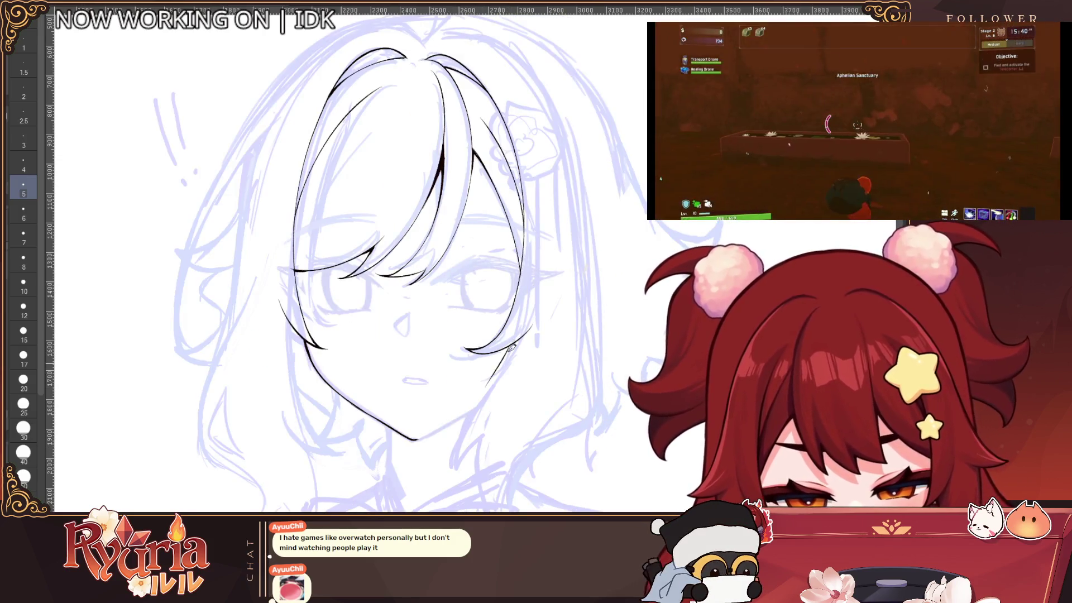
With a slightly thicker pen, ink the right side of the face downward and a thin lower strand.
key(bracketright)
drag(513, 343, 451, 476)
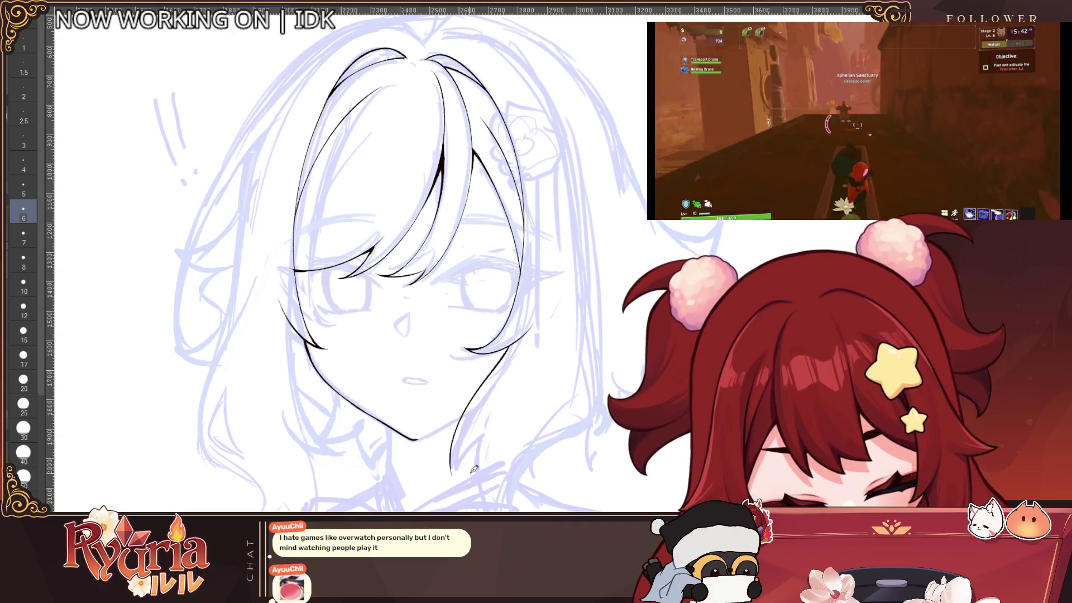
scroll(514, 341, up, 2)
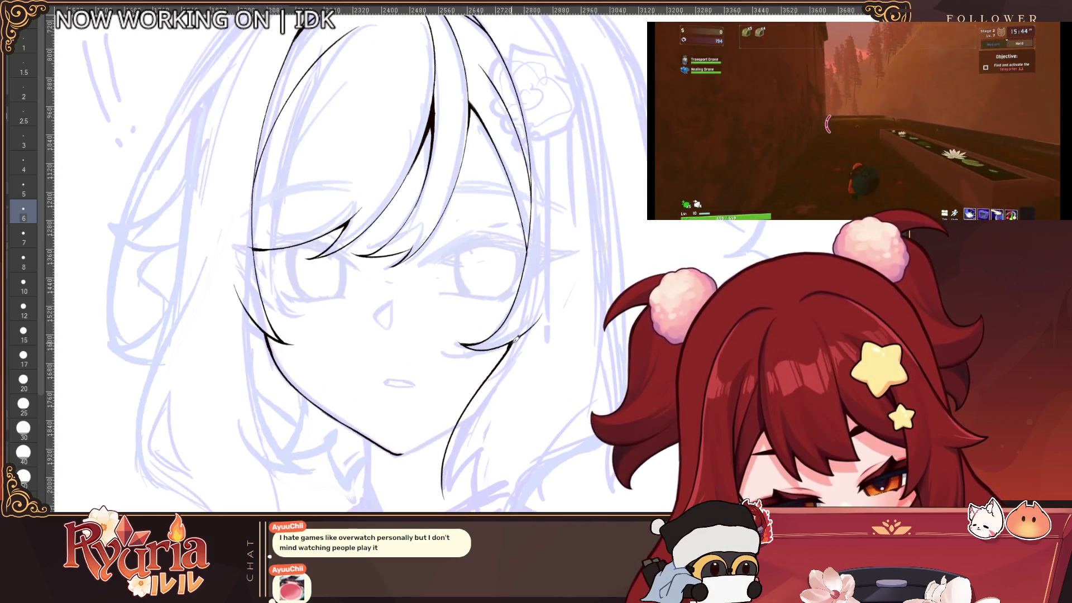
scroll(515, 338, up, 2)
mouse_move(459, 486)
mouse_down()
mouse_move(491, 425)
mouse_move(455, 478)
mouse_move(468, 498)
mouse_up()
scroll(491, 425, up, 2)
scroll(472, 494, down, 5)
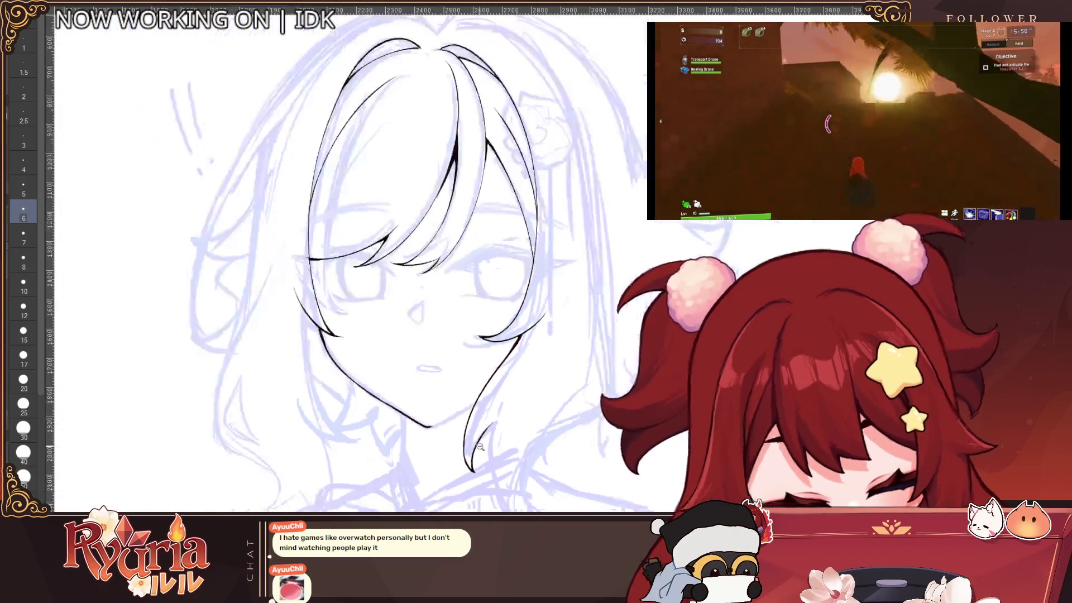
scroll(487, 210, up, 2)
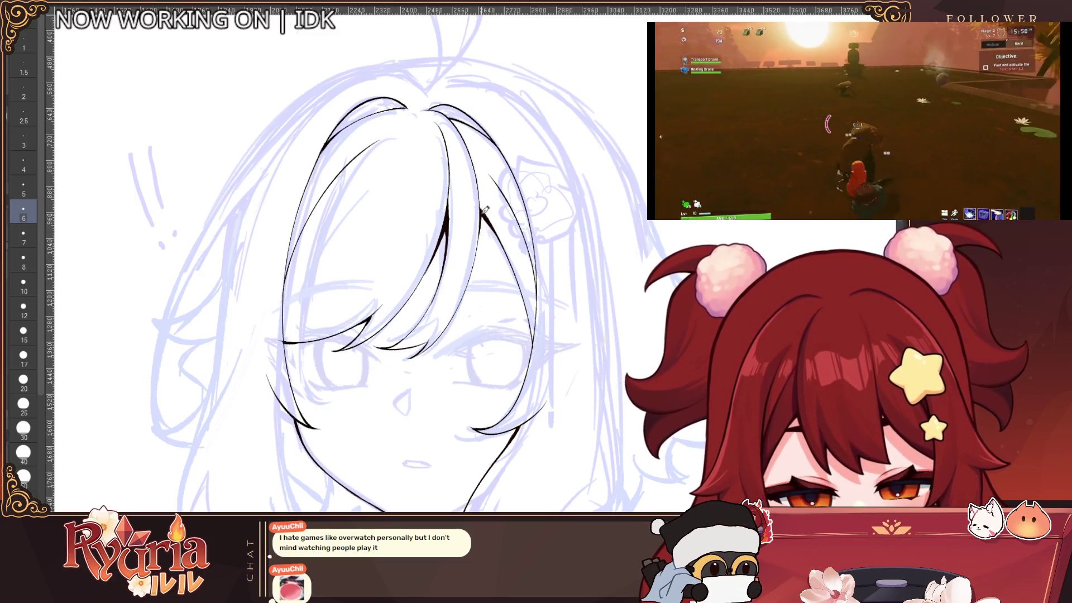
scroll(489, 217, down, 4)
scroll(499, 349, up, 1)
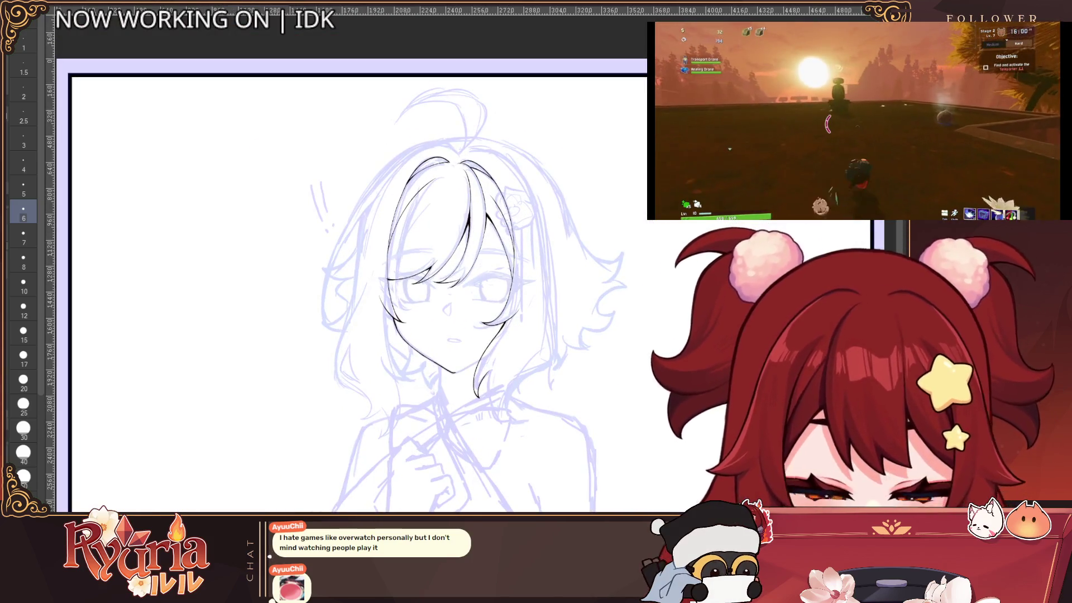
In the mirrored view, connect the jaw line to the chin, then restore the normal view.
key(h)
scroll(472, 356, up, 3)
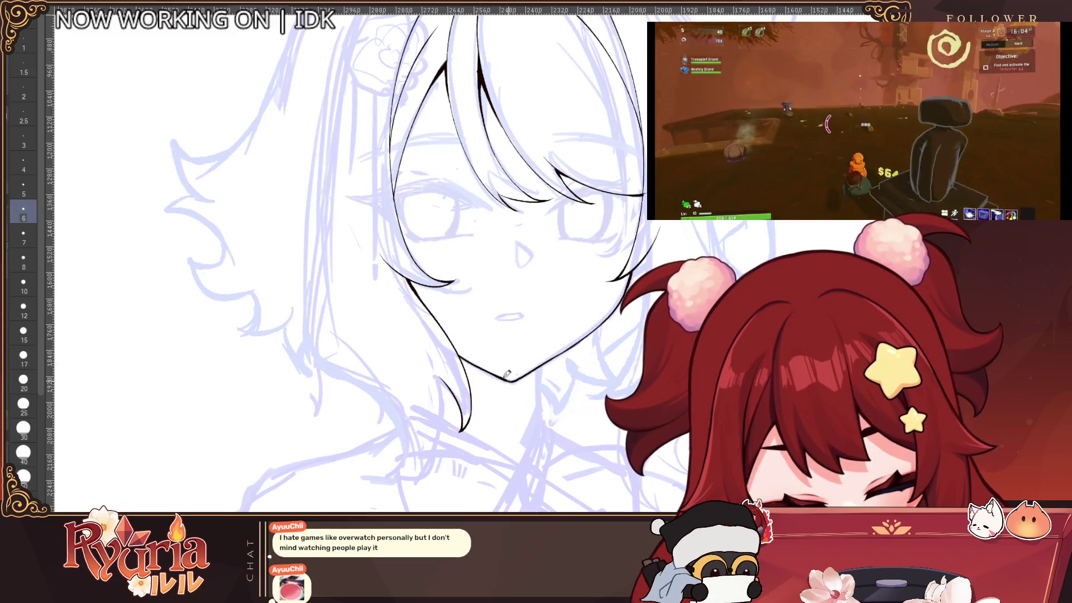
scroll(501, 353, down, 3)
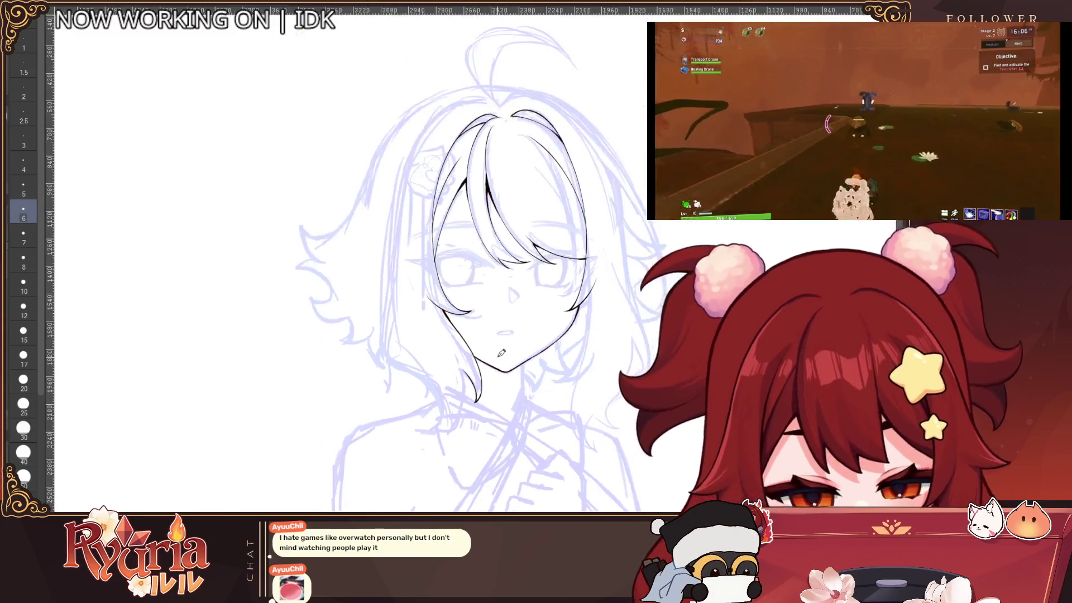
scroll(501, 353, up, 3)
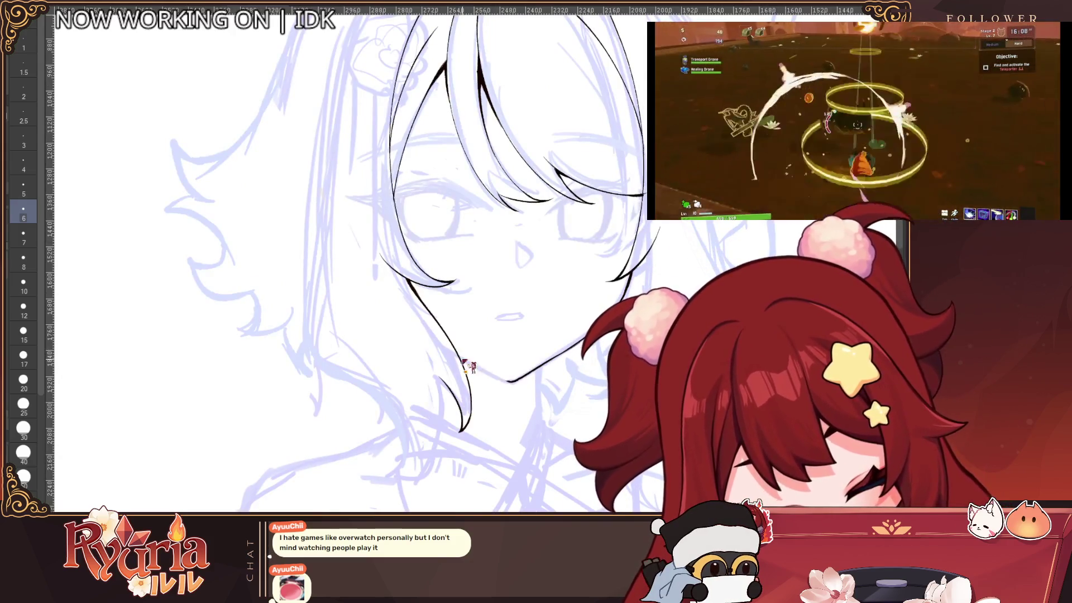
drag(462, 356, 509, 377)
scroll(647, 340, down, 5)
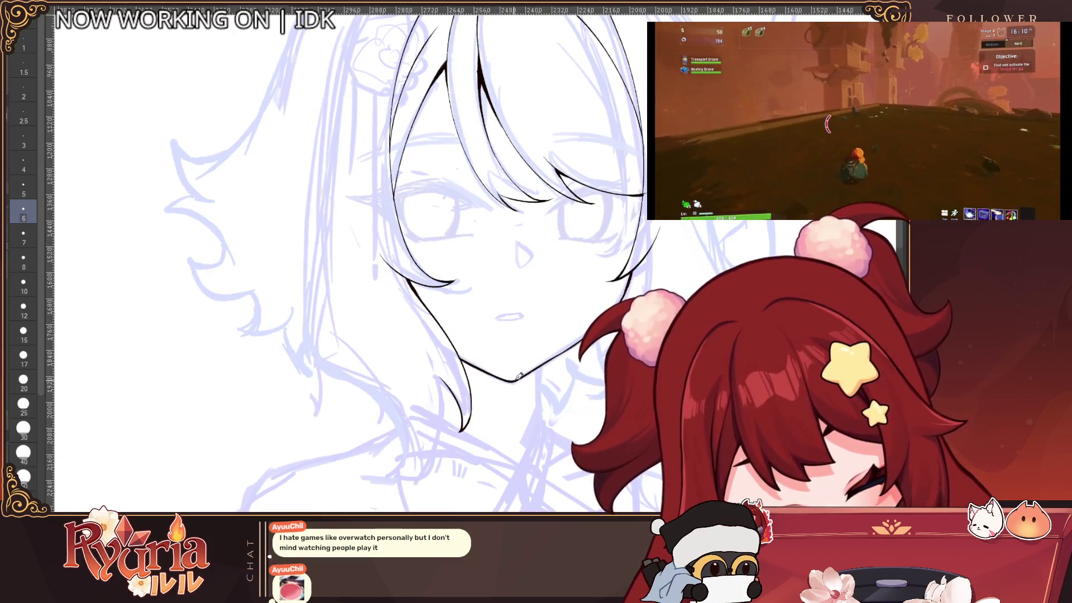
scroll(646, 340, up, 3)
scroll(577, 278, up, 2)
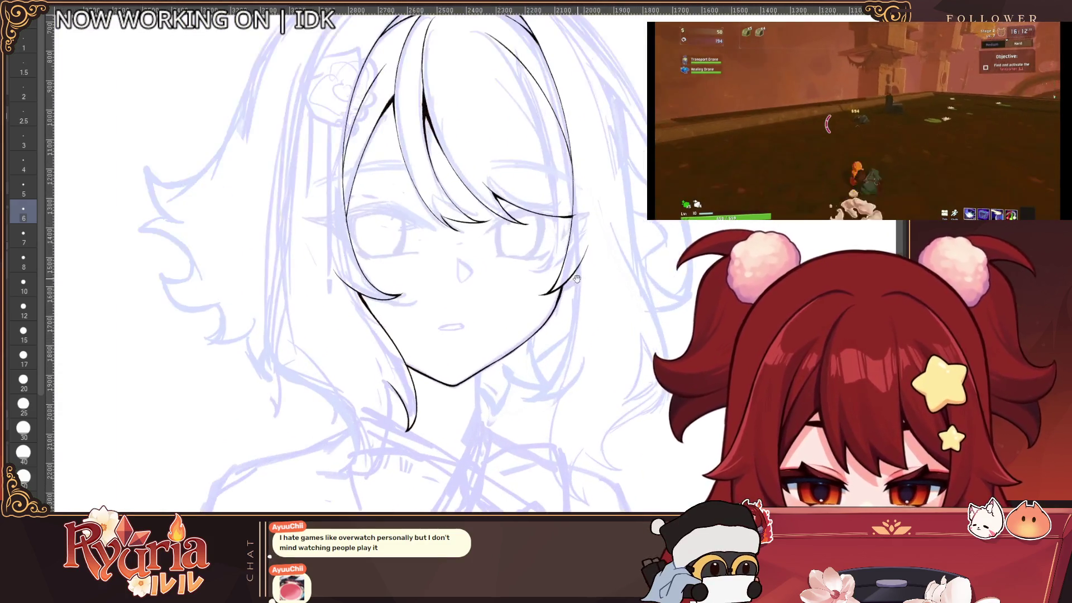
key(h)
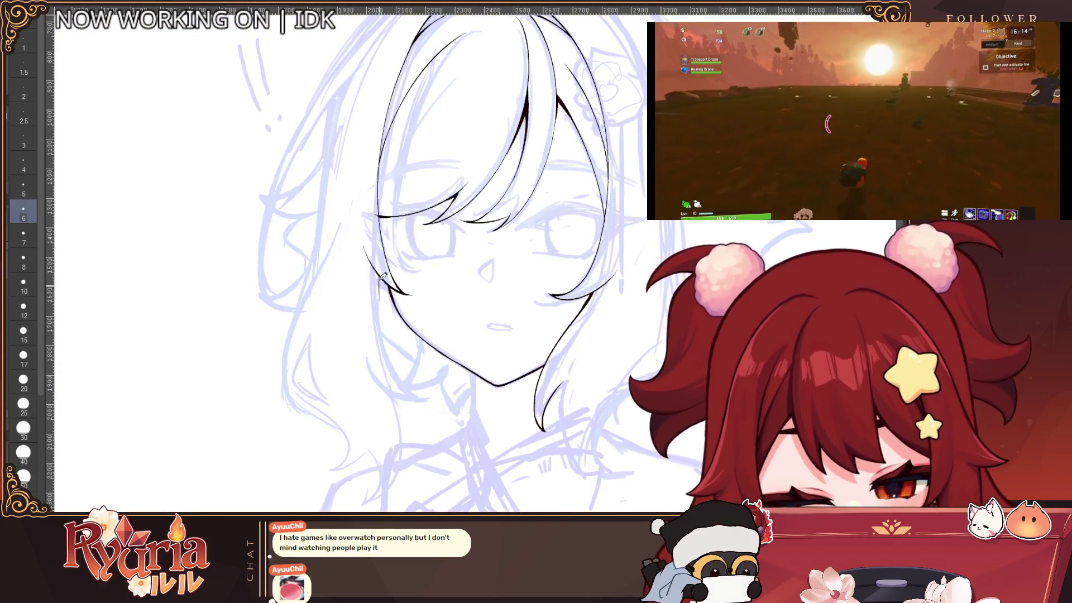
Ink a curved hair lock falling past the lower-left jaw, redrawing it until clean, then mirror to check.
mouse_move(383, 291)
mouse_down()
mouse_move(412, 403)
mouse_move(423, 406)
mouse_up()
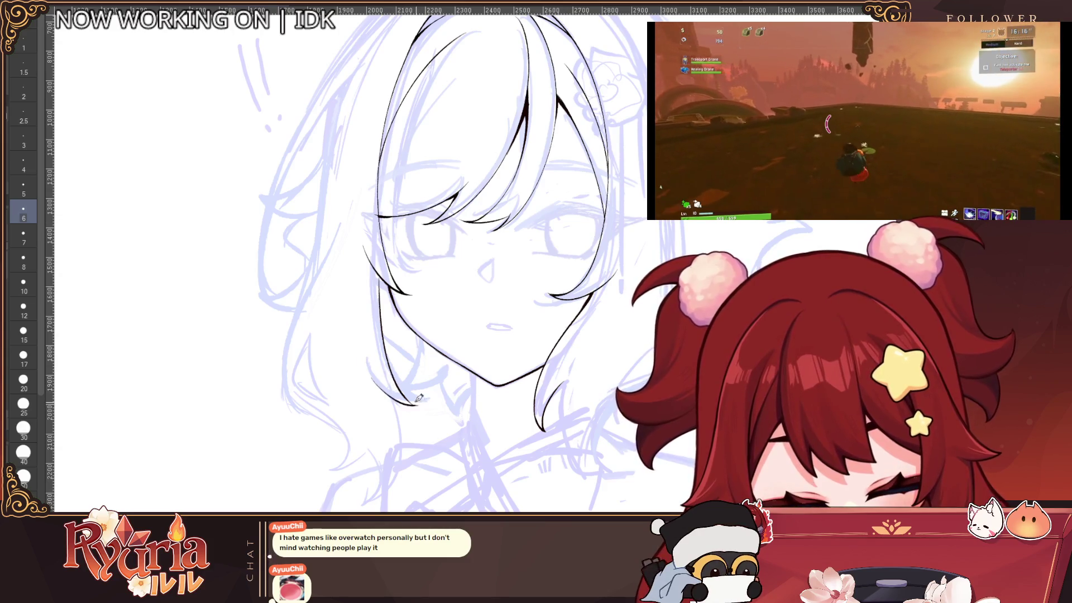
key(ctrl+z)
drag(371, 373, 431, 408)
scroll(399, 396, up, 2)
key(ctrl+z)
drag(352, 370, 437, 419)
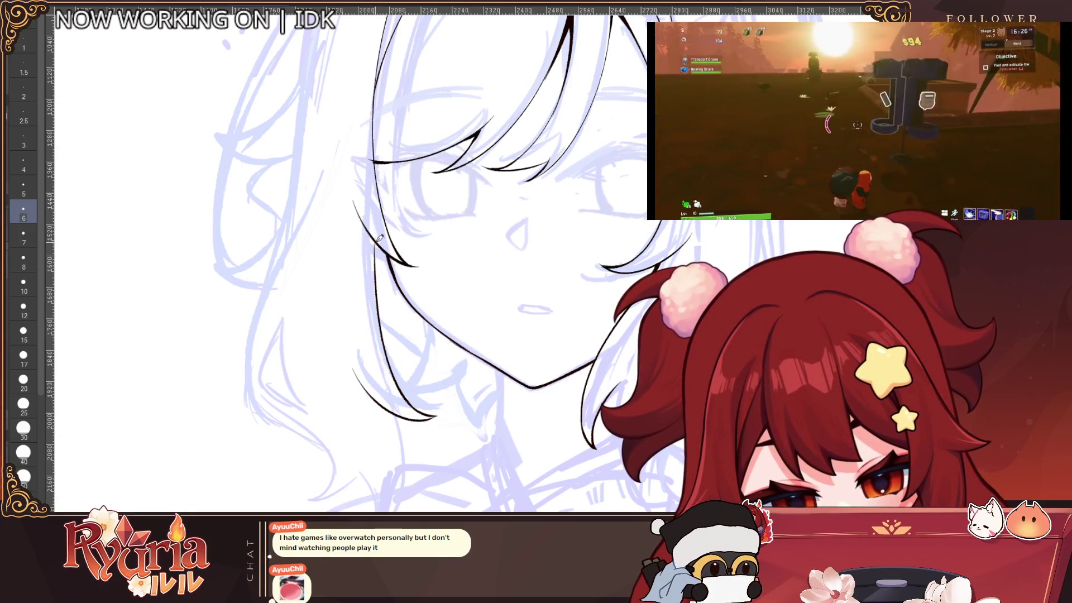
scroll(586, 431, down, 4)
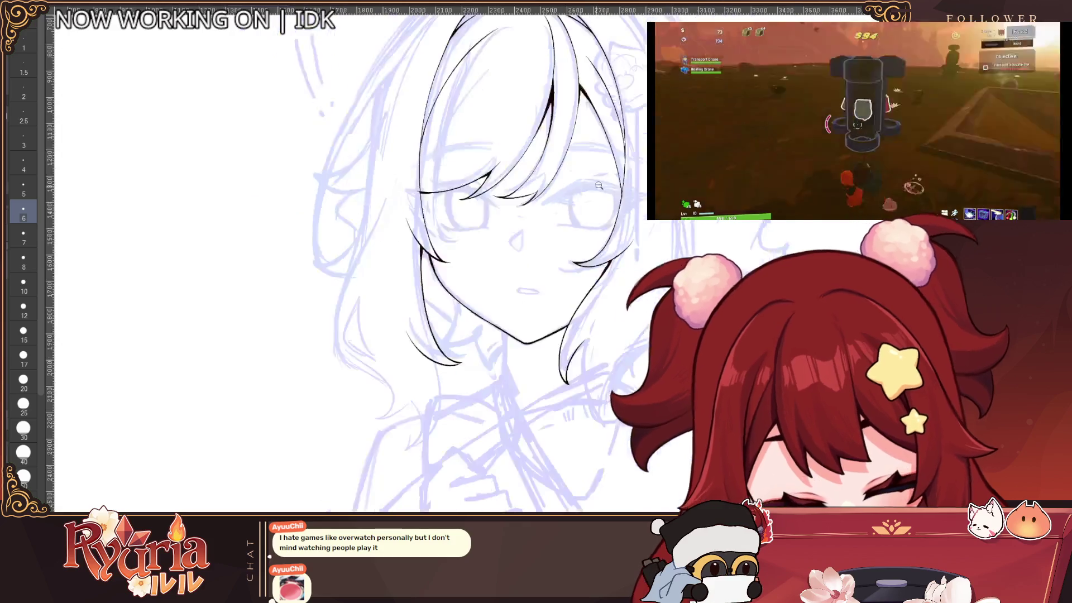
scroll(586, 431, up, 4)
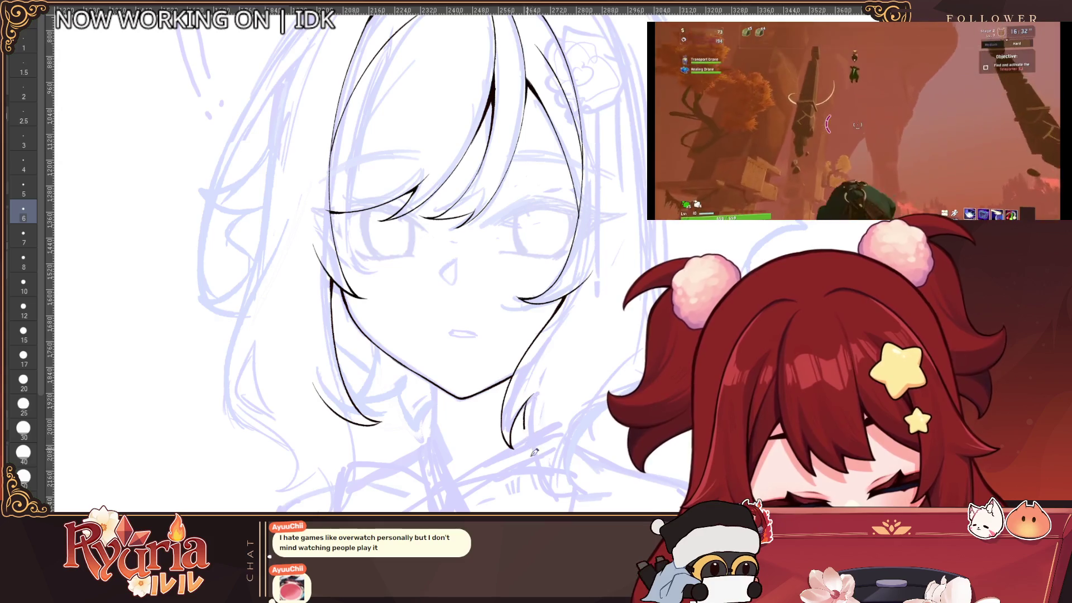
scroll(528, 435, down, 3)
key(h)
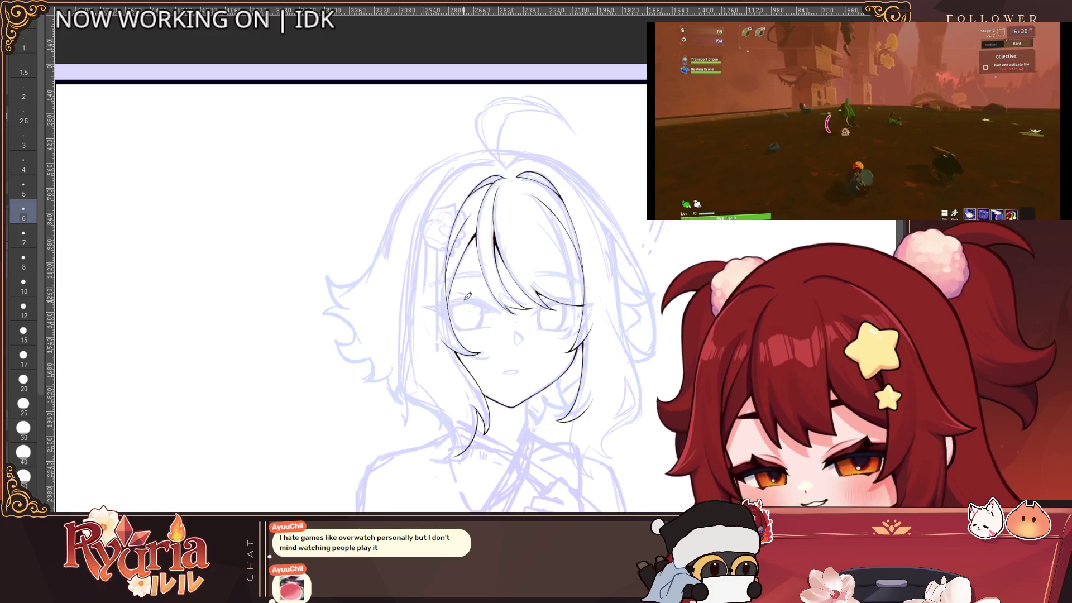
scroll(468, 296, up, 2)
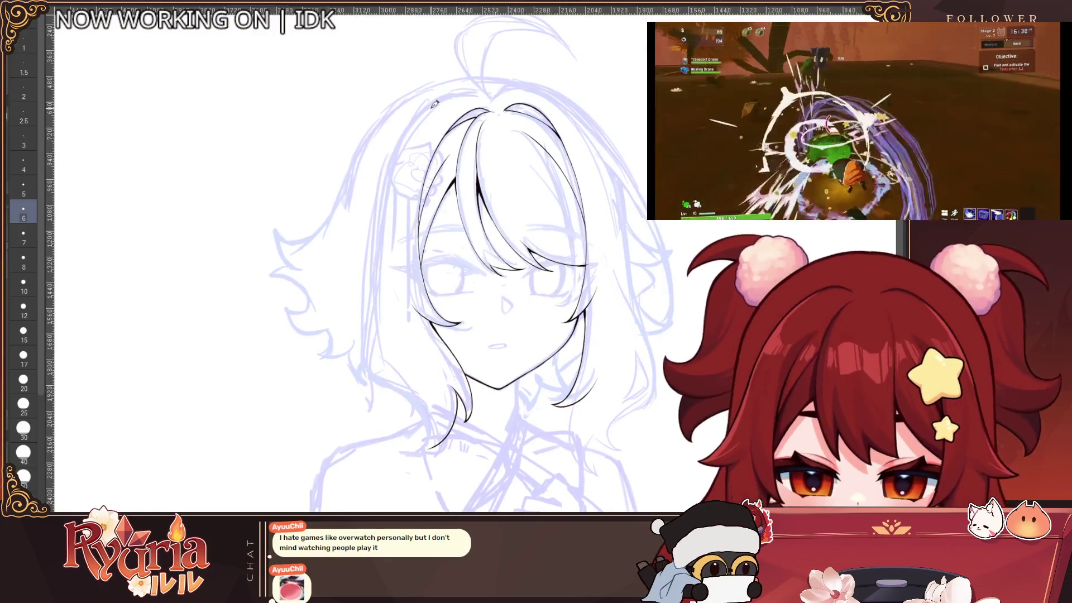
Ink the long left hair outline from the crown downward, redoing failed strokes with a thicker pen.
mouse_move(441, 106)
mouse_down()
mouse_move(397, 139)
mouse_move(369, 226)
mouse_up()
key(ctrl+z)
mouse_move(475, 84)
mouse_down()
mouse_move(374, 207)
mouse_move(362, 254)
mouse_up()
key(ctrl+z)
key(bracketright)
key(ctrl+z)
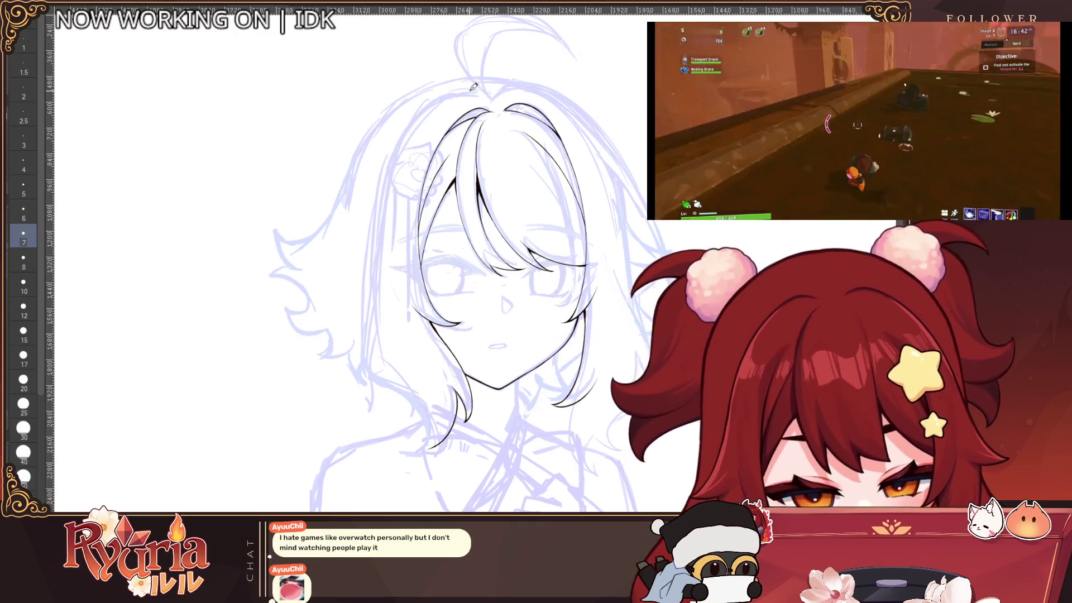
drag(428, 106, 364, 322)
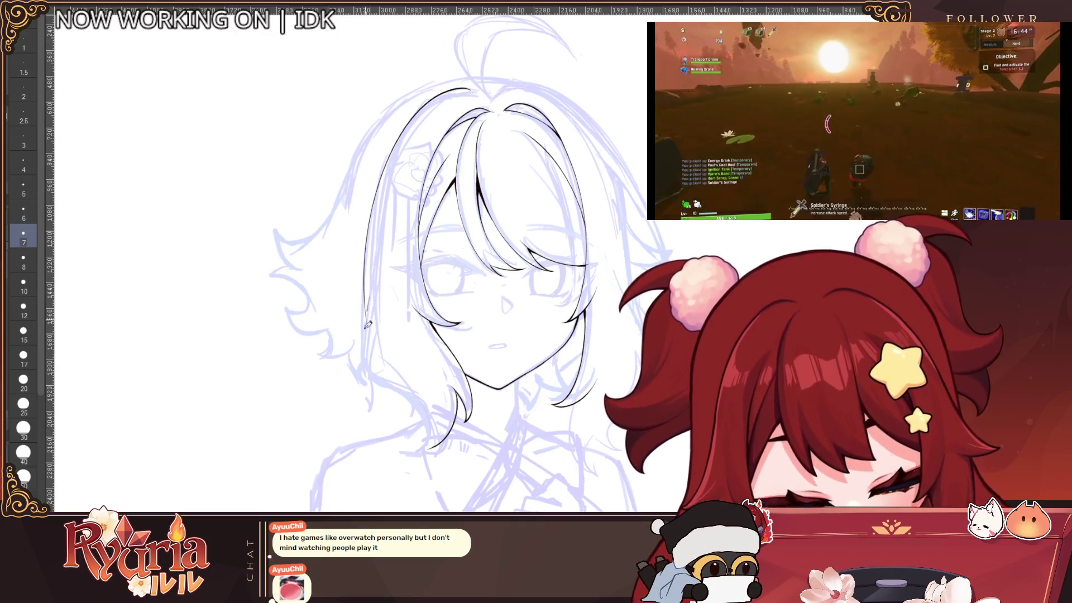
key(ctrl+z)
mouse_move(470, 88)
mouse_down()
mouse_move(363, 345)
mouse_move(386, 382)
mouse_up()
key(ctrl+z)
drag(364, 327, 396, 396)
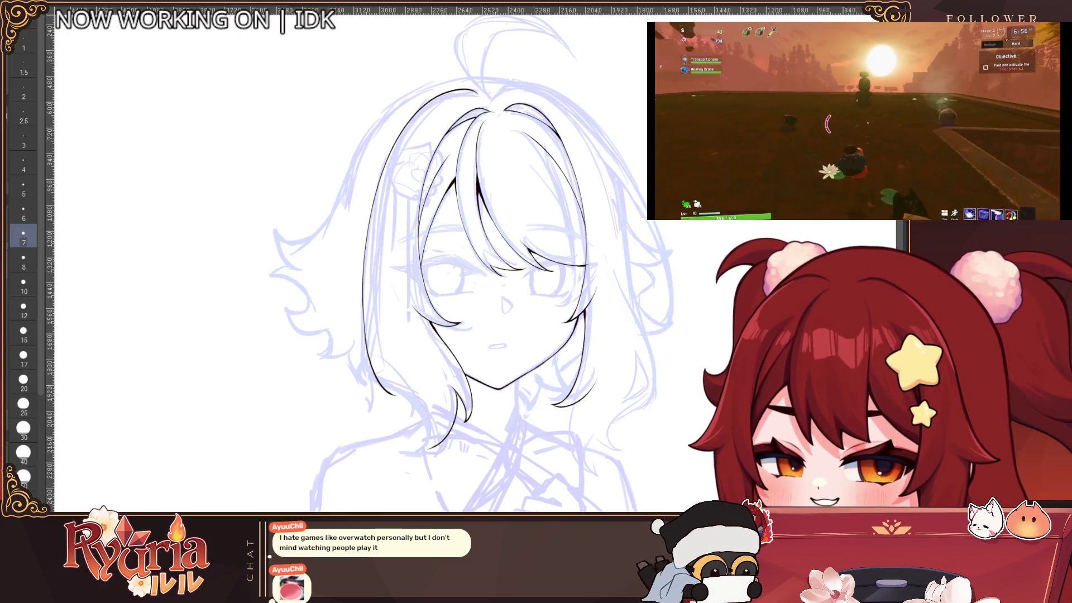
Erase and redraw the lower left hair outline with a curled tip and curved inner strands.
scroll(446, 256, down, 2)
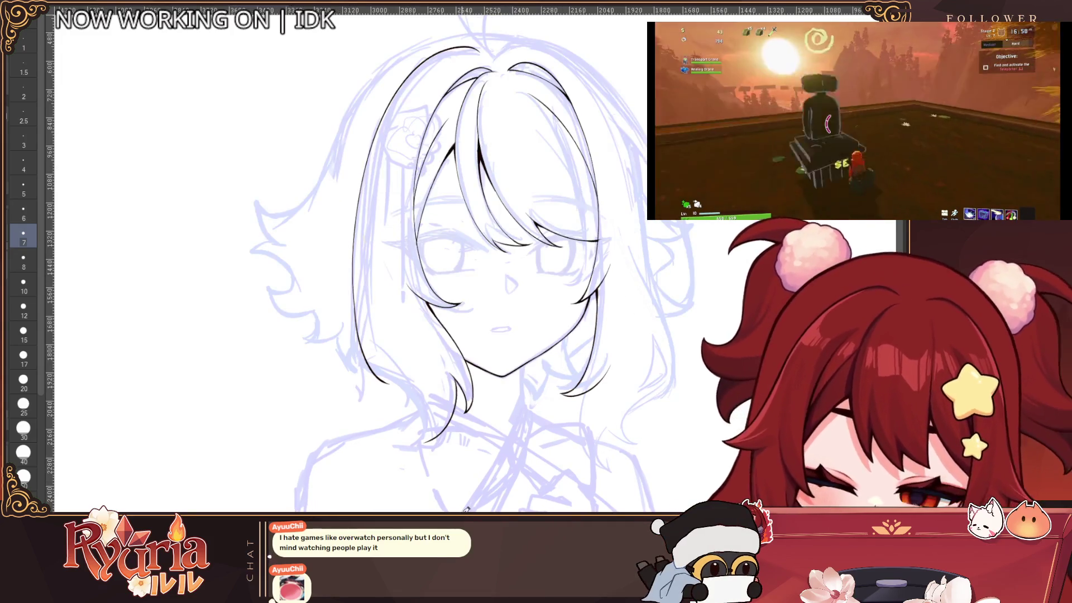
drag(386, 384, 357, 308)
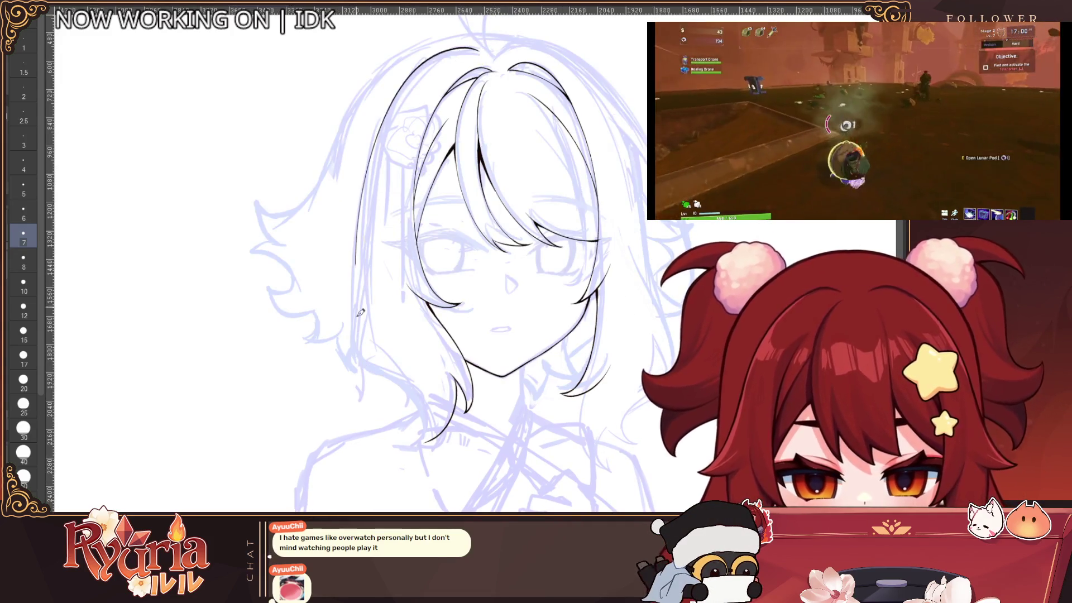
drag(361, 358, 368, 259)
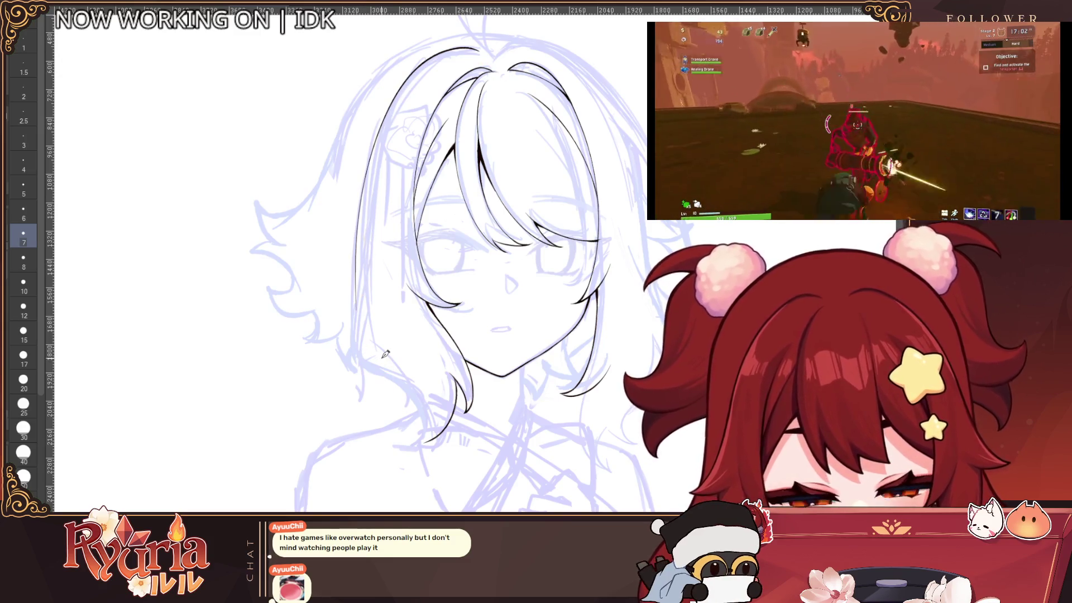
drag(356, 309, 377, 381)
scroll(380, 372, up, 1)
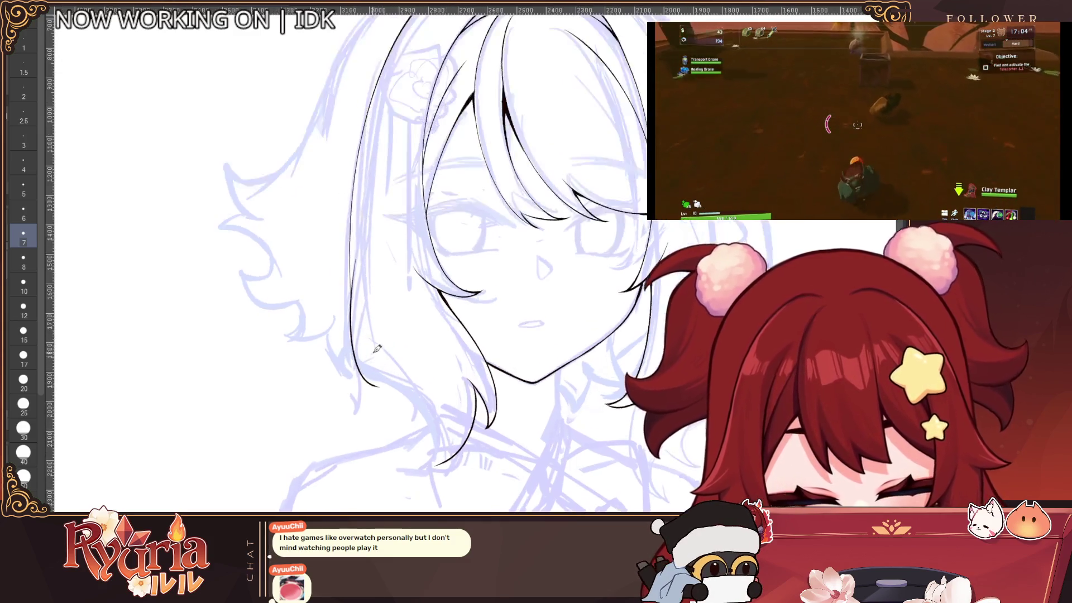
drag(368, 338, 391, 384)
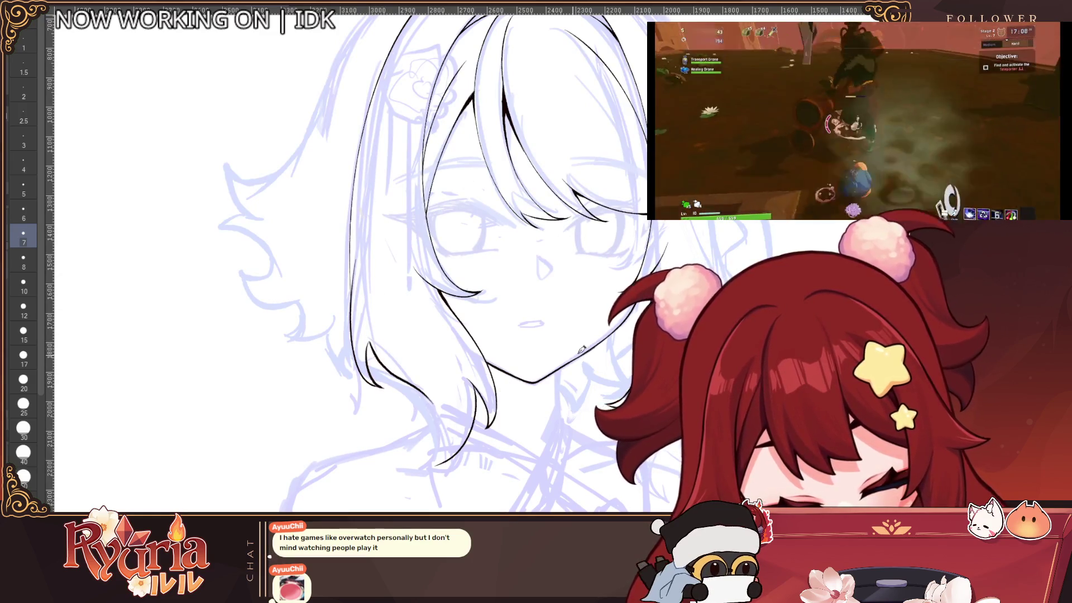
scroll(377, 351, down, 1)
scroll(405, 307, up, 1)
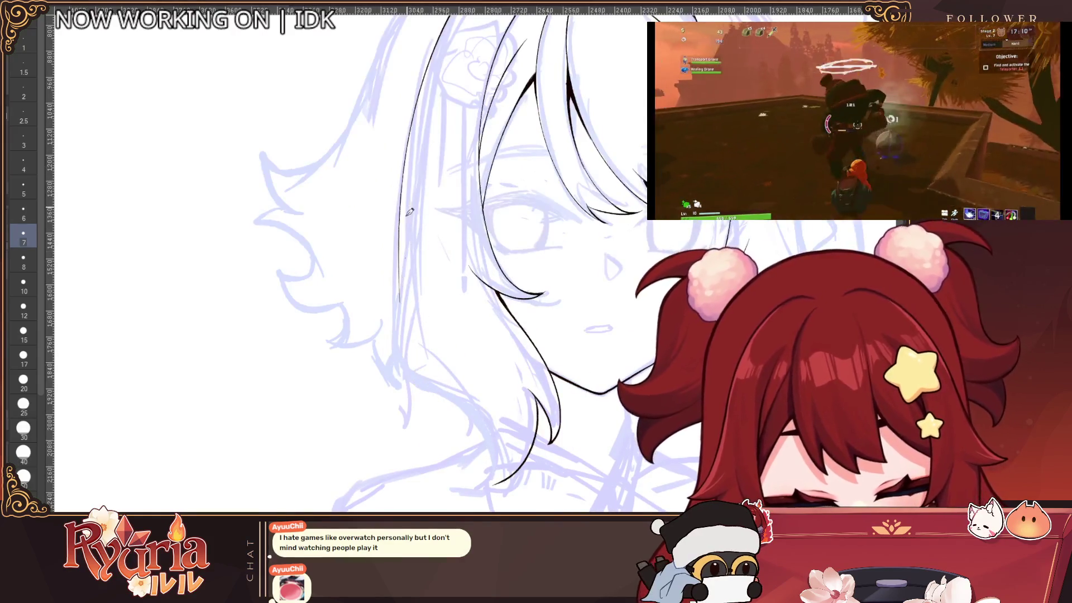
drag(398, 254, 425, 413)
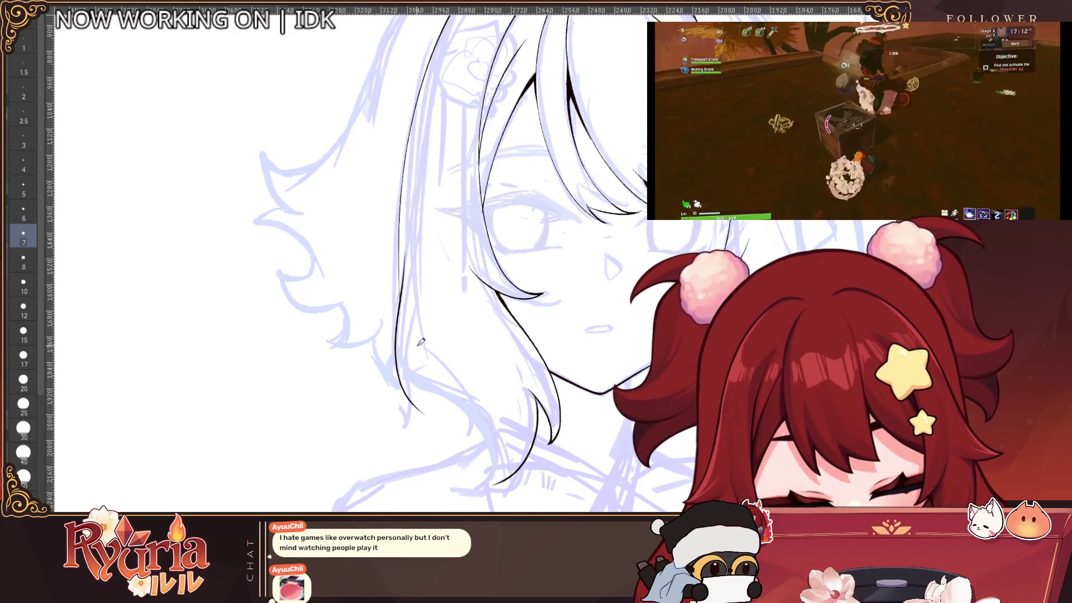
drag(415, 353, 438, 418)
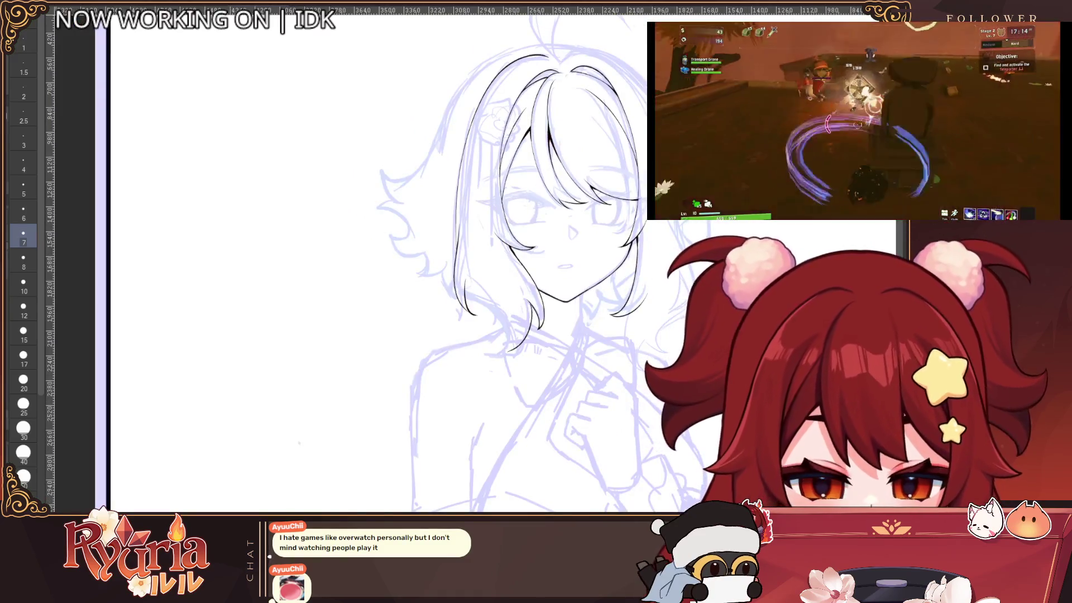
Mirror the canvas to check the hair outline, then set the brush back to size 7.
key(h)
scroll(494, 302, up, 3)
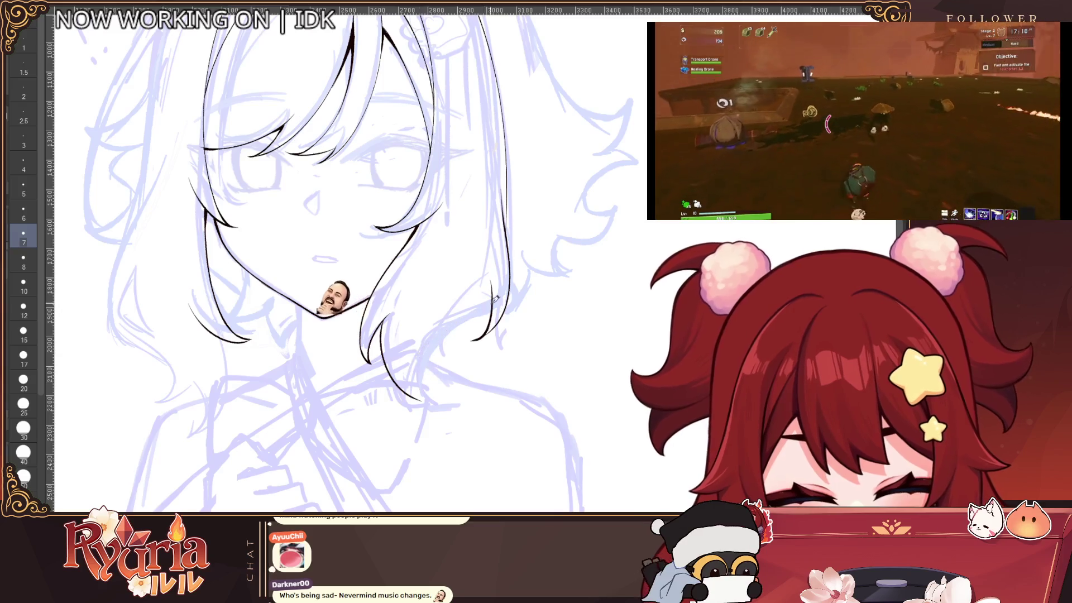
scroll(436, 376, up, 2)
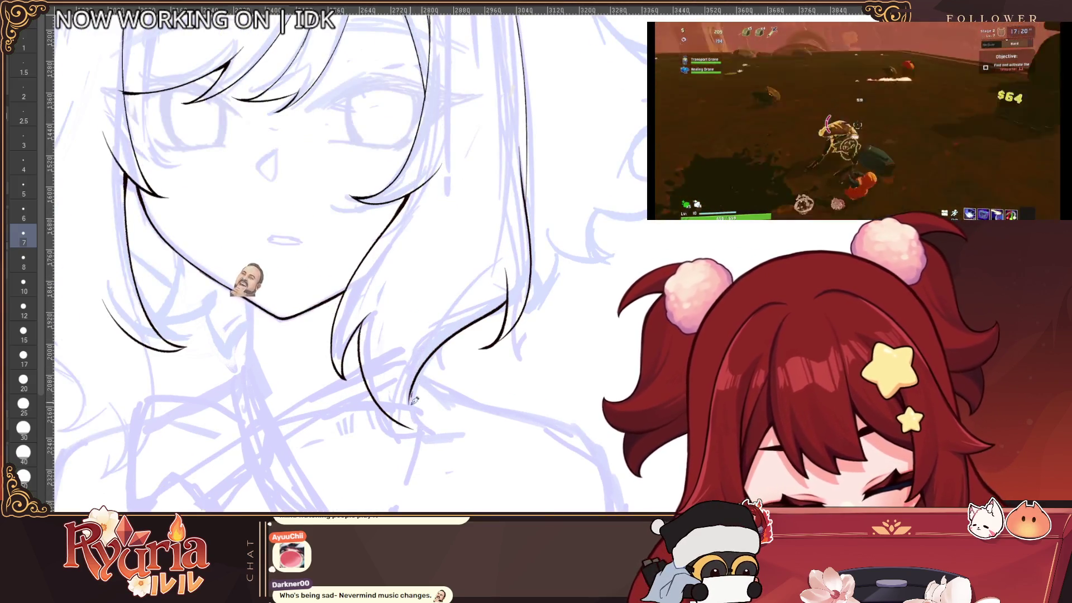
key(bracketleft)
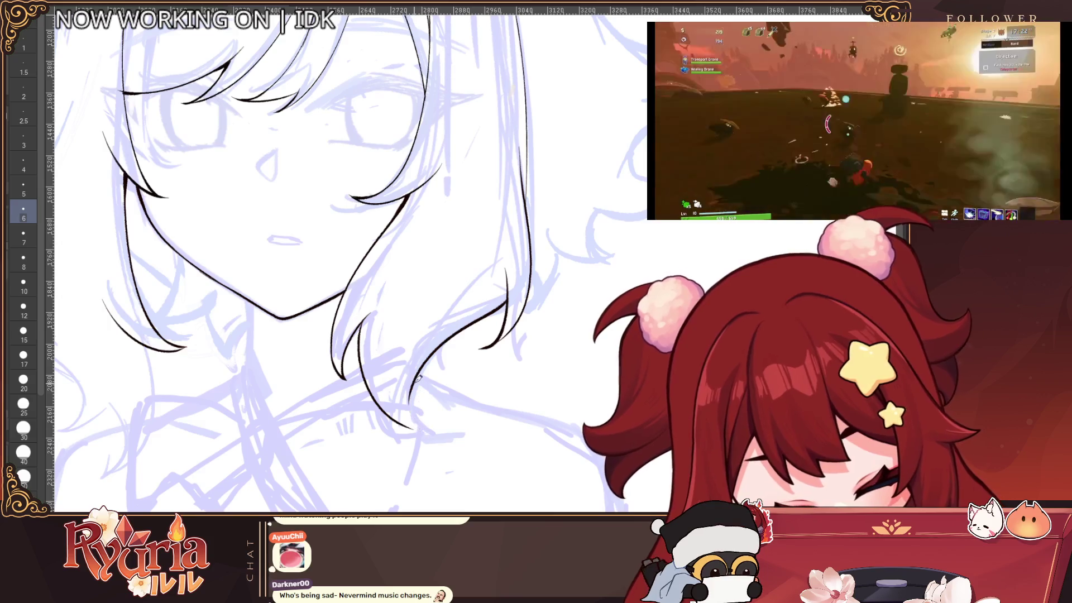
scroll(536, 241, down, 4)
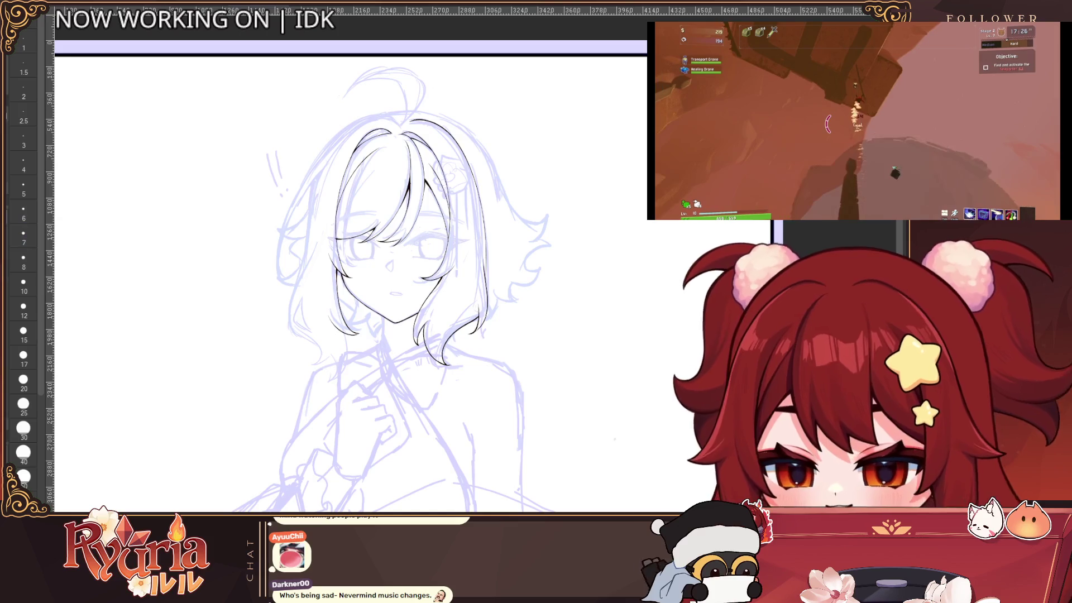
key(bracketright)
key(bracketright)
key(bracketright)
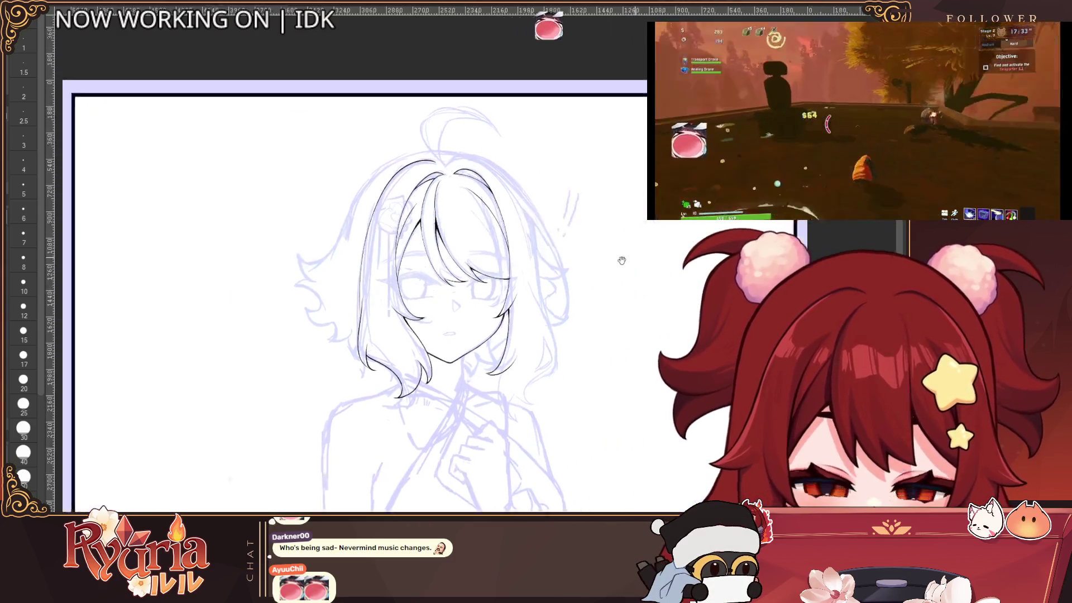
key(h)
scroll(418, 285, up, 3)
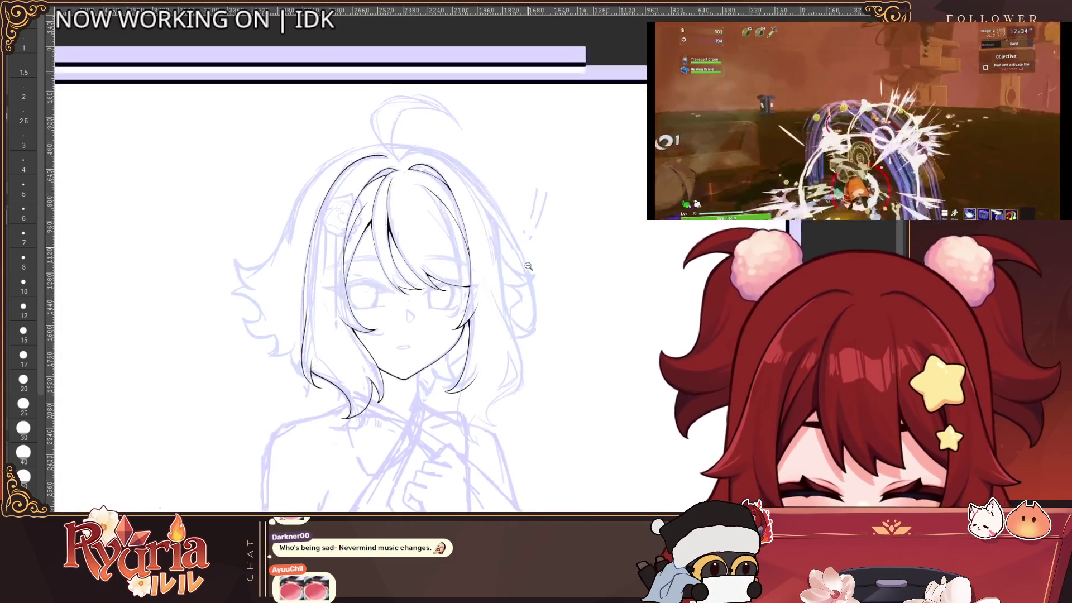
click(24, 238)
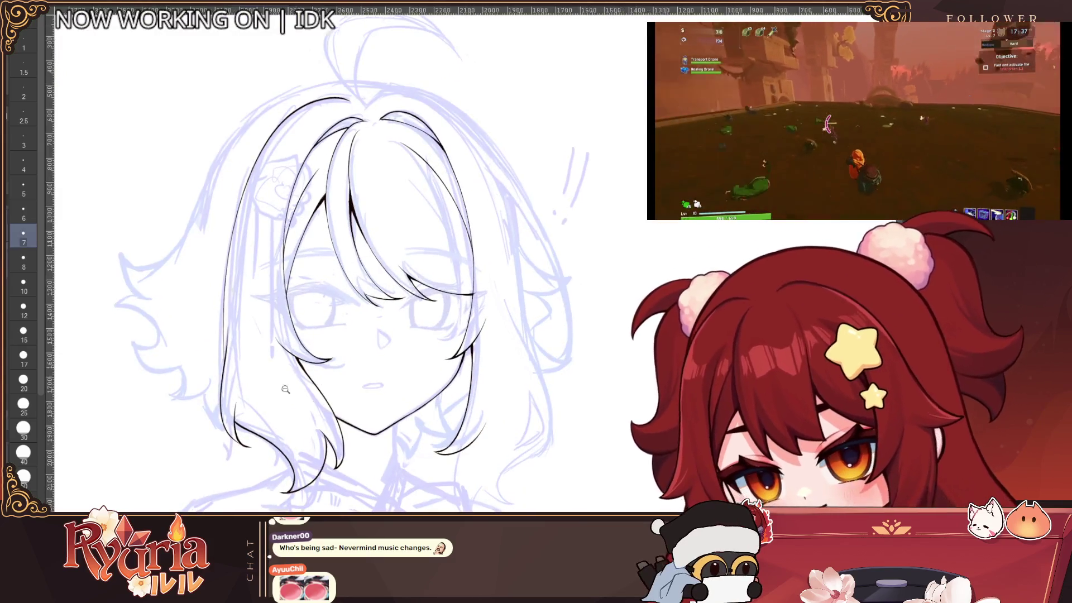
Review the lineart in a mirrored view, then switch to the eraser and halve its size.
scroll(347, 267, up, 2)
scroll(346, 267, up, 3)
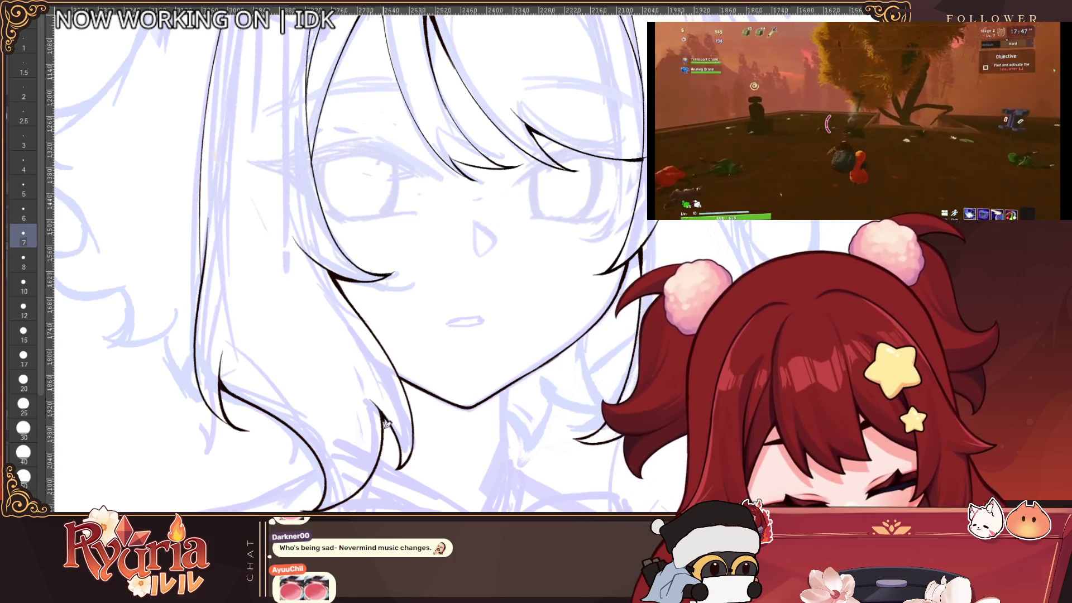
scroll(402, 449, down, 5)
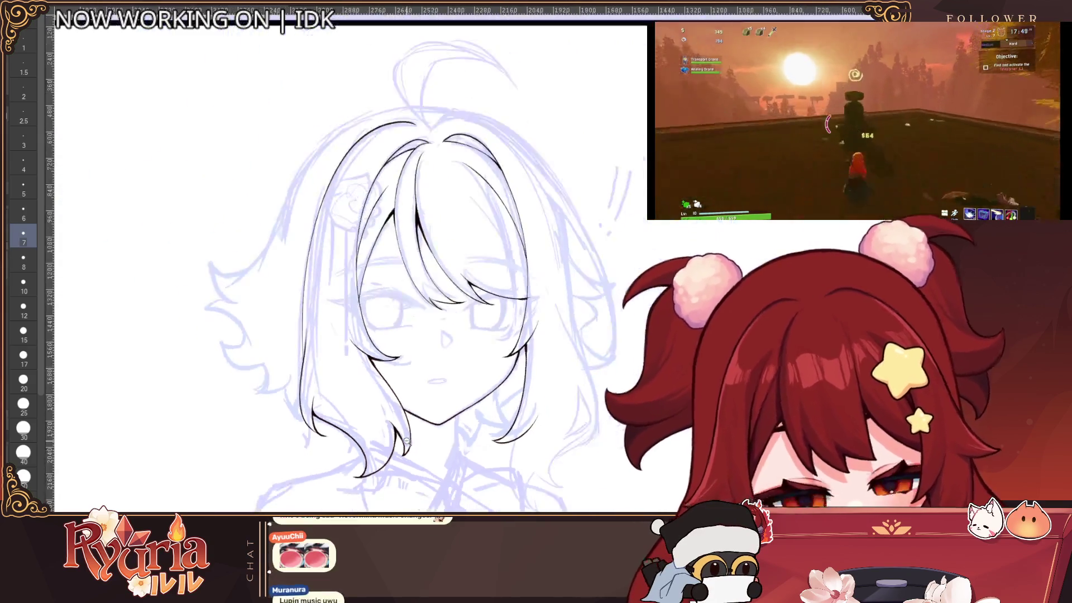
scroll(294, 331, up, 3)
scroll(294, 331, up, 2)
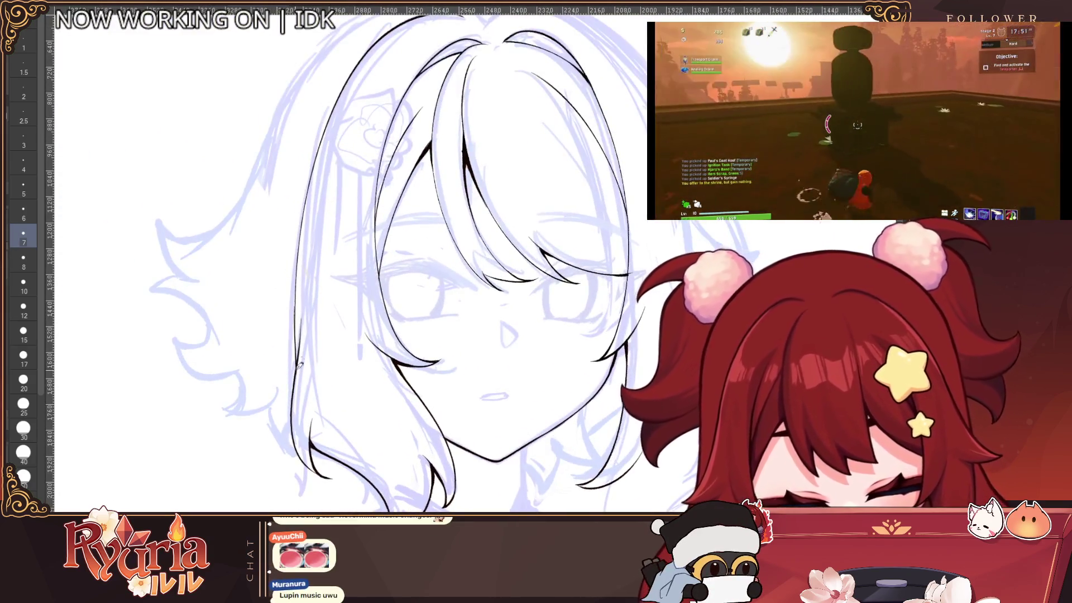
scroll(299, 382, down, 3)
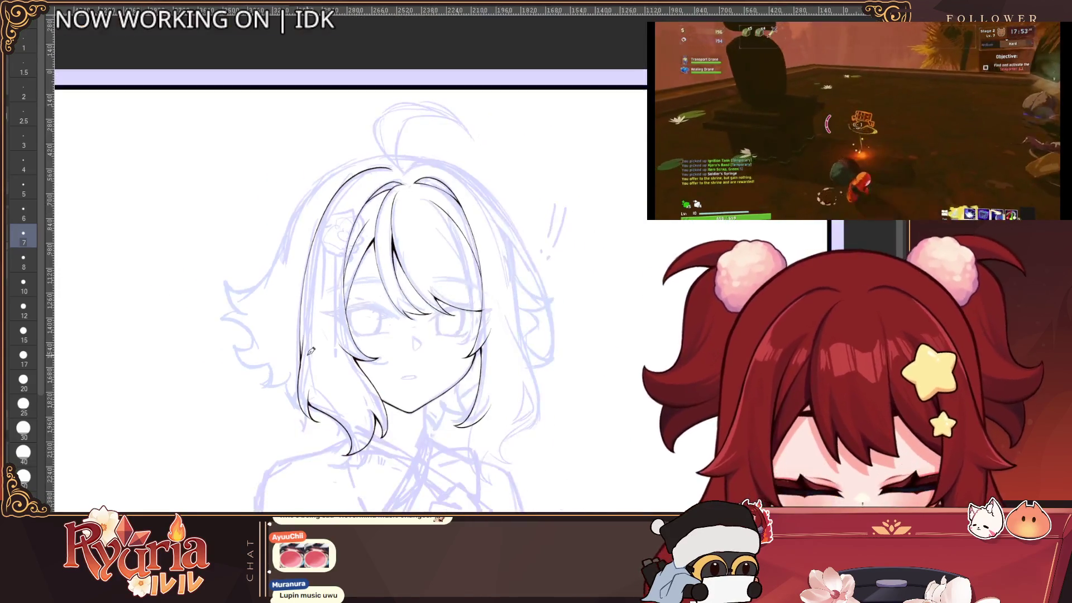
key(h)
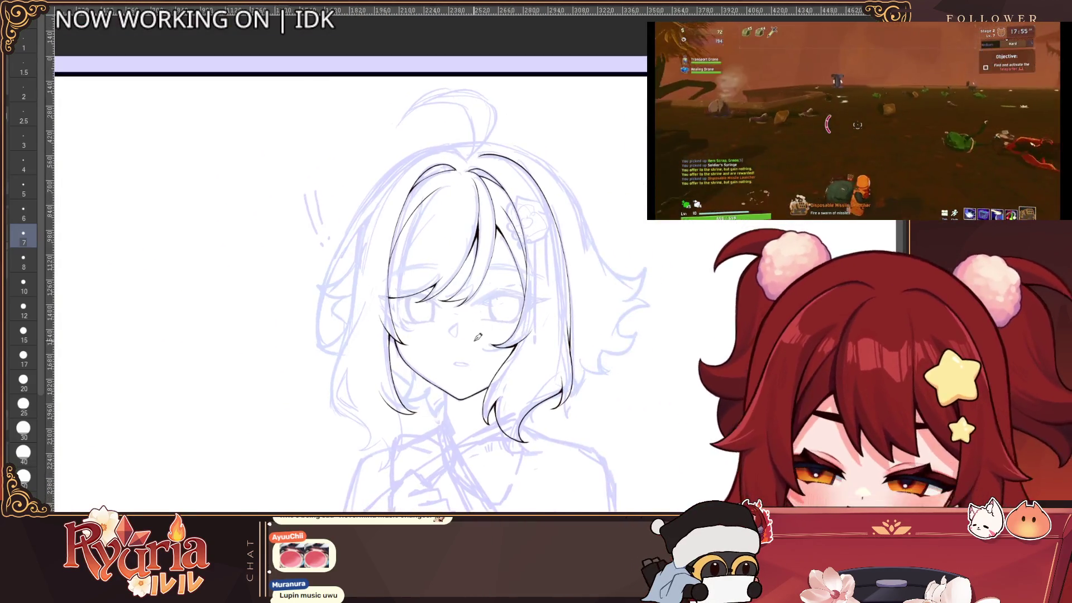
key(e)
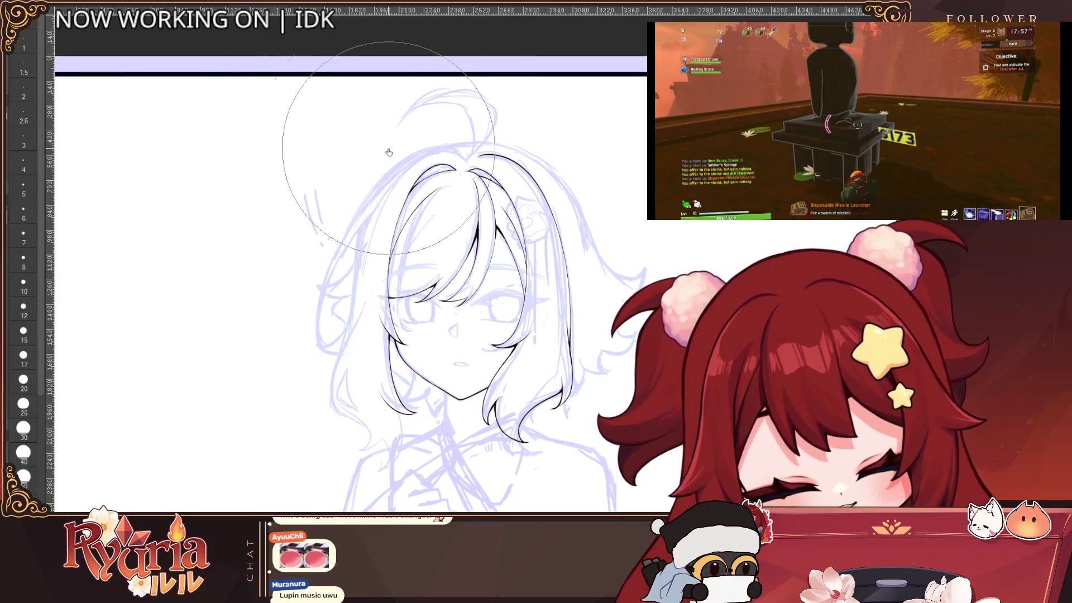
key(bracketleft)
key(bracketleft)
key(bracketleft)
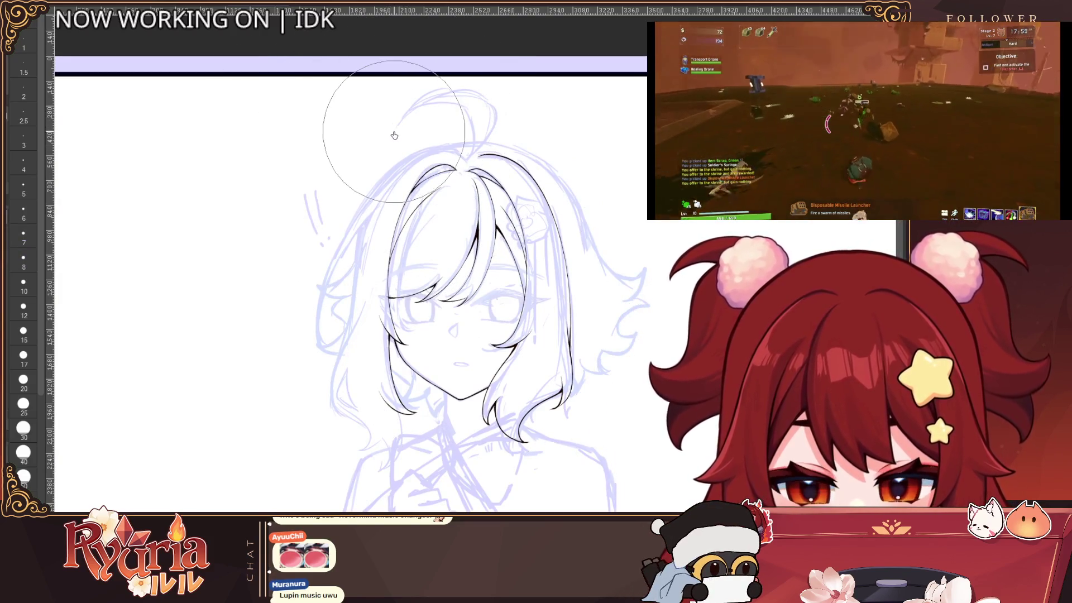
scroll(561, 307, down, 2)
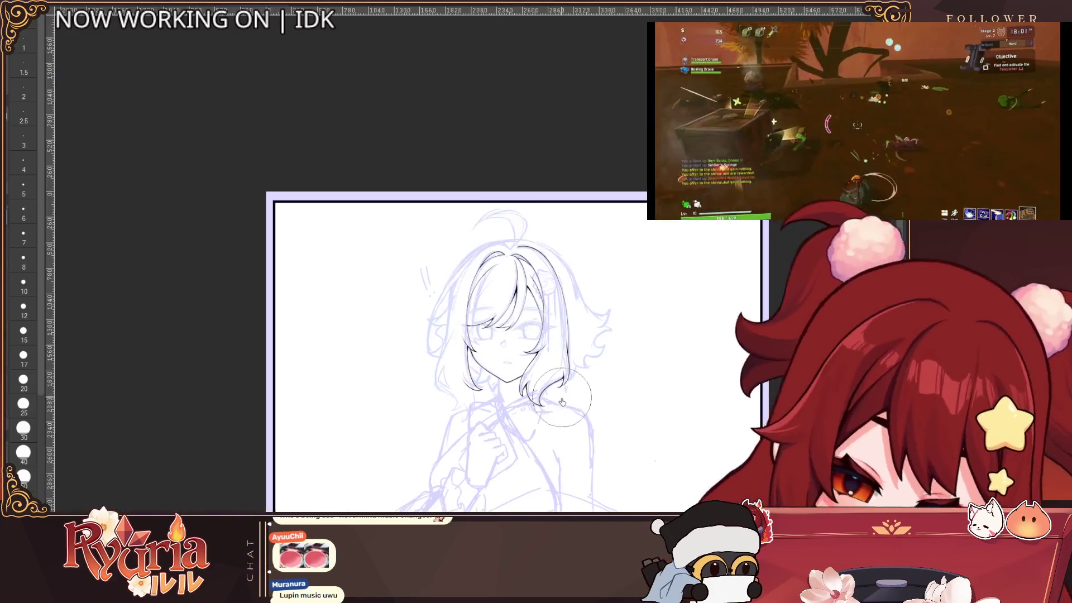
scroll(553, 285, up, 3)
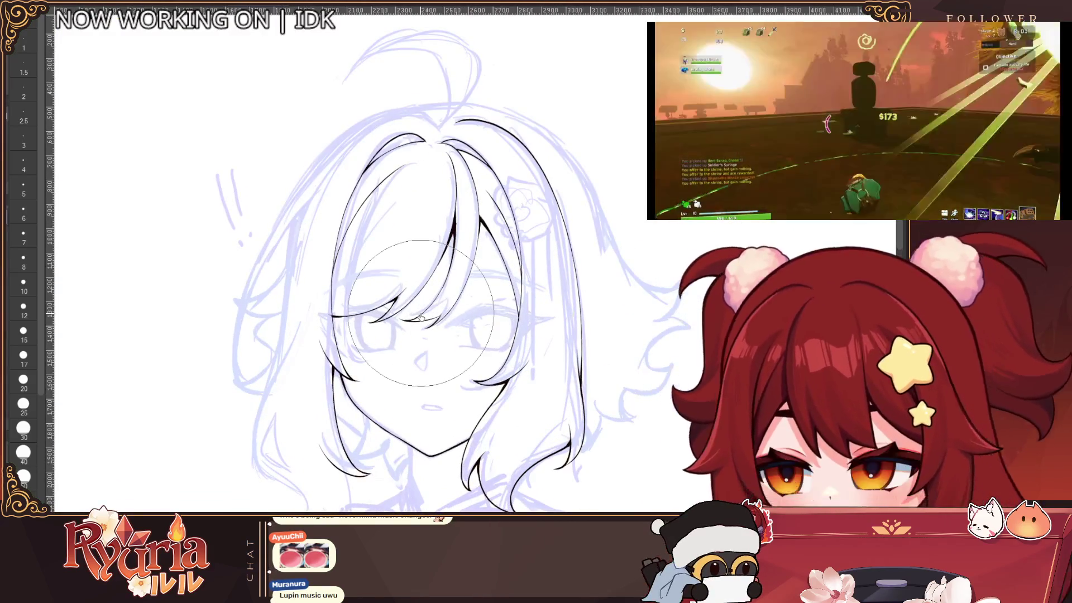
scroll(357, 321, up, 2)
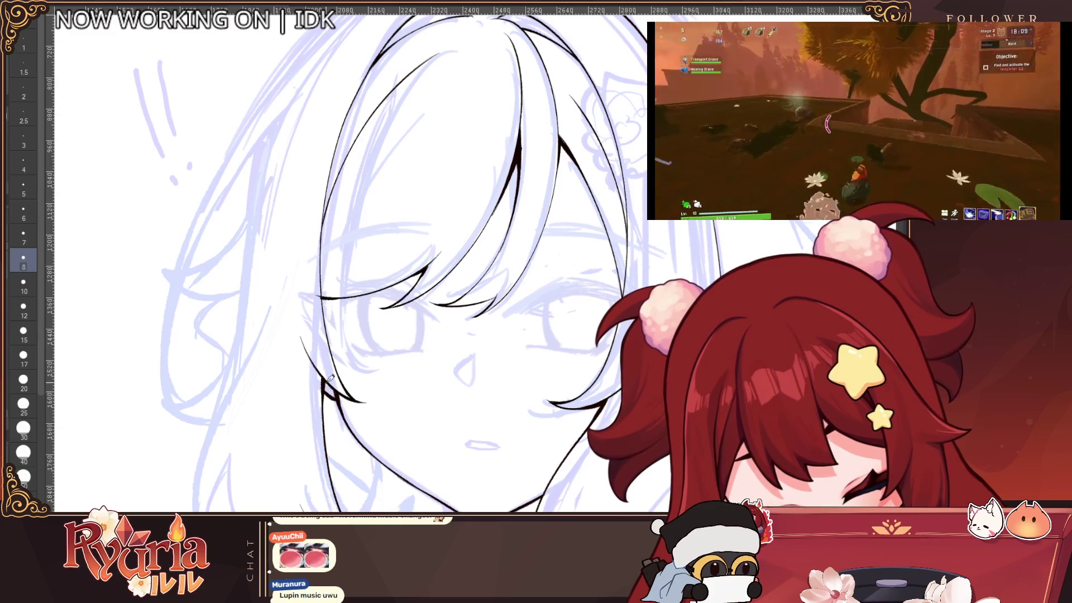
scroll(330, 378, down, 3)
scroll(426, 446, up, 3)
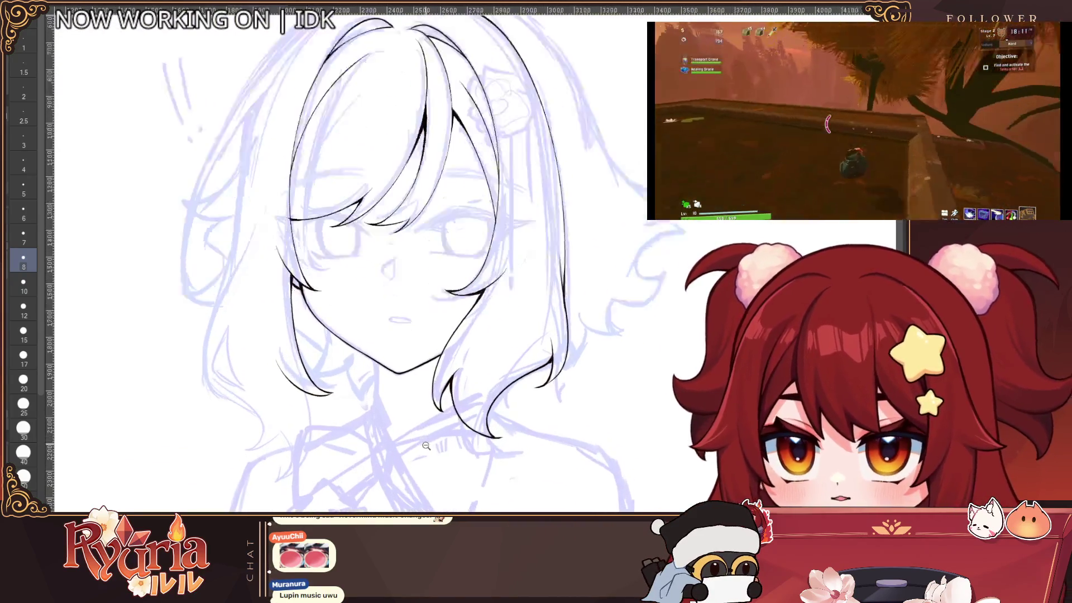
scroll(426, 446, up, 1)
scroll(419, 313, up, 2)
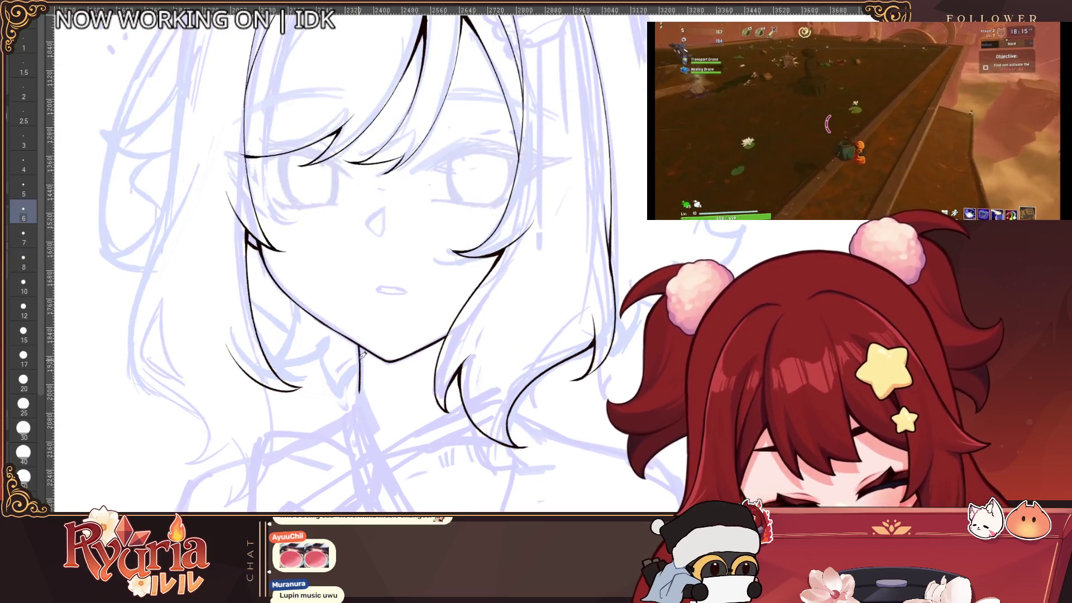
scroll(361, 367, down, 4)
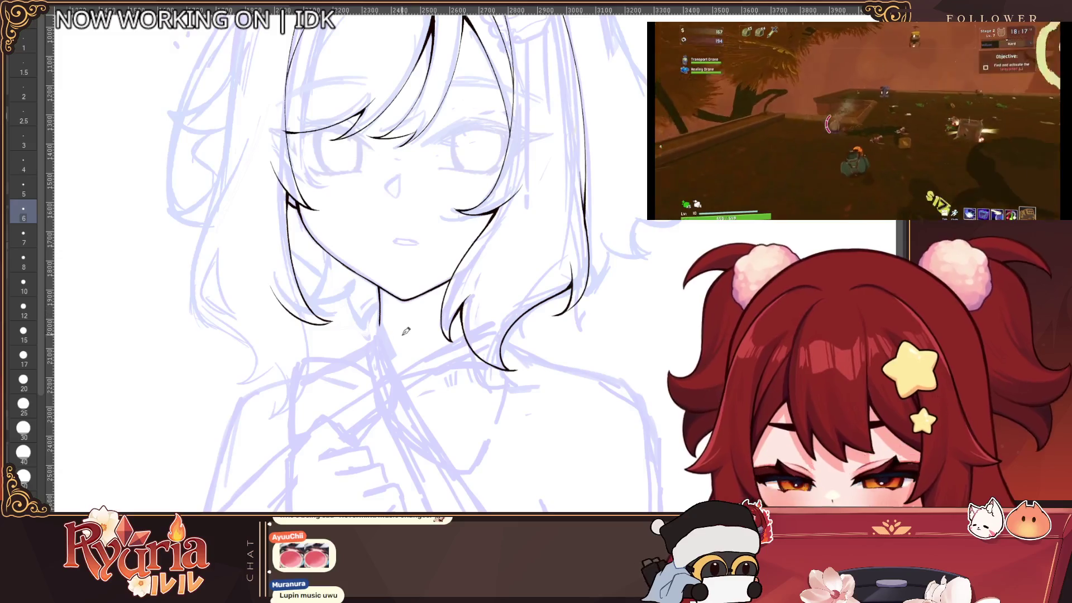
scroll(604, 282, down, 4)
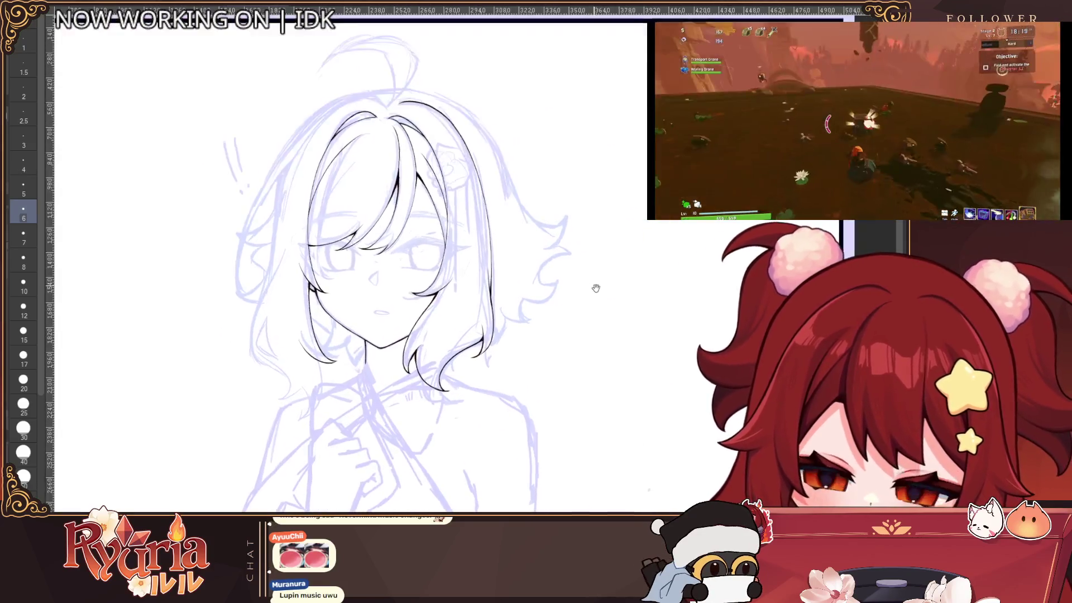
scroll(497, 289, up, 2)
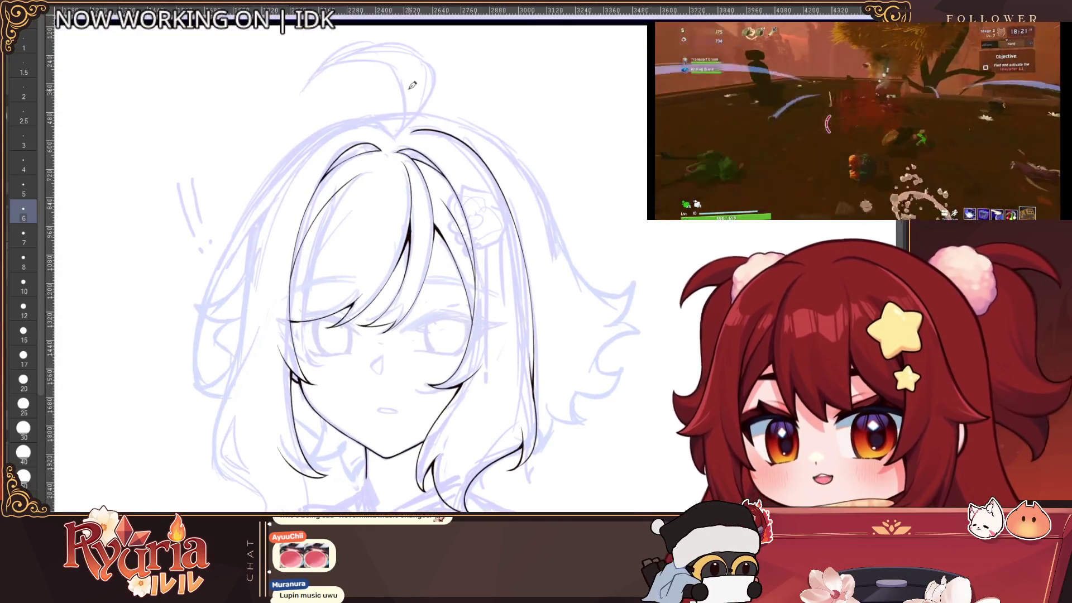
key(ctrl+z)
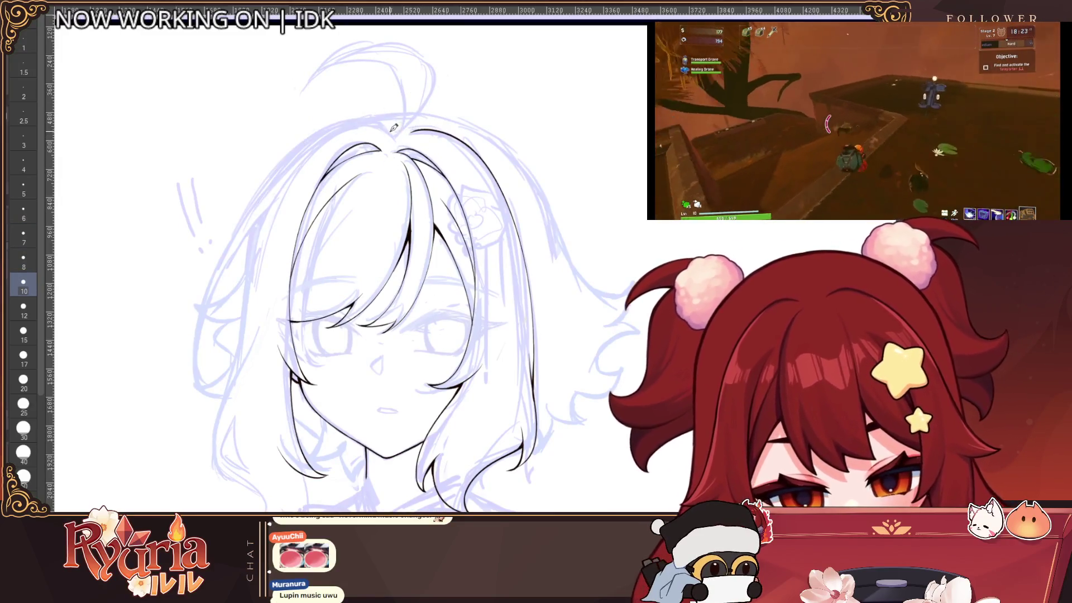
Redraw the long left hair outline from the head top down, then reduce the pen to size 7.
key(ctrl+z)
click(24, 235)
mouse_move(399, 137)
mouse_down()
mouse_move(306, 137)
mouse_move(193, 416)
mouse_up()
key(ctrl+z)
click(24, 282)
mouse_move(393, 129)
mouse_down()
mouse_move(245, 198)
mouse_move(190, 413)
mouse_up()
key(bracketleft)
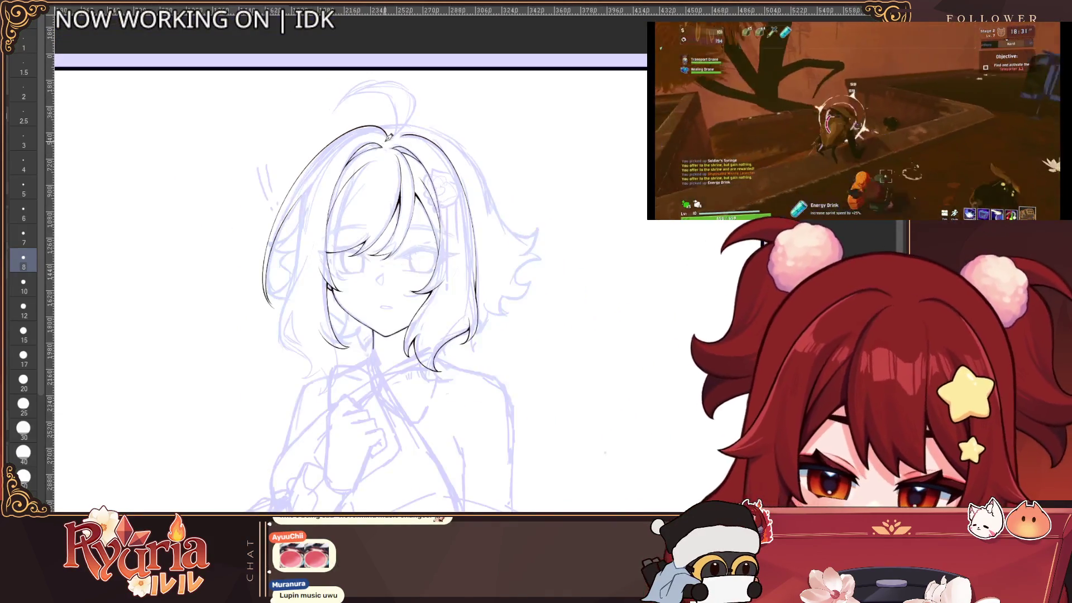
scroll(268, 302, up, 2)
scroll(268, 302, up, 2)
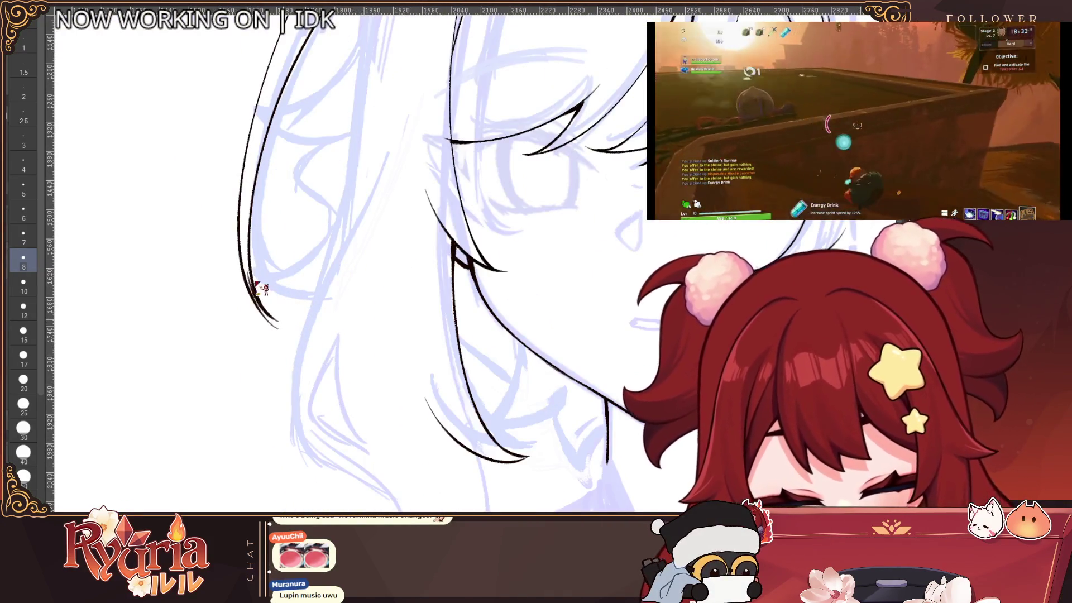
key(bracketleft)
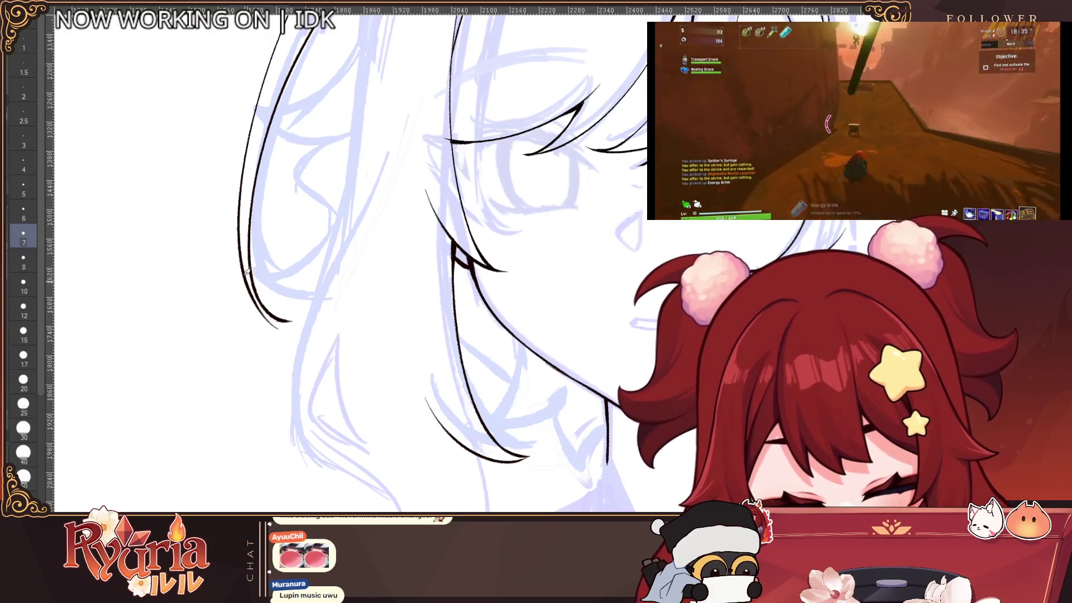
scroll(394, 241, down, 3)
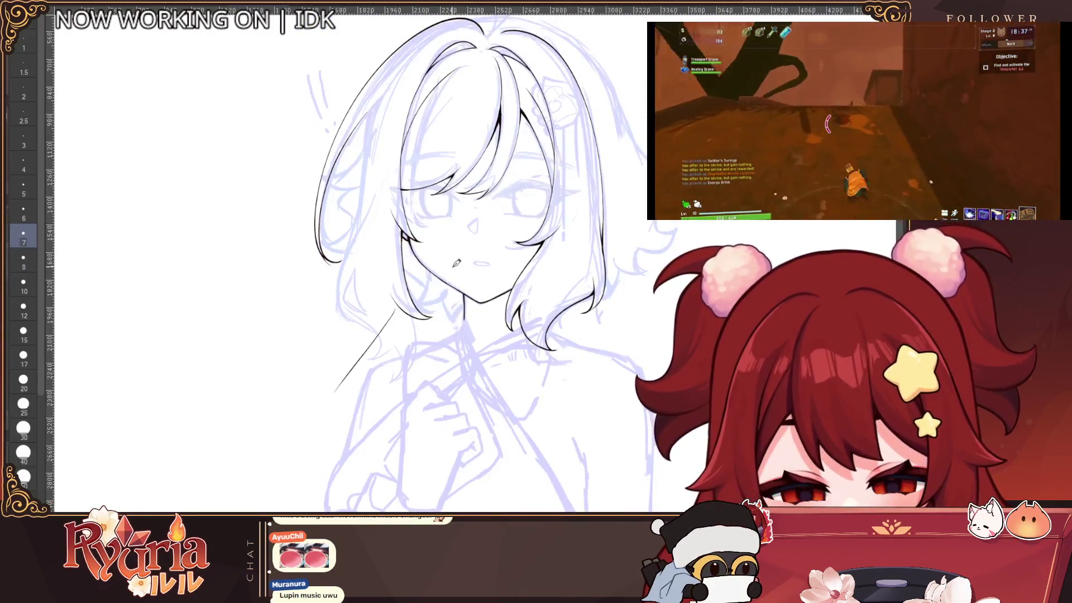
mouse_move(456, 263)
mouse_down()
mouse_move(341, 331)
mouse_move(325, 385)
mouse_up()
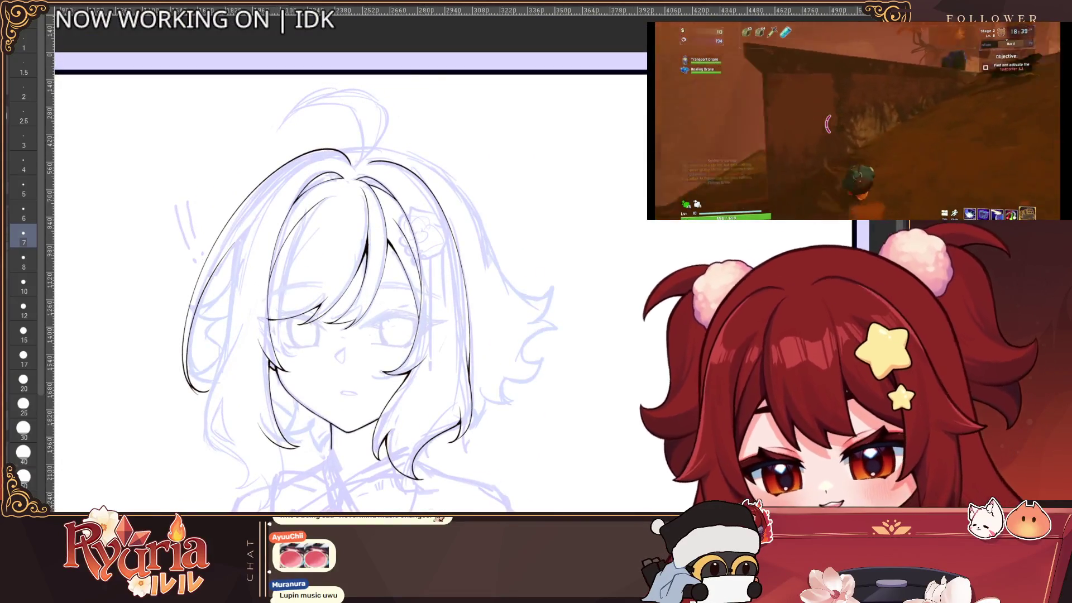
Switch to the size 40 eraser and shrink it to about two-thirds while reviewing the hair.
key(e)
scroll(203, 401, up, 2)
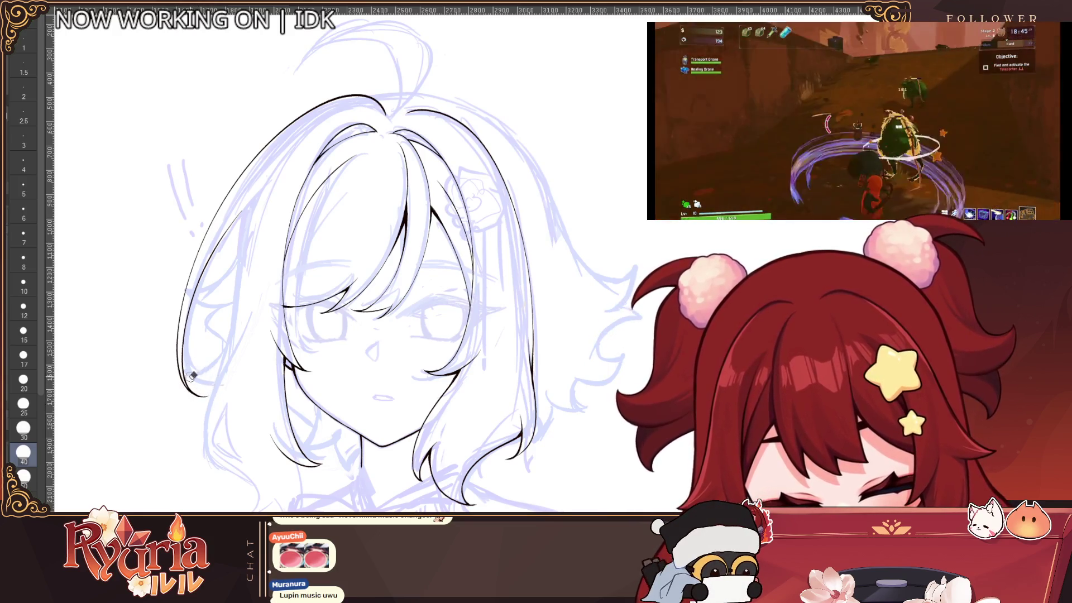
scroll(266, 349, down, 3)
key(bracketright)
key(bracketright)
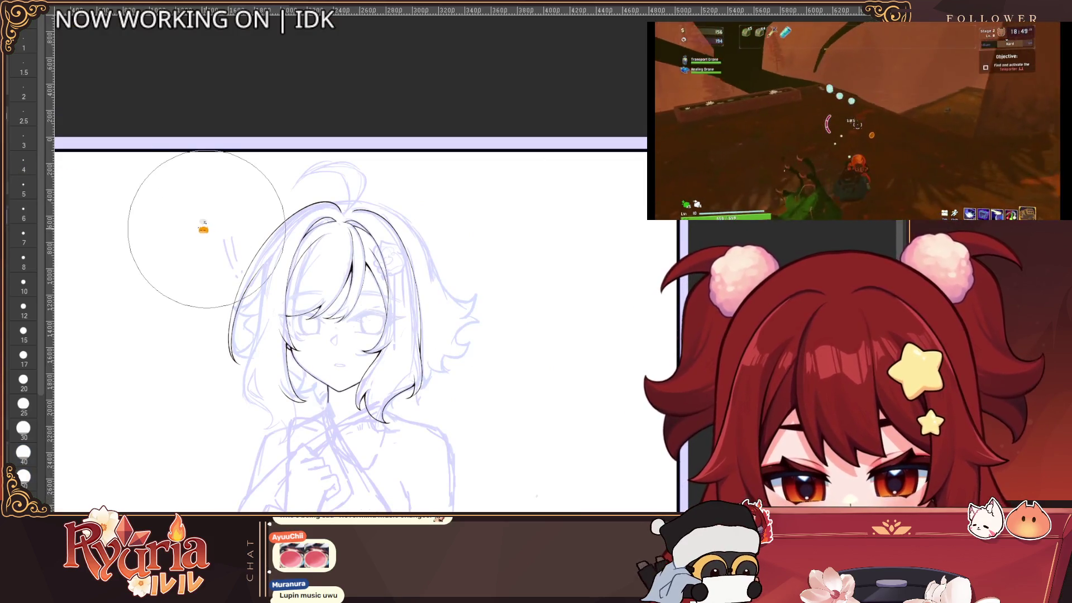
scroll(208, 247, up, 1)
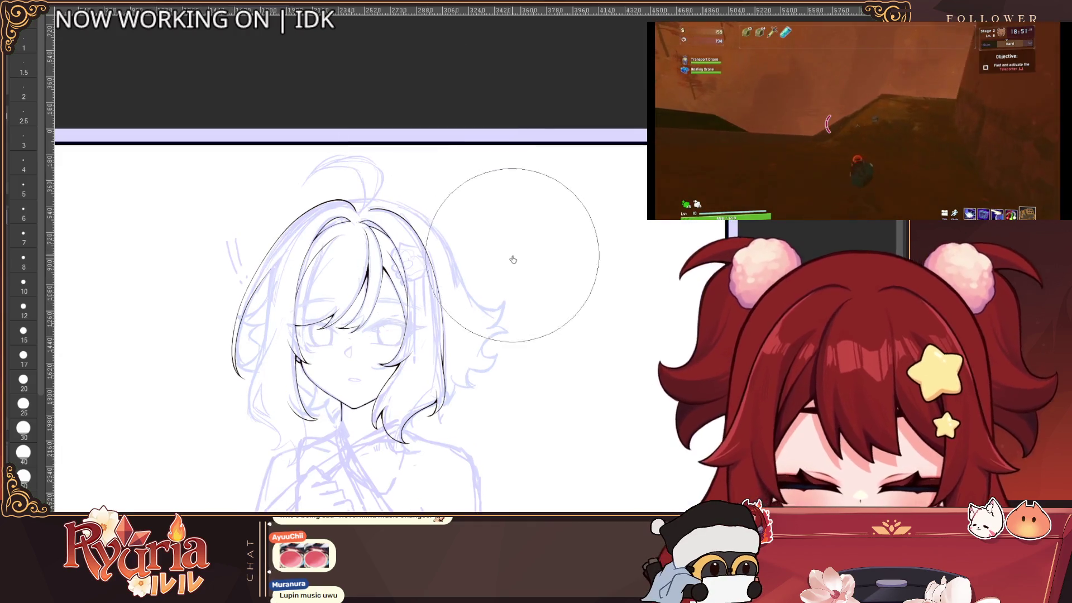
key(bracketleft)
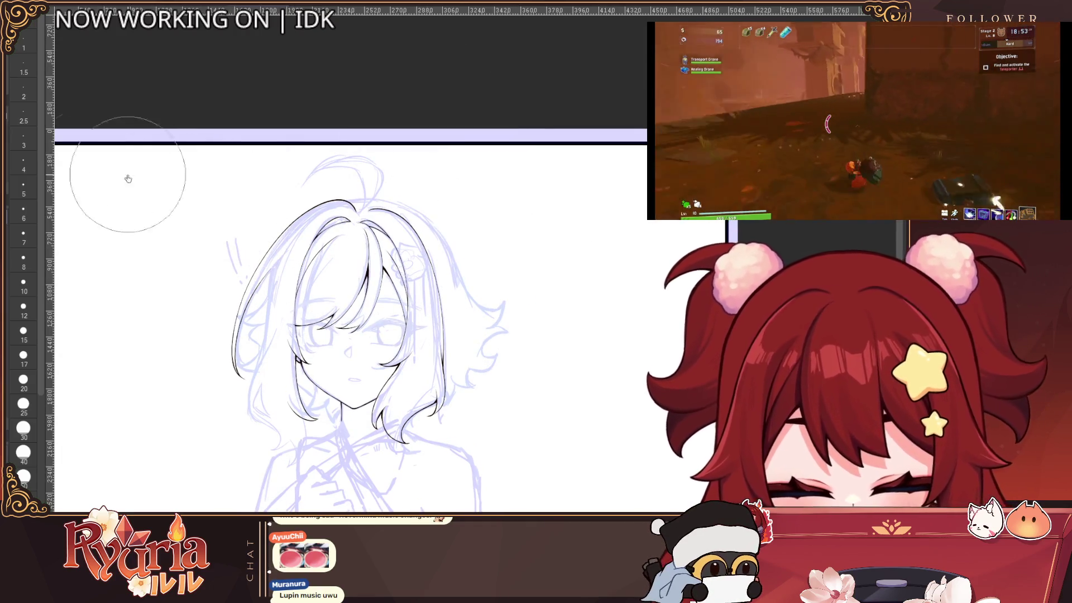
scroll(245, 385, up, 5)
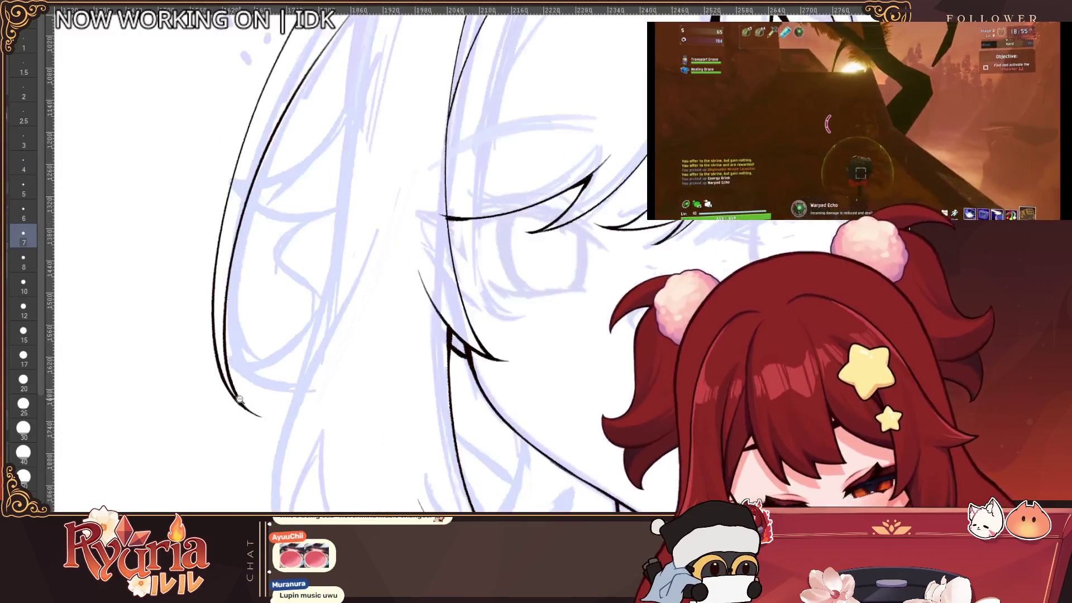
scroll(258, 394, down, 5)
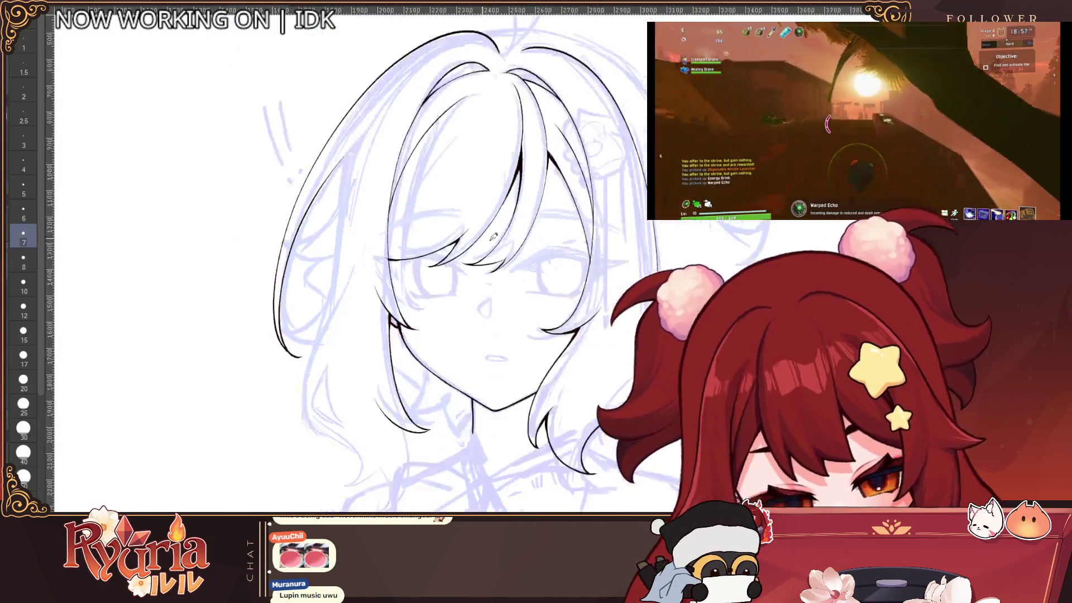
scroll(240, 313, up, 2)
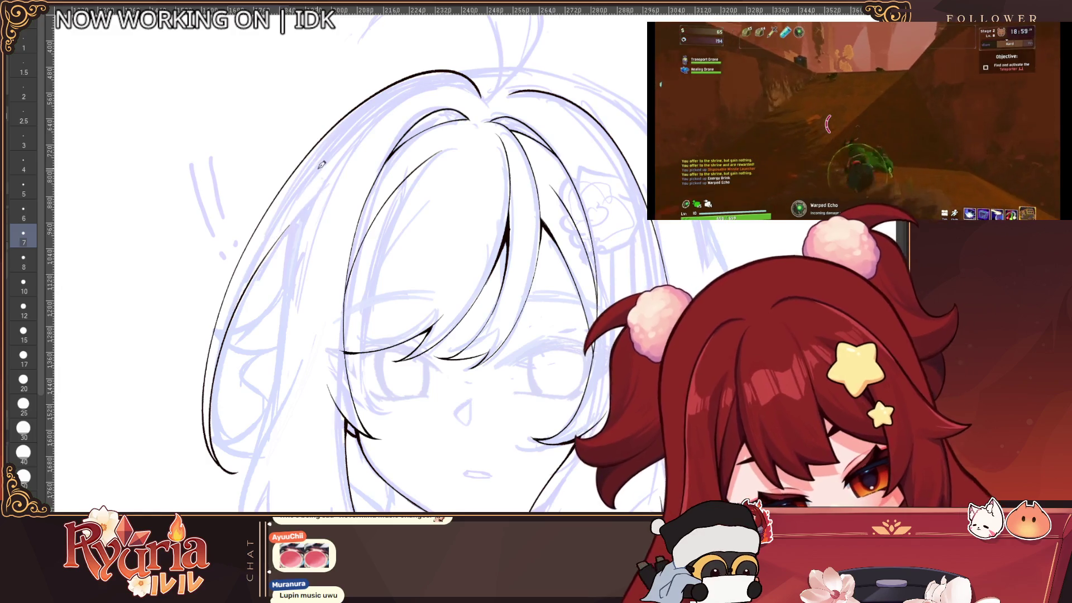
scroll(607, 333, down, 4)
scroll(392, 339, up, 4)
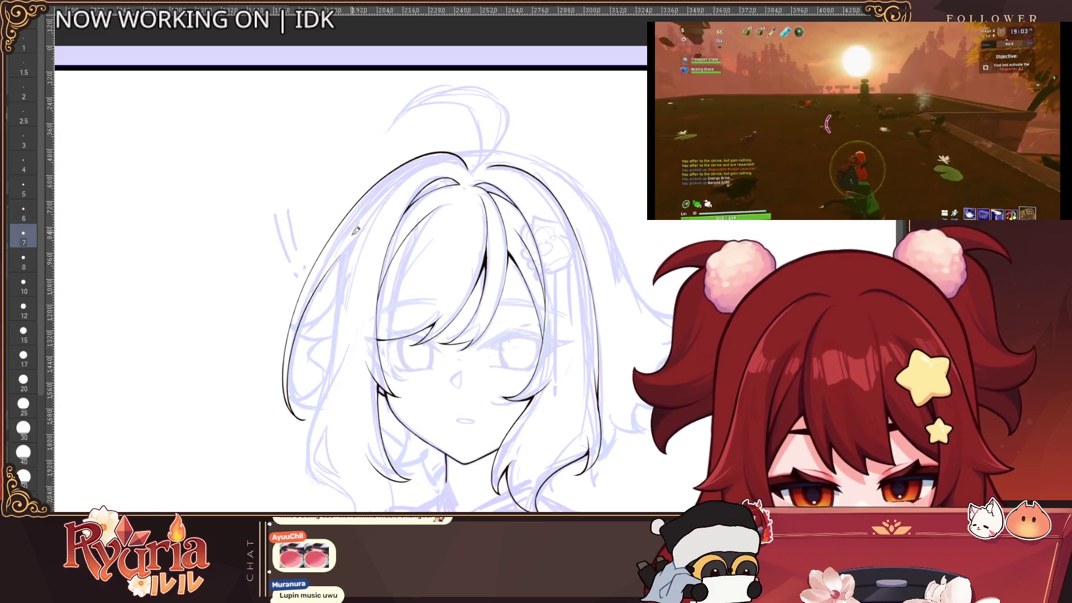
scroll(353, 240, up, 1)
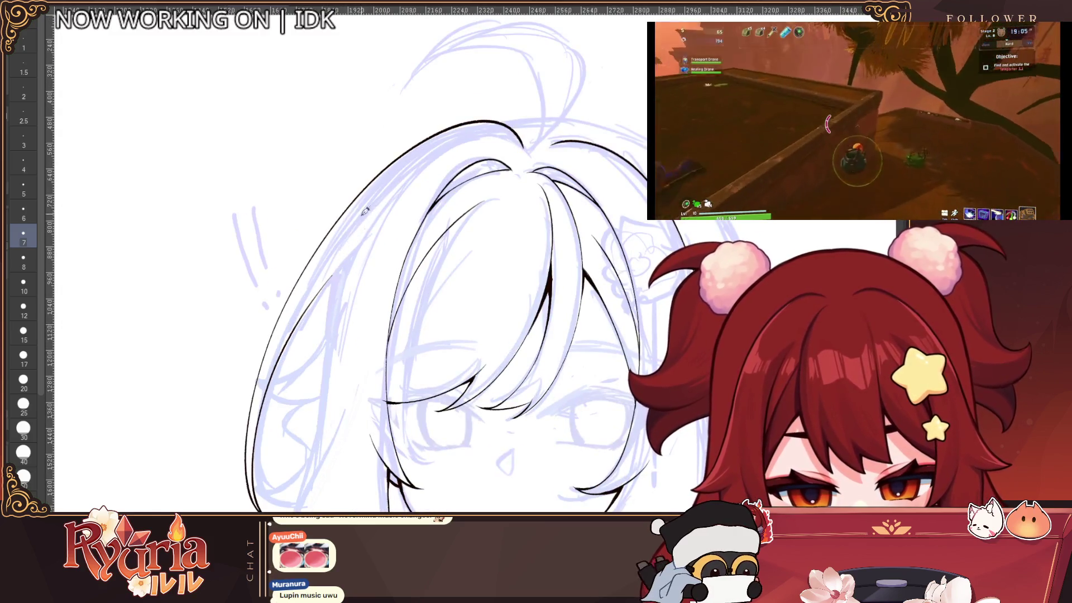
scroll(361, 251, up, 1)
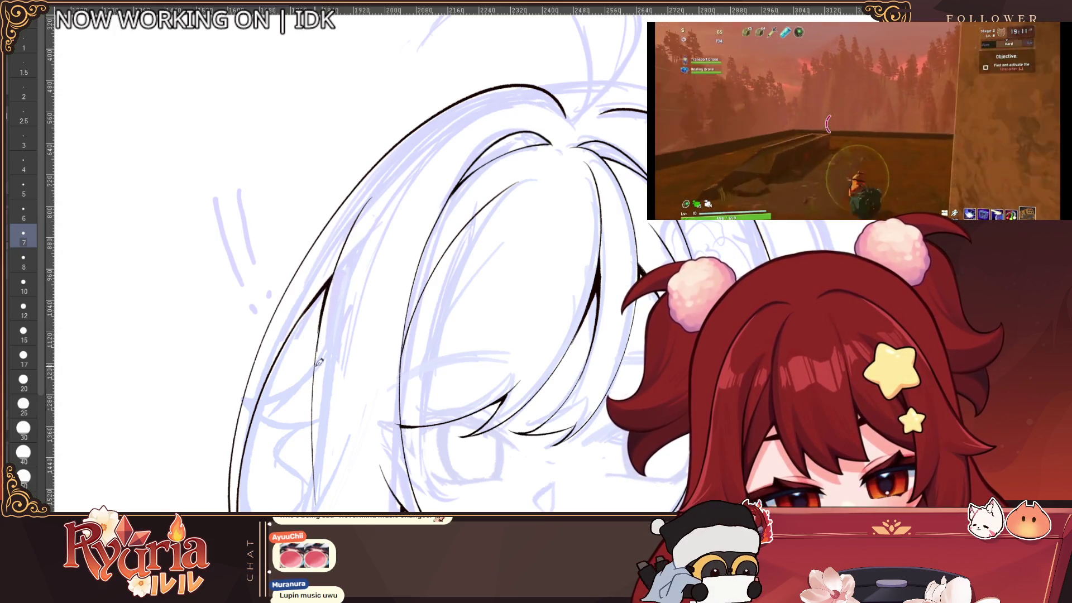
scroll(317, 386, down, 5)
scroll(498, 190, up, 3)
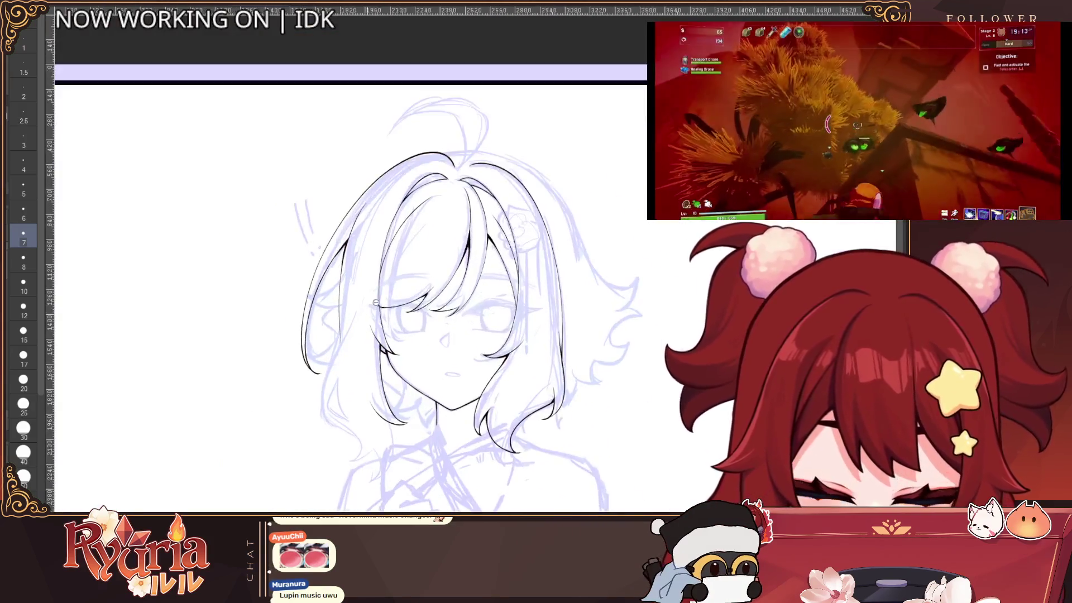
scroll(498, 190, down, 3)
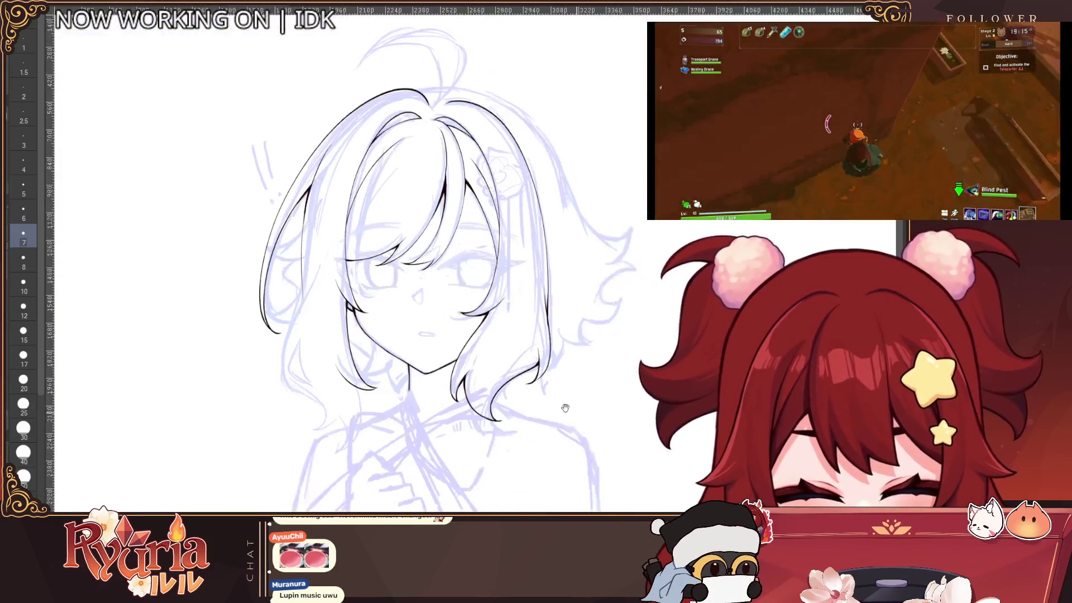
scroll(539, 429, up, 2)
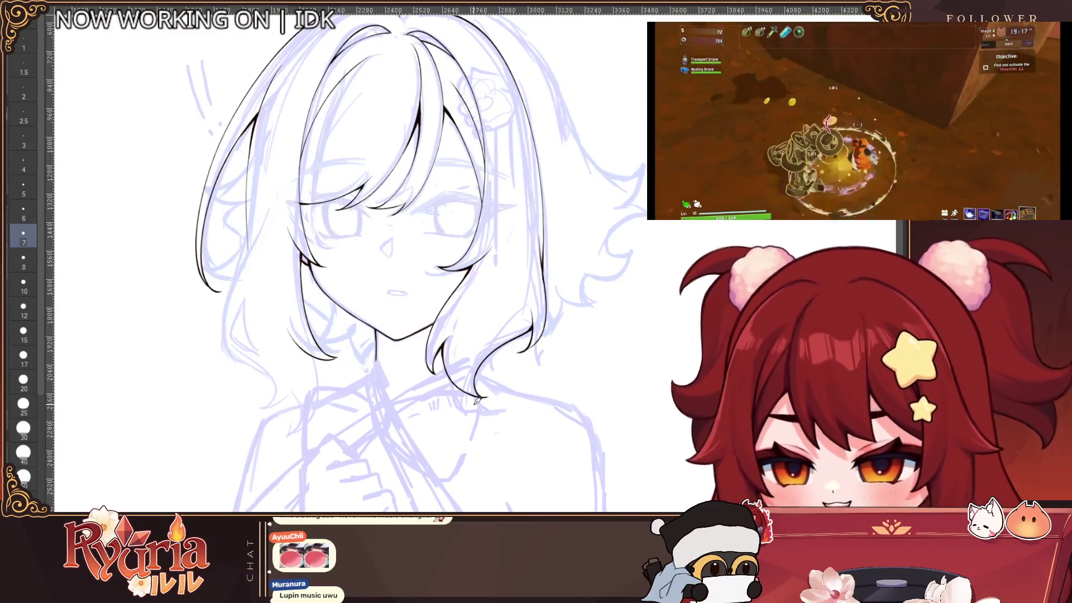
Toggle the tool again and zoom in and out to review the re-inked left hair outline.
key(e)
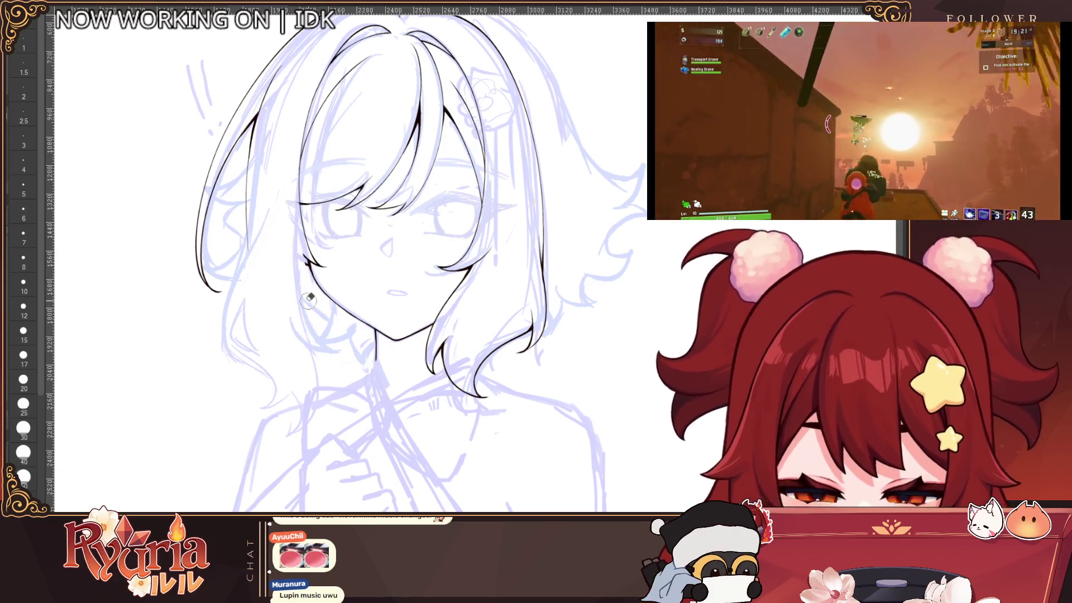
scroll(287, 224, up, 3)
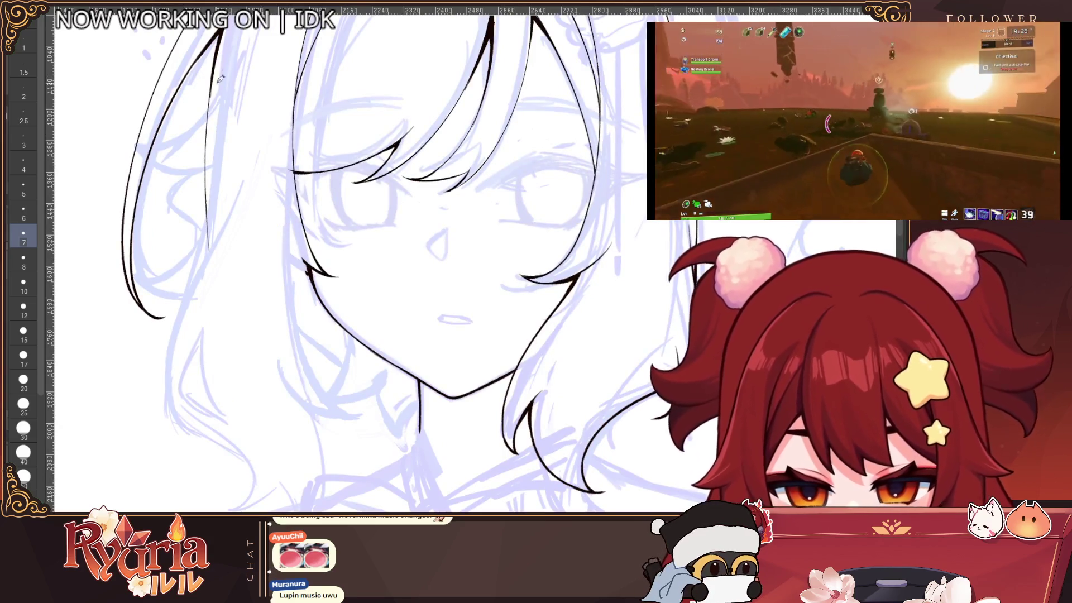
scroll(220, 79, down, 3)
scroll(247, 215, up, 2)
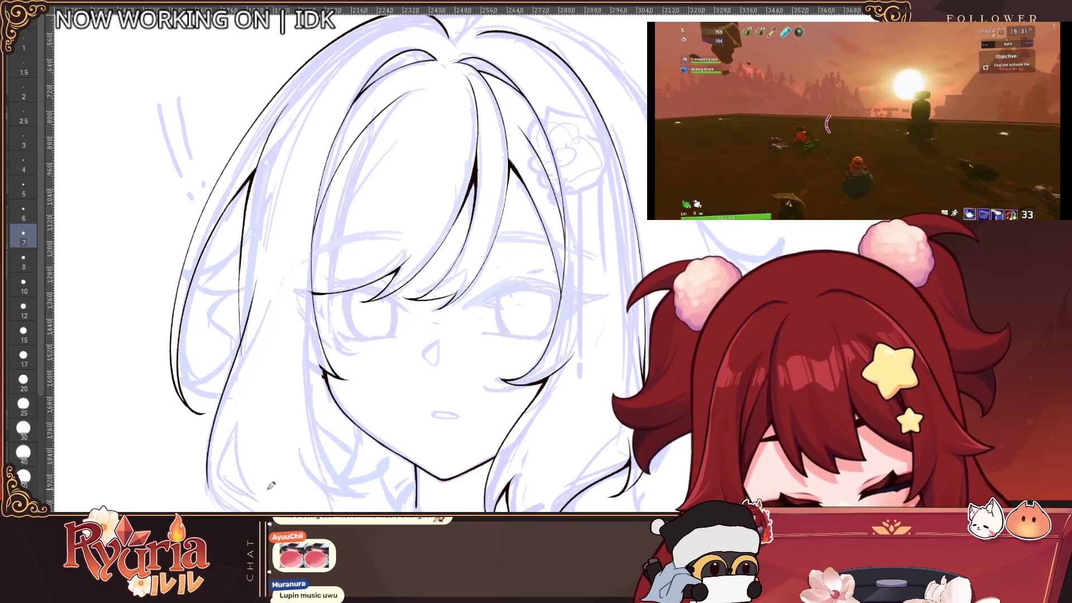
scroll(271, 485, down, 3)
scroll(268, 273, up, 3)
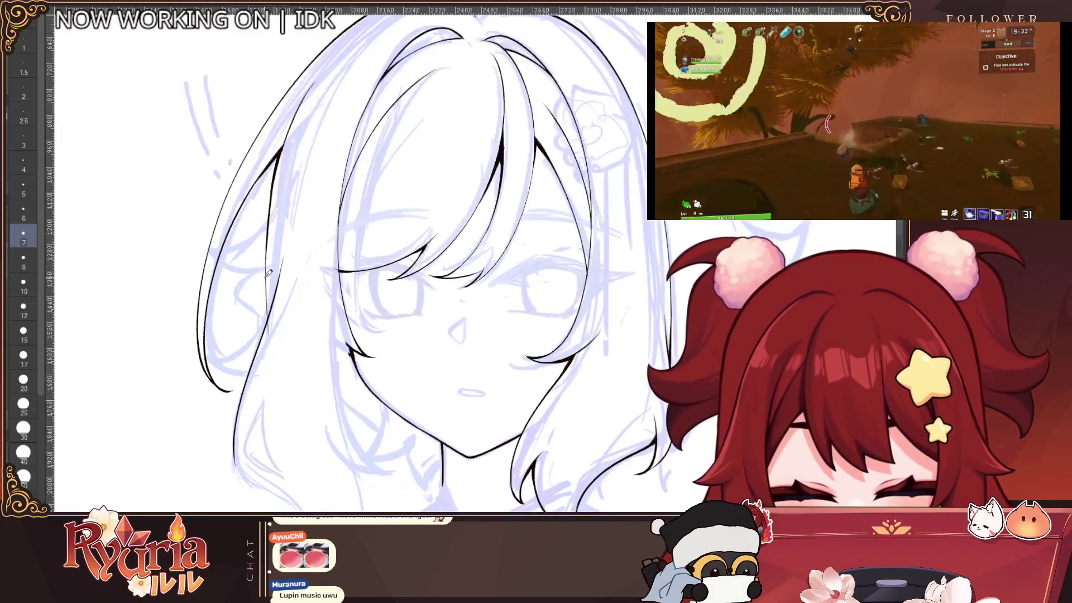
scroll(271, 251, up, 1)
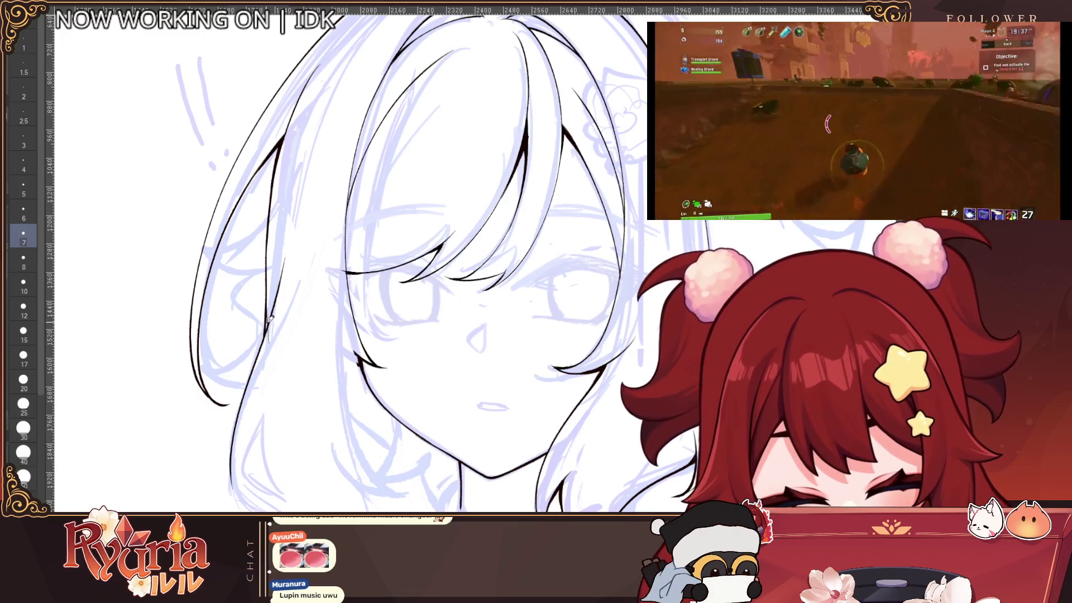
scroll(267, 334, down, 2)
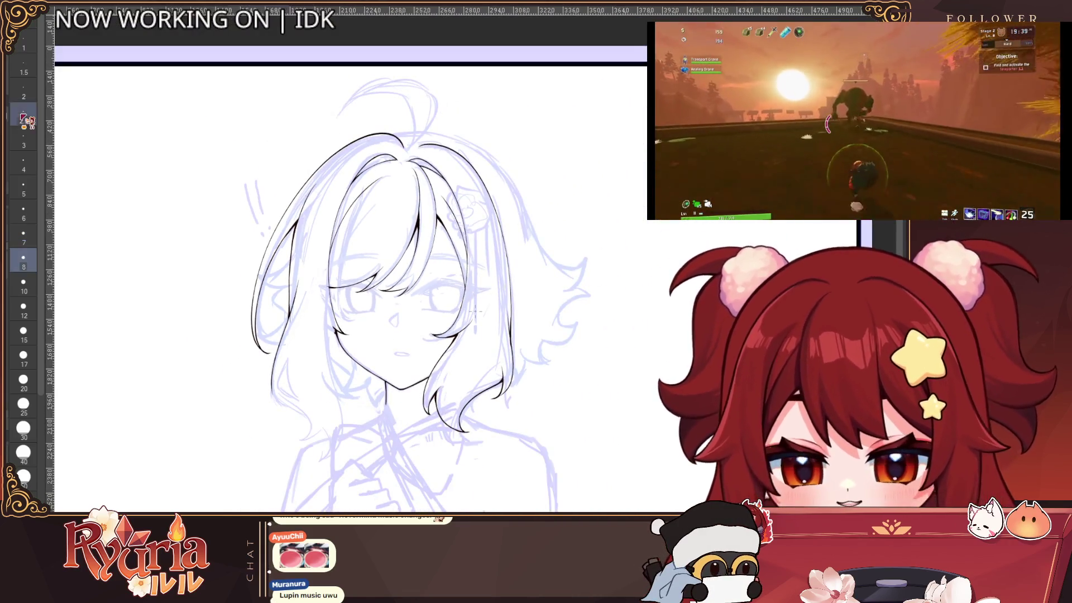
Set the inking brush to a thinner line, size 6.
key(bracketright)
key(bracketright)
scroll(299, 311, down, 3)
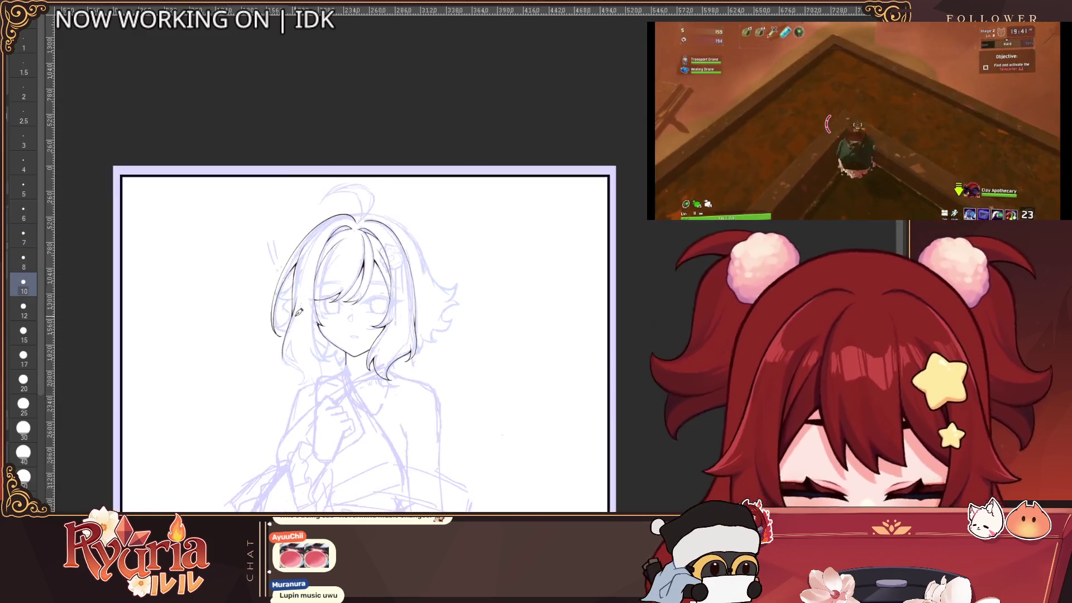
scroll(299, 312, up, 5)
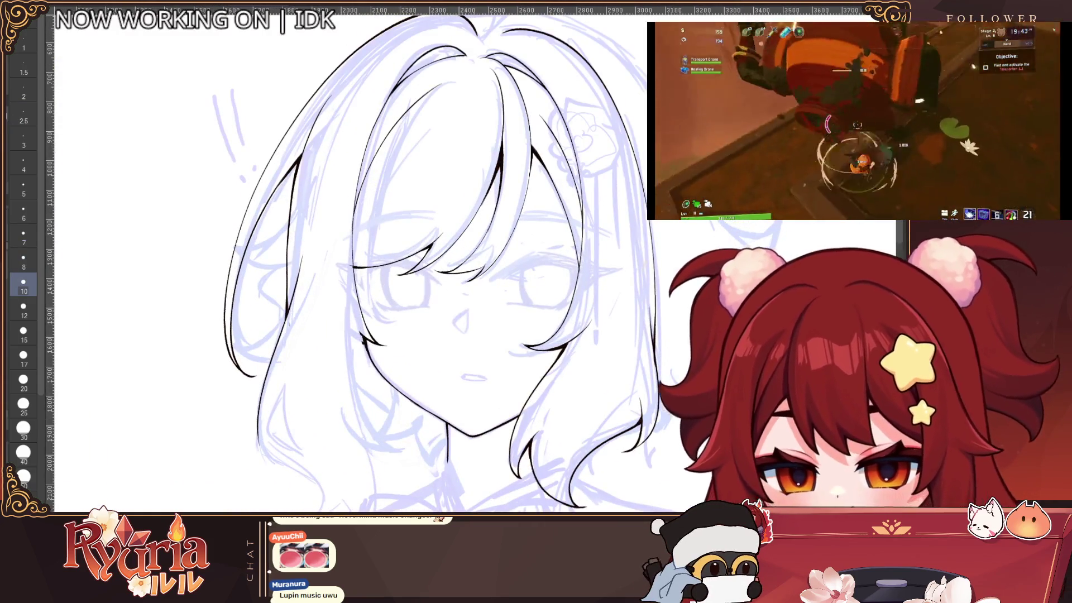
scroll(296, 299, down, 1)
scroll(294, 286, up, 1)
key(bracketleft)
key(bracketleft)
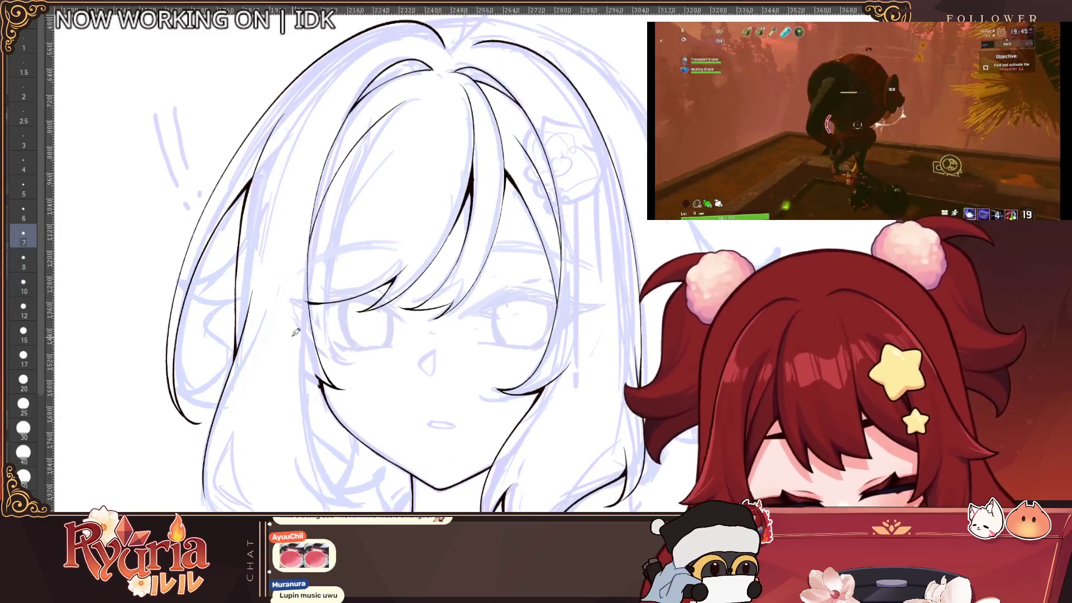
key(bracketleft)
scroll(312, 357, down, 1)
scroll(323, 355, down, 2)
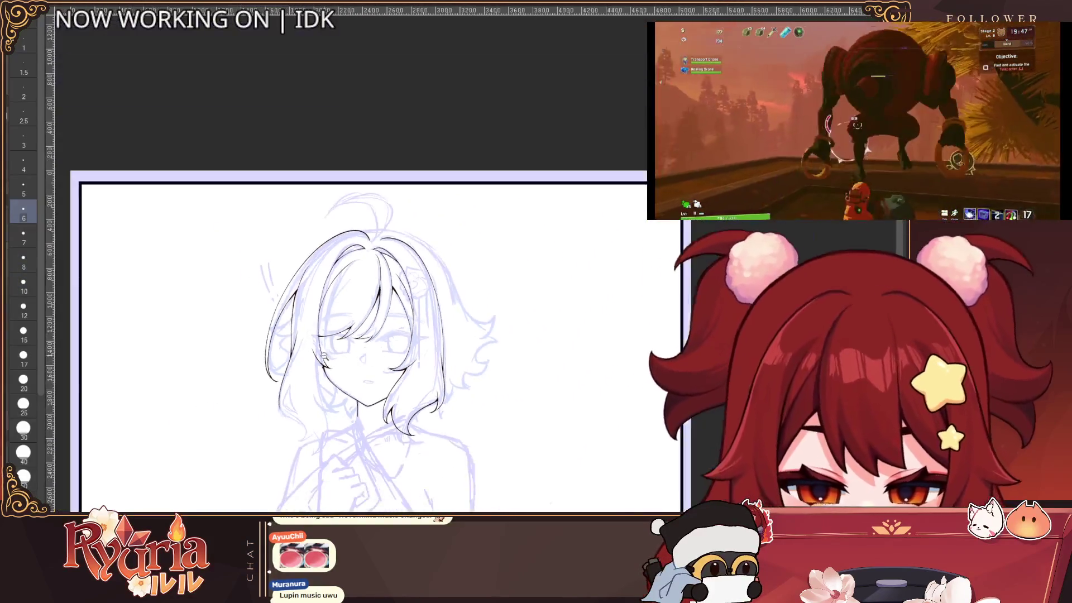
scroll(569, 366, down, 1)
scroll(574, 363, up, 2)
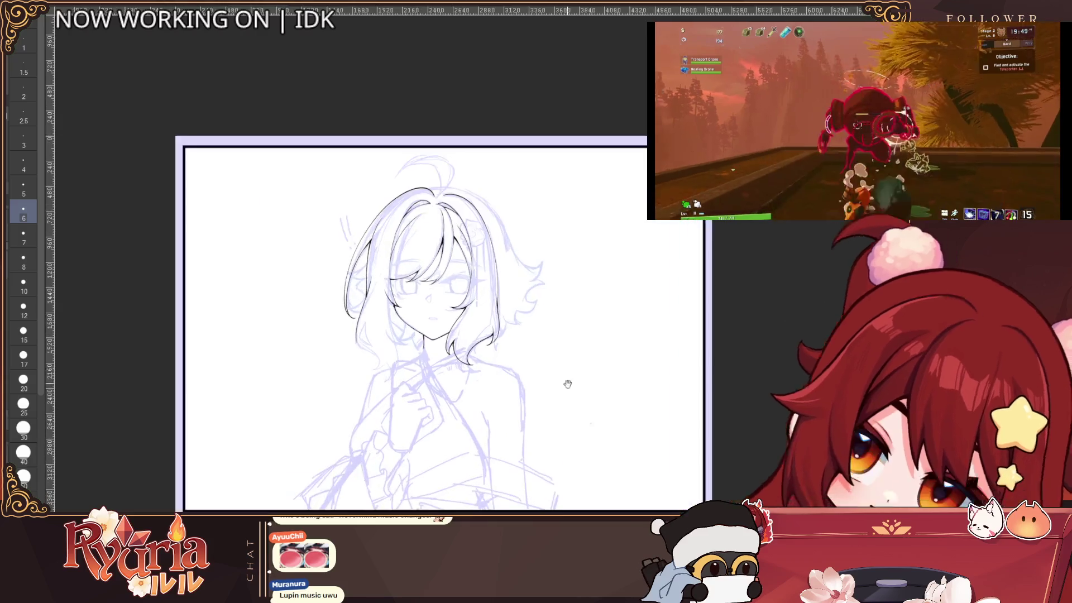
scroll(340, 266, up, 1)
scroll(340, 266, up, 2)
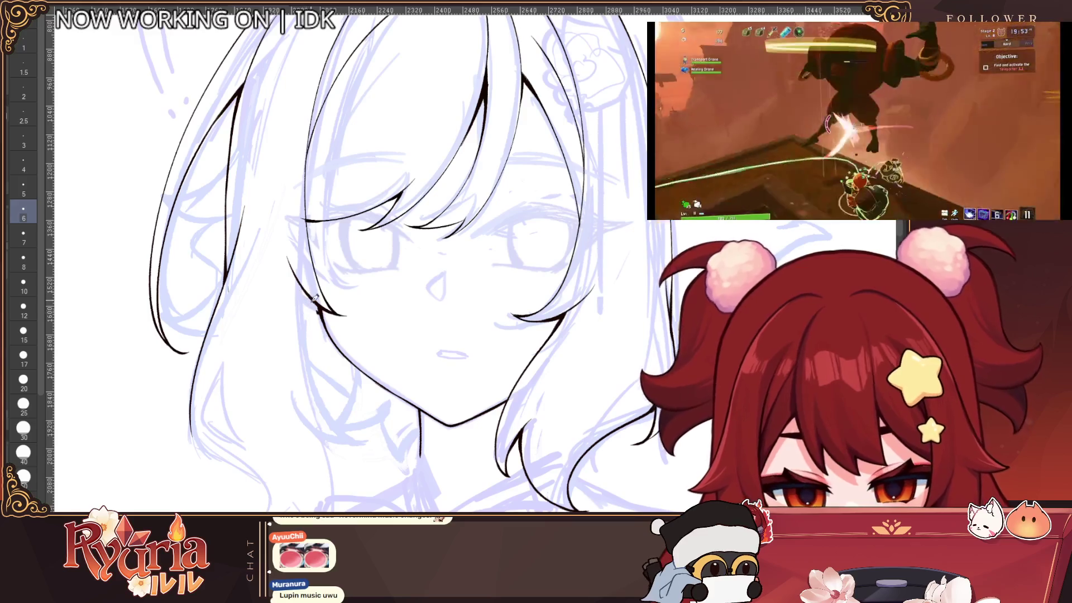
Ink lower hair strands down from the jaw and left of the chin, undoing two rejected strokes.
drag(310, 323, 251, 459)
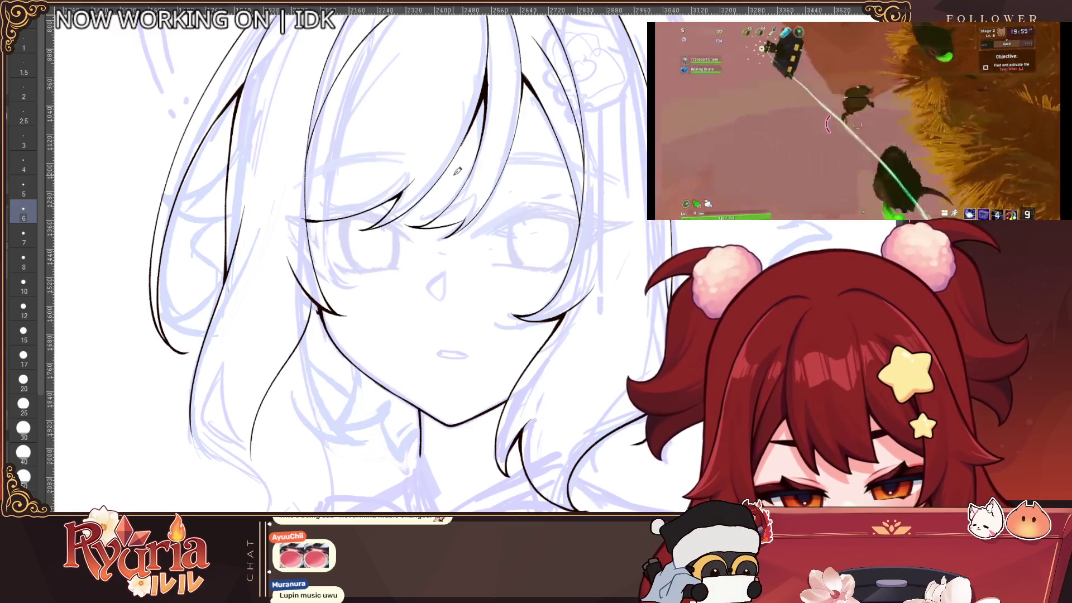
scroll(366, 221, down, 1)
scroll(365, 221, up, 2)
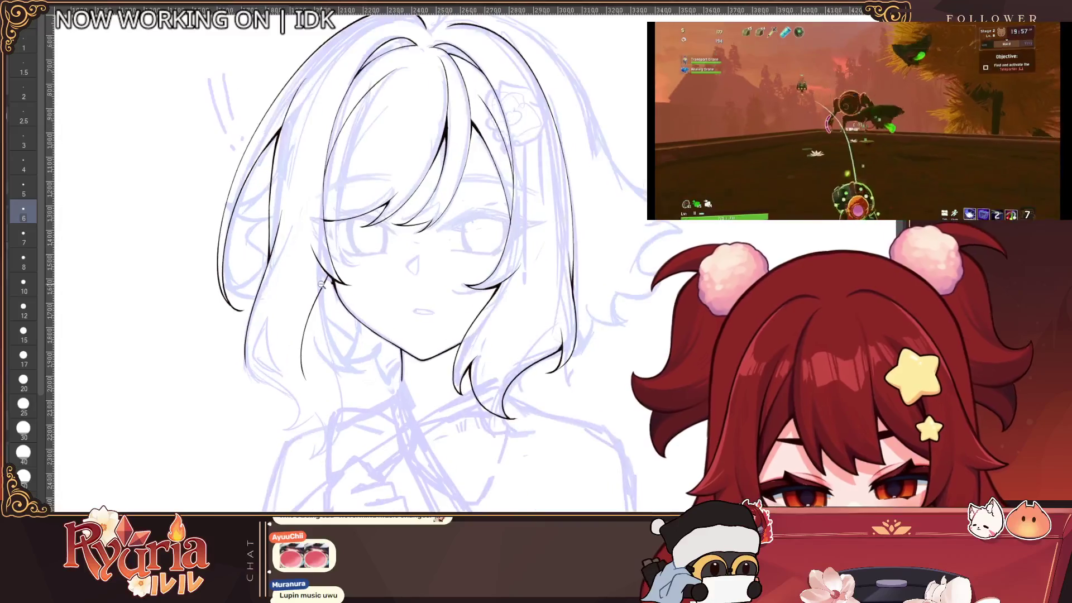
drag(243, 411, 290, 433)
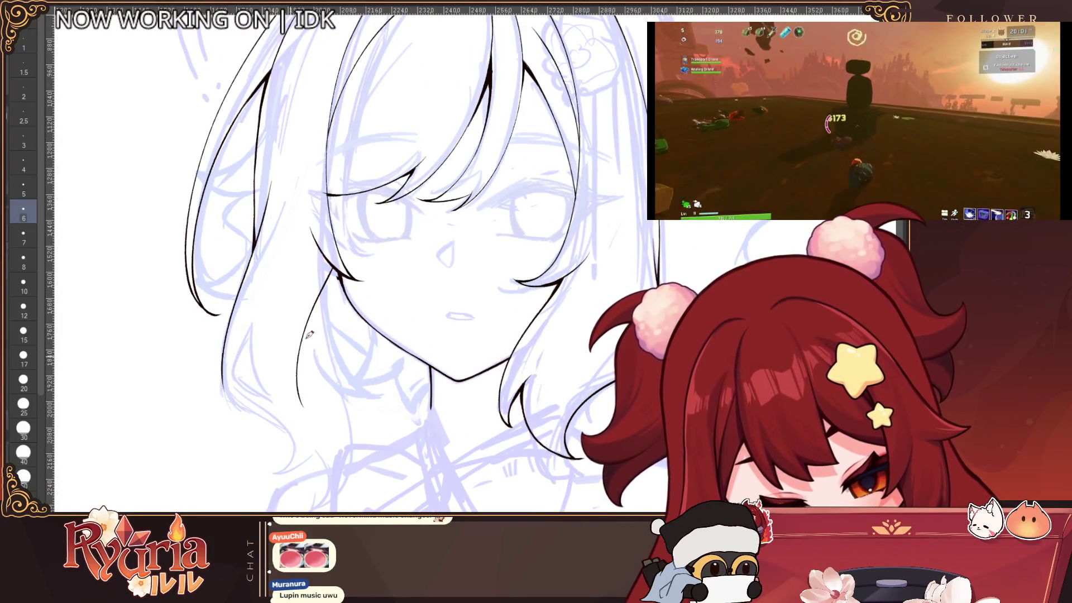
key(ctrl+z)
drag(339, 262, 311, 347)
key(ctrl+z)
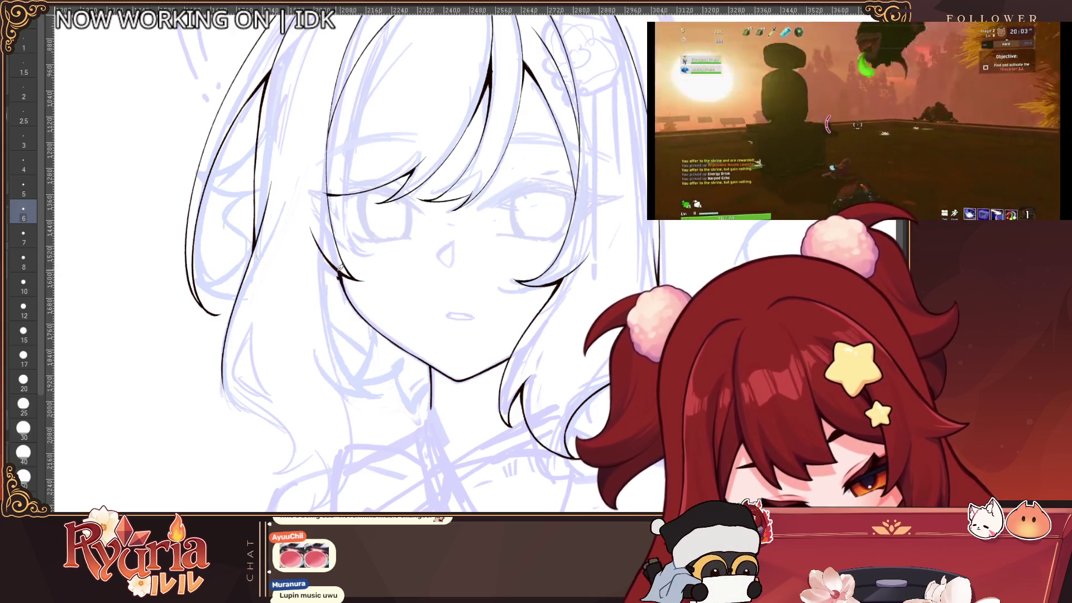
drag(337, 277, 329, 498)
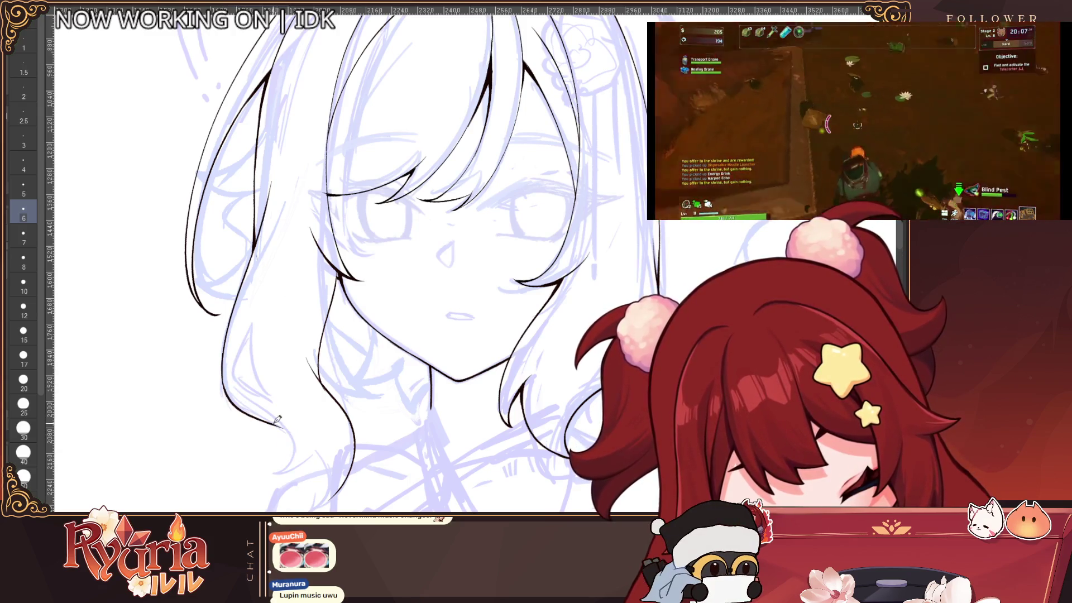
Flip the canvas view horizontally to check the lineart.
scroll(346, 400, down, 3)
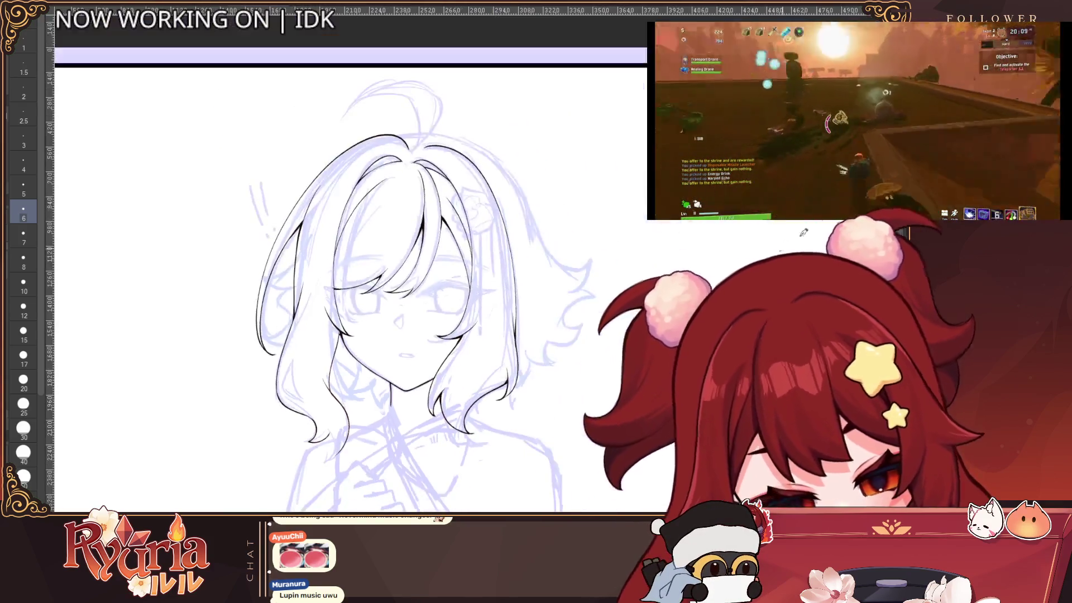
key(h)
scroll(402, 324, up, 5)
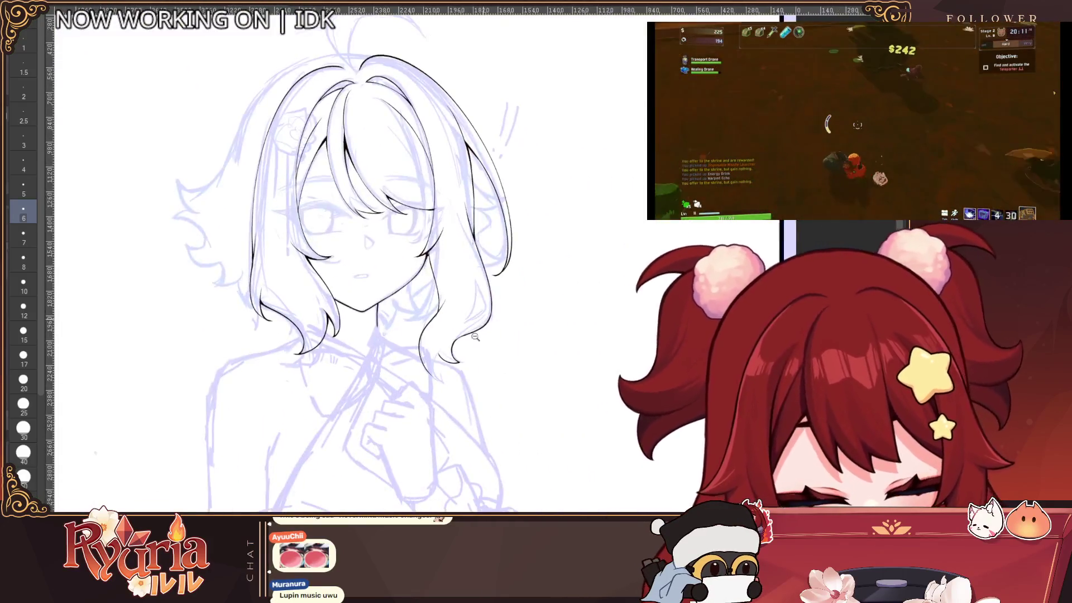